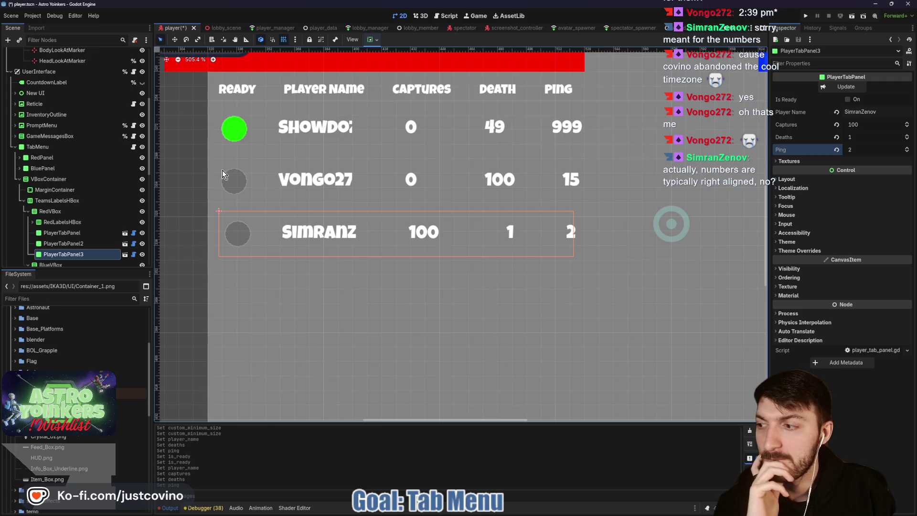
# Save player.tscn and open player_tab_panel.tscn from PlayerTabPanel in the Scene tree.
pyautogui.scroll(-3, 343, 237)
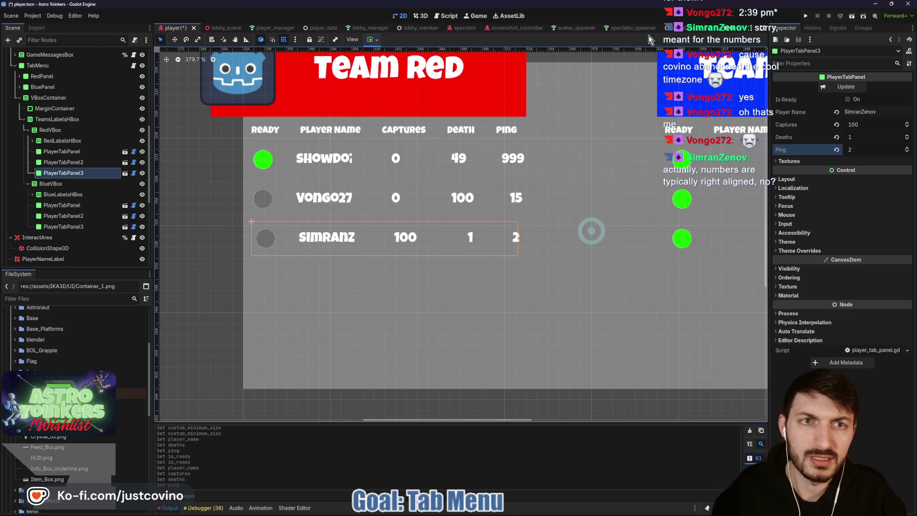
pyautogui.hotkey('ctrl', 's')
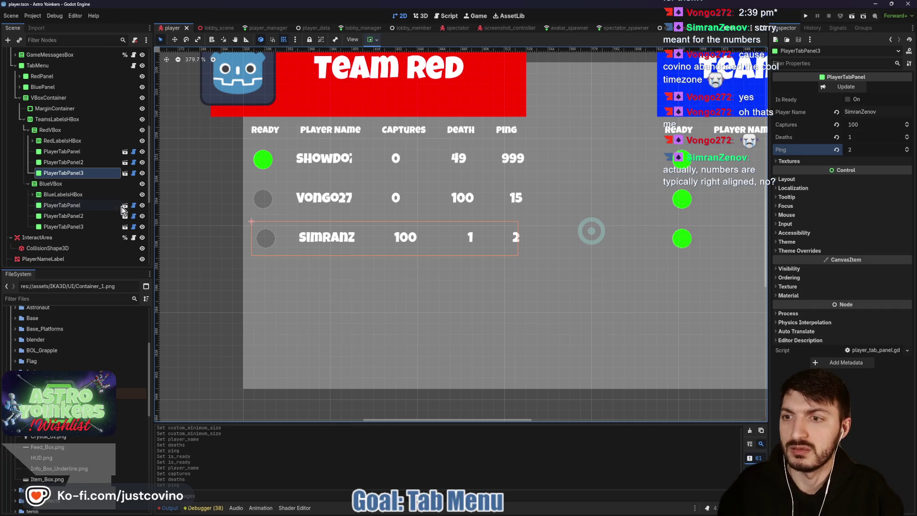
pyautogui.click(124, 206)
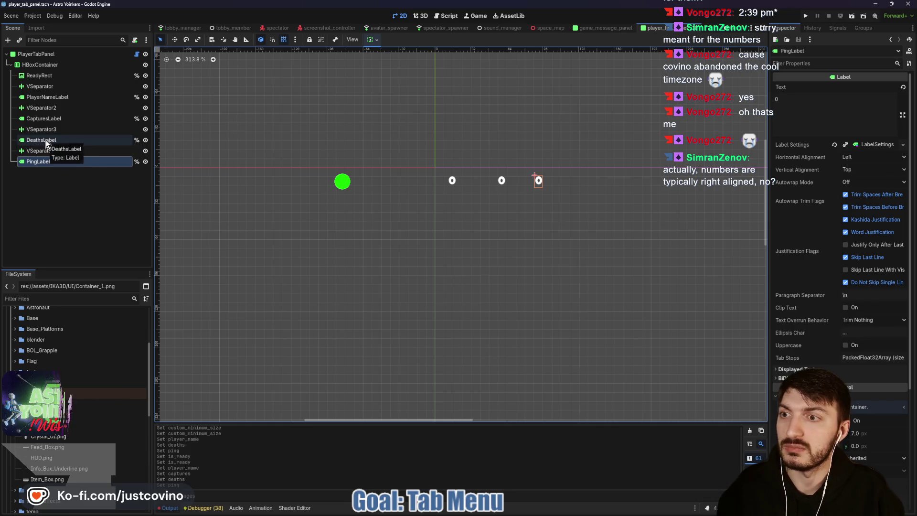
# Set Horizontal Alignment to Right on PingLabel, DeathsLabel and CapturesLabel, then return to player.tscn.
pyautogui.click(853, 157)
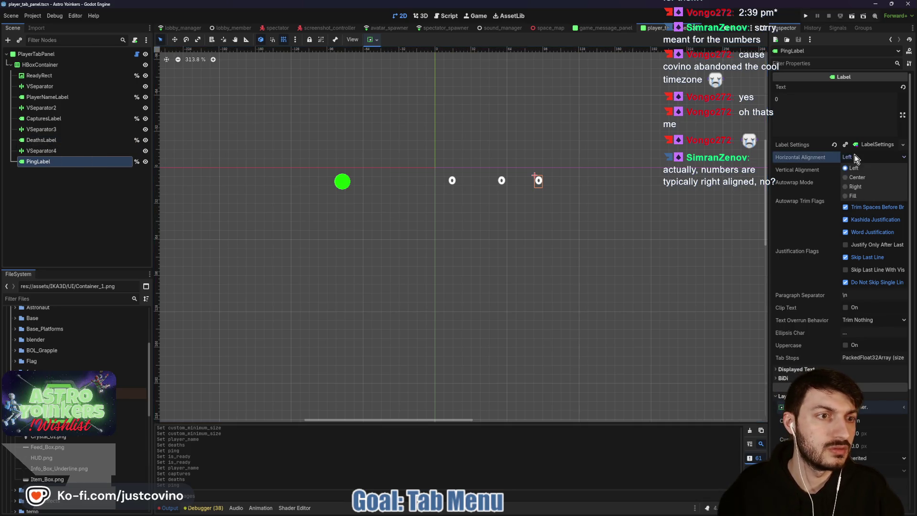
pyautogui.click(863, 185)
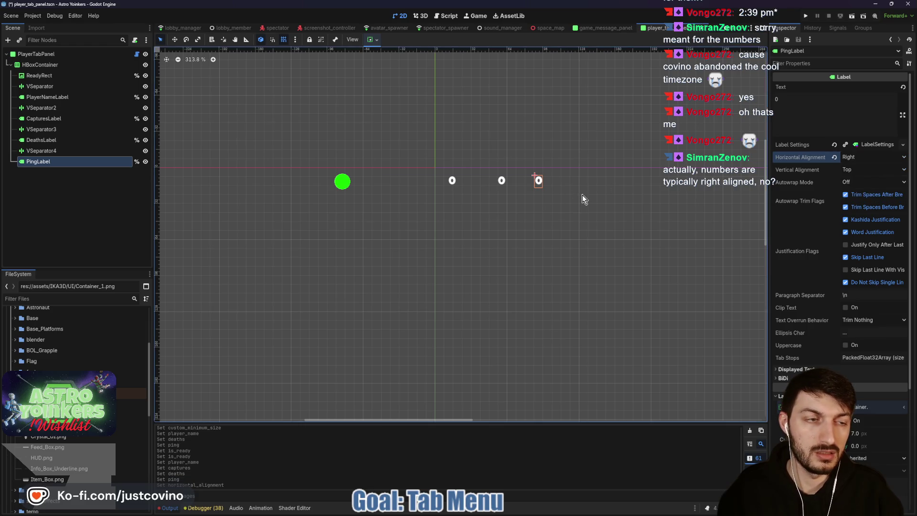
pyautogui.click(43, 139)
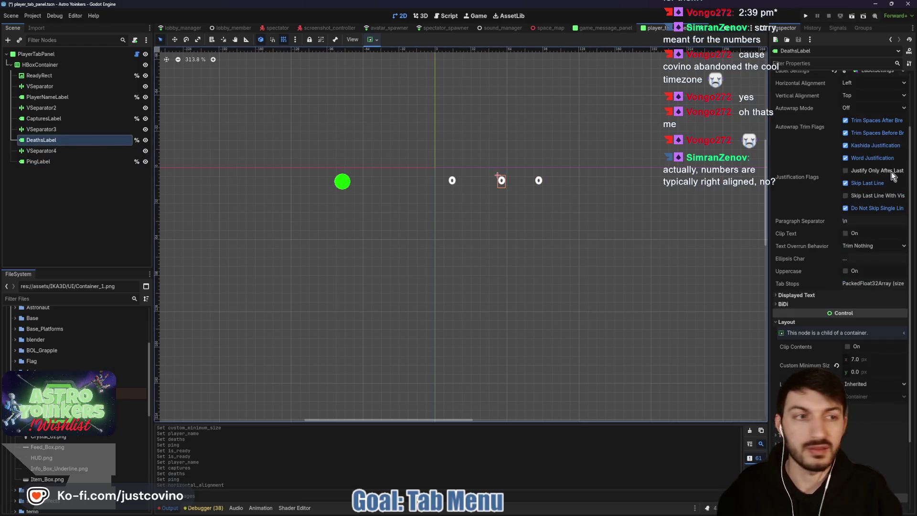
pyautogui.scroll(3, 817, 172)
pyautogui.click(850, 157)
pyautogui.click(864, 186)
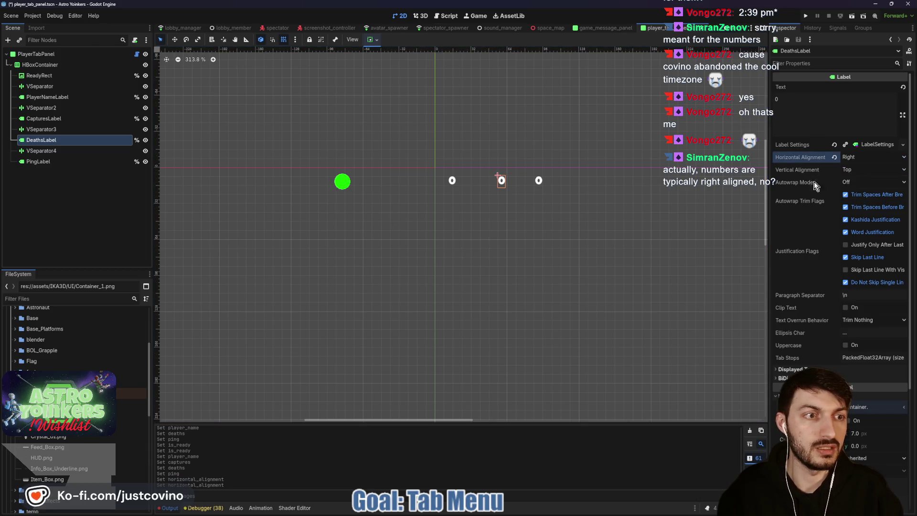
pyautogui.click(44, 119)
pyautogui.scroll(3, 847, 183)
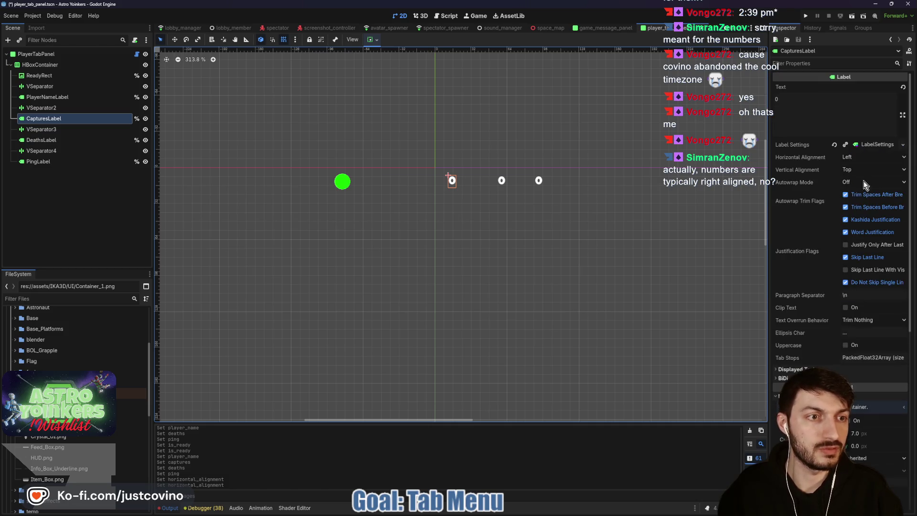
pyautogui.click(859, 160)
pyautogui.click(865, 186)
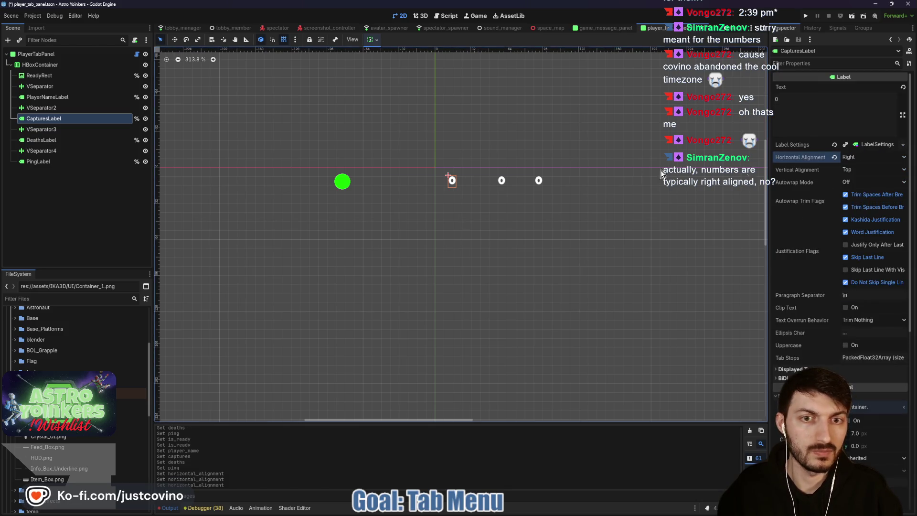
pyautogui.scroll(5, 205, 28)
pyautogui.click(201, 27)
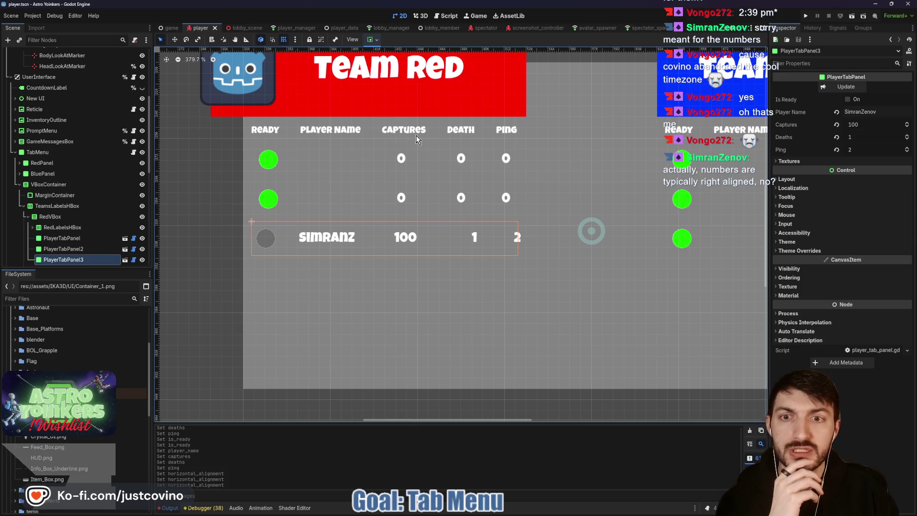
# Center-align the Captures, Deaths and Ping labels, save, and preview them via Update in player.tscn.
pyautogui.click(125, 259)
pyautogui.keyDown('ctrl'); pyautogui.click(81, 140); pyautogui.keyUp('ctrl')
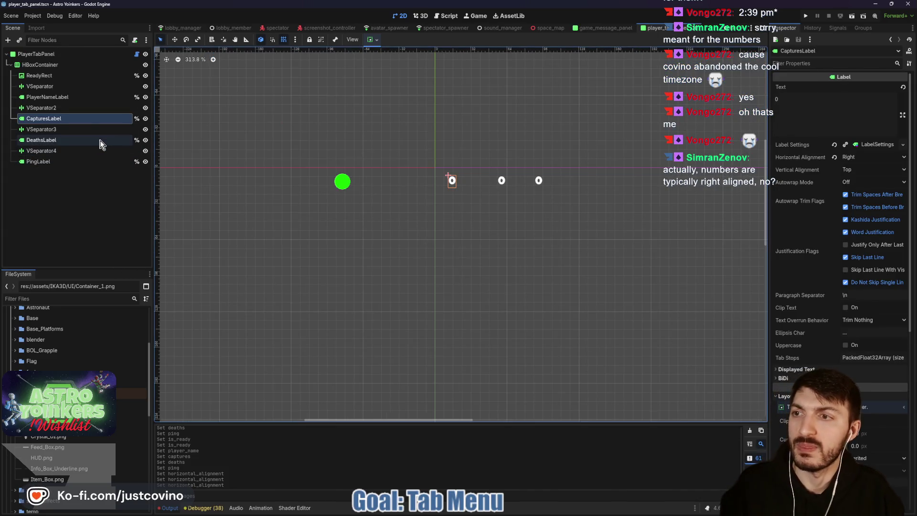
pyautogui.keyDown('ctrl'); pyautogui.click(52, 162); pyautogui.keyUp('ctrl')
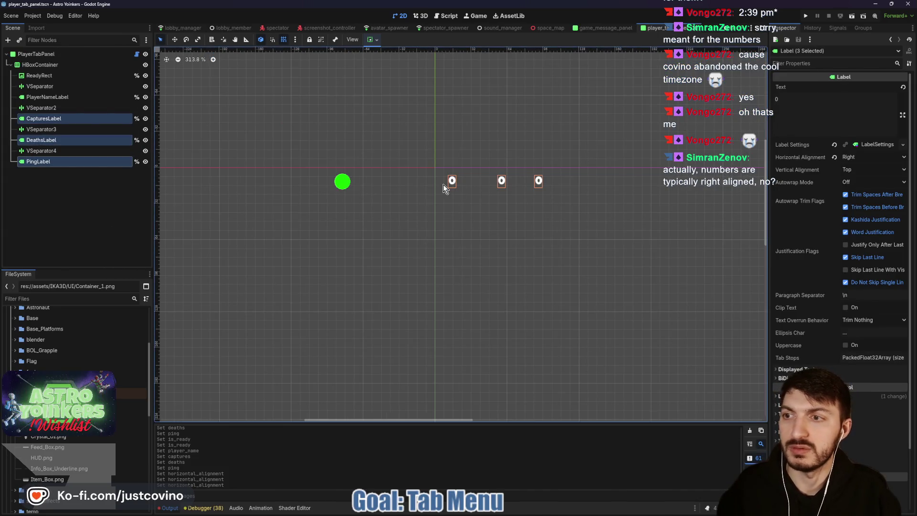
pyautogui.click(861, 157)
pyautogui.click(856, 167)
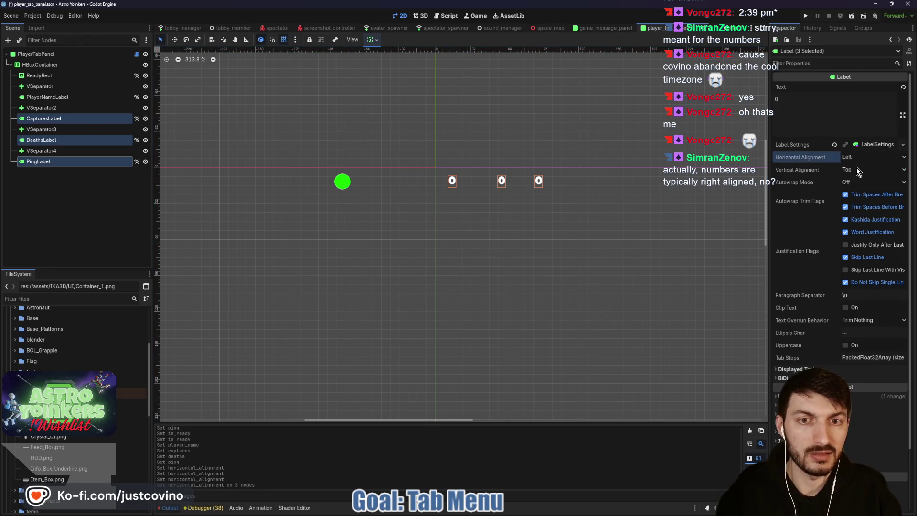
pyautogui.click(855, 158)
pyautogui.click(858, 181)
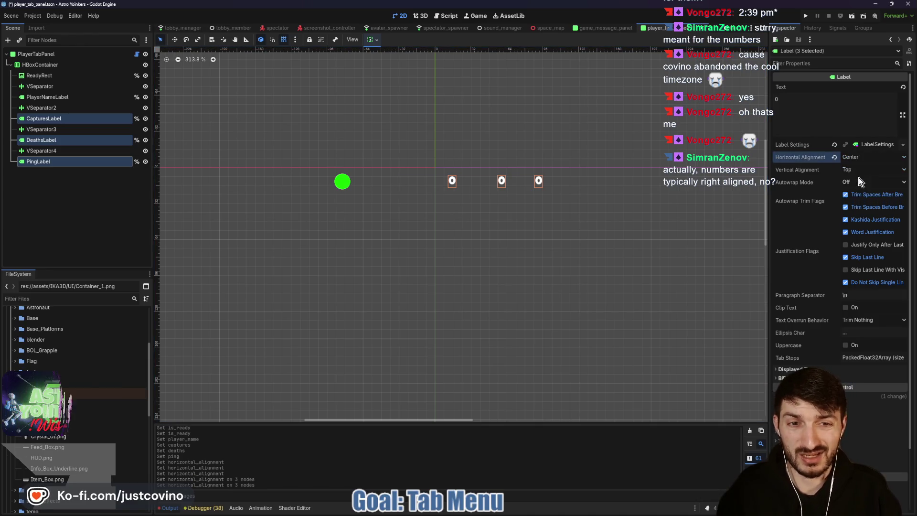
pyautogui.hotkey('ctrl', 's')
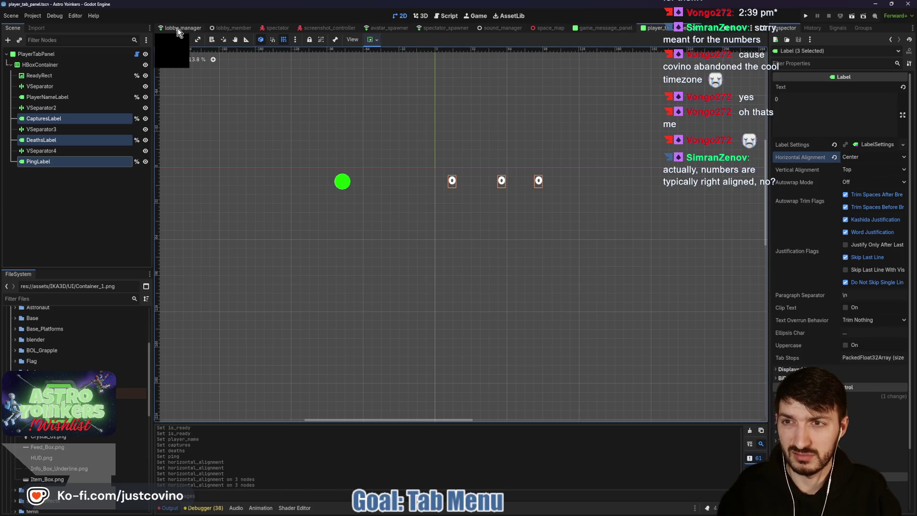
pyautogui.click(175, 28)
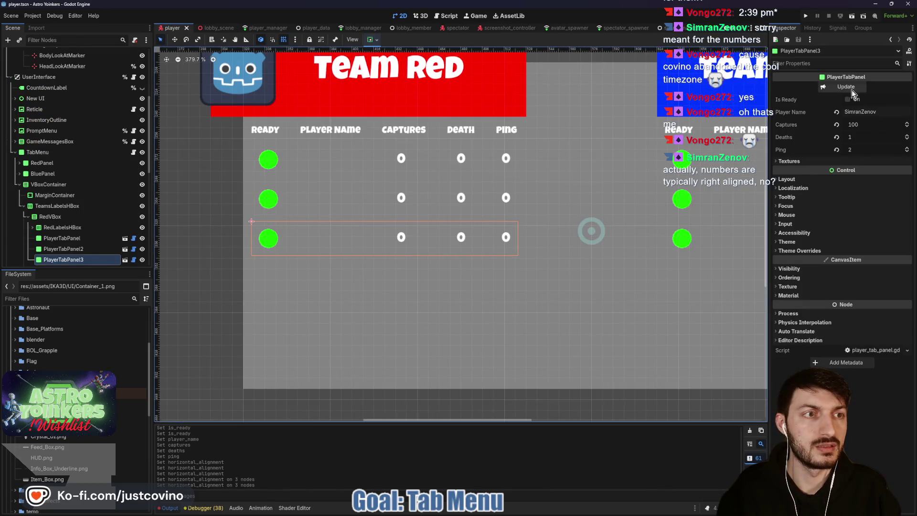
pyautogui.click(842, 87)
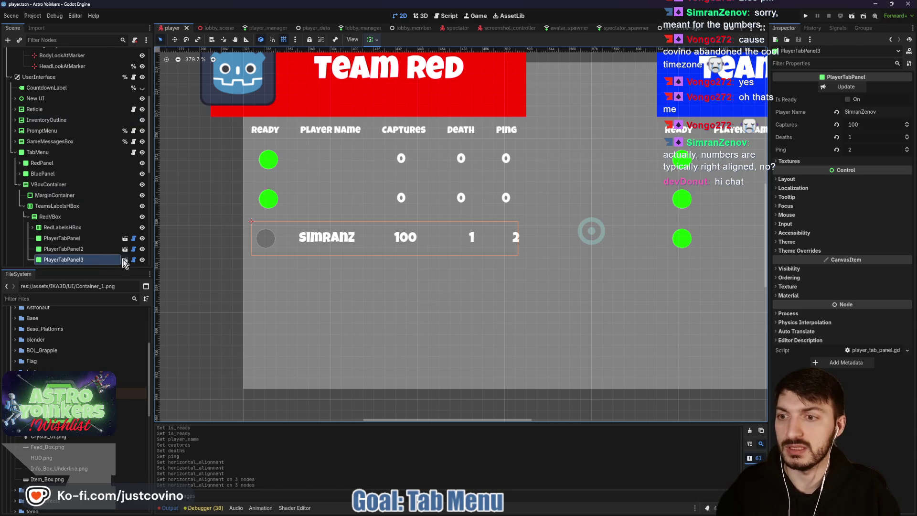
# Set the three number labels back to Left alignment, then select DeathsLabel.
pyautogui.click(125, 260)
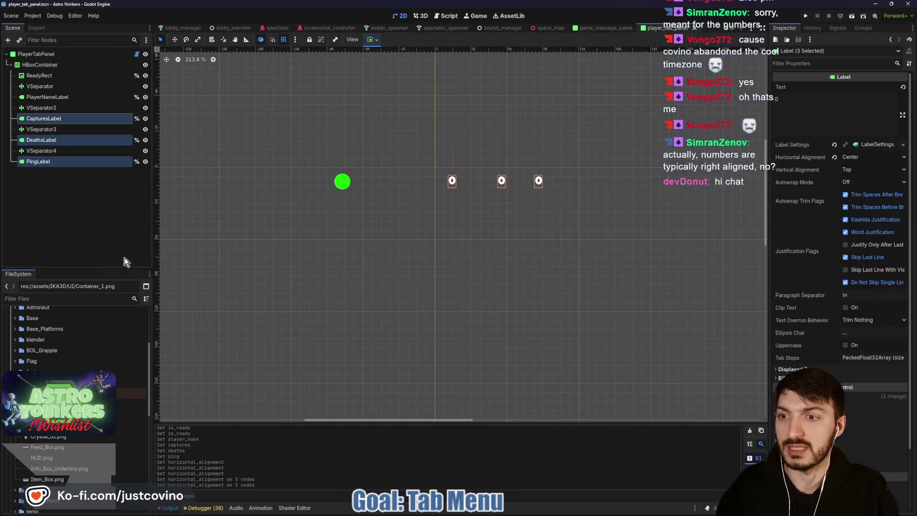
pyautogui.click(856, 157)
pyautogui.click(852, 170)
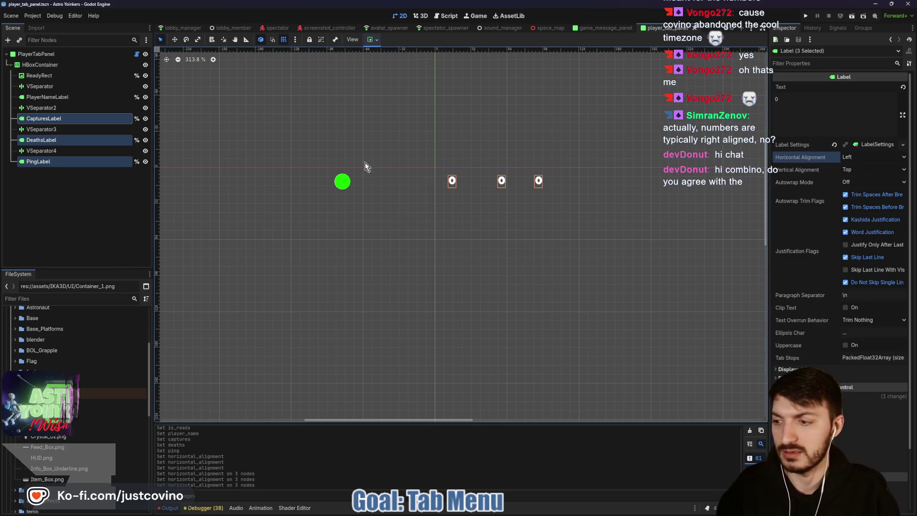
pyautogui.click(87, 192)
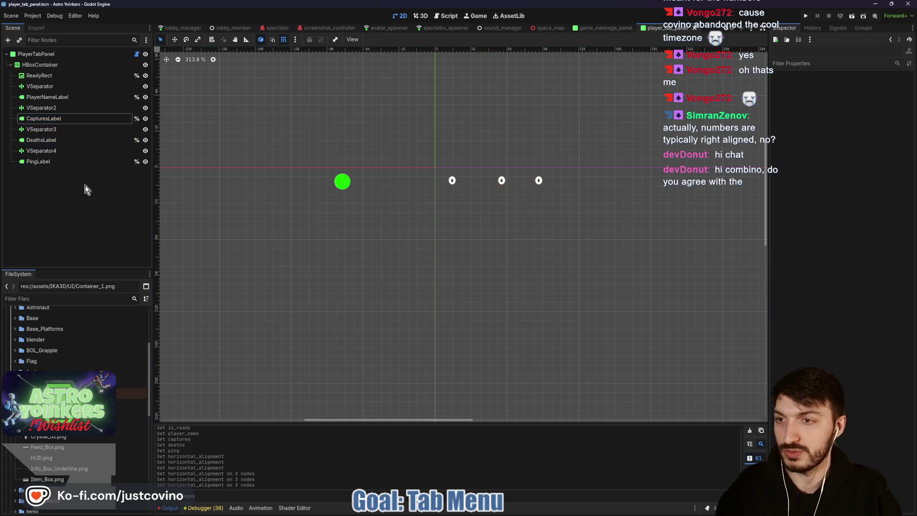
pyautogui.click(64, 161)
pyautogui.click(59, 142)
# Save player_tab_panel.tscn and return to the player scene.
pyautogui.hotkey('ctrl', 's')
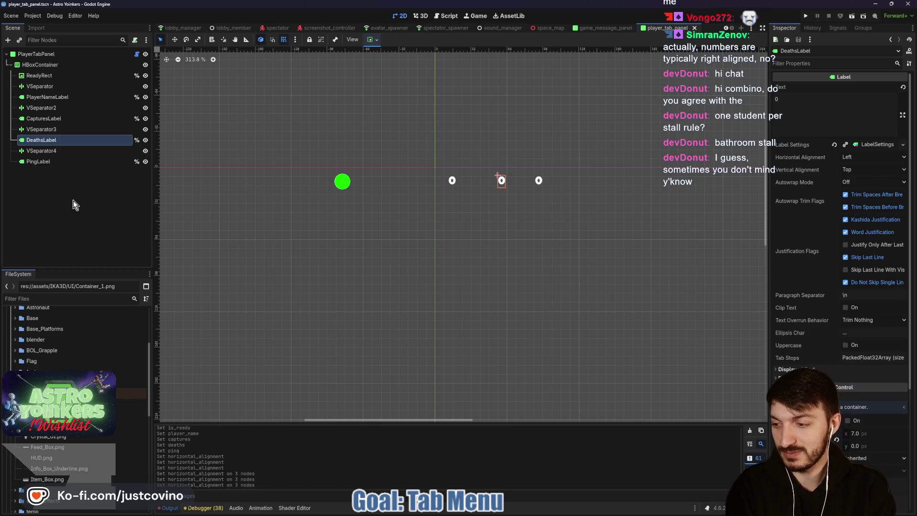
pyautogui.hotkey('ctrl', 's')
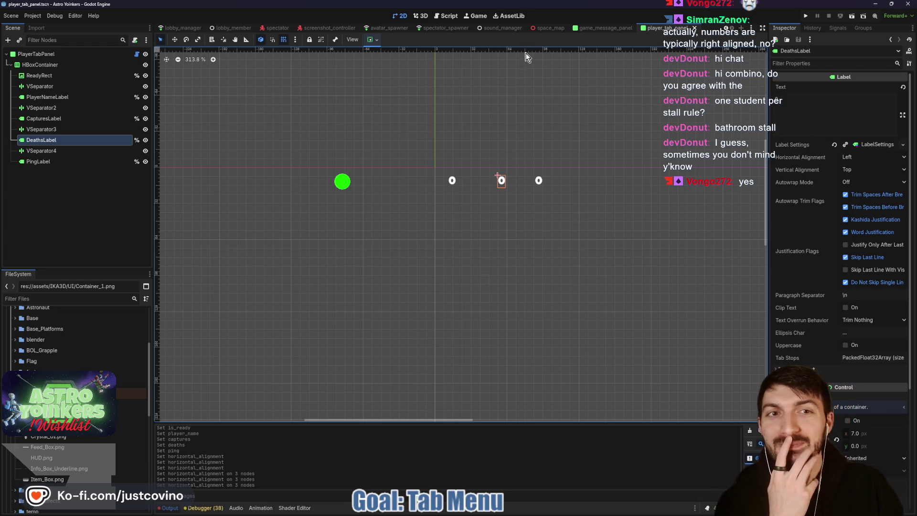
pyautogui.scroll(3, 229, 27)
pyautogui.click(199, 28)
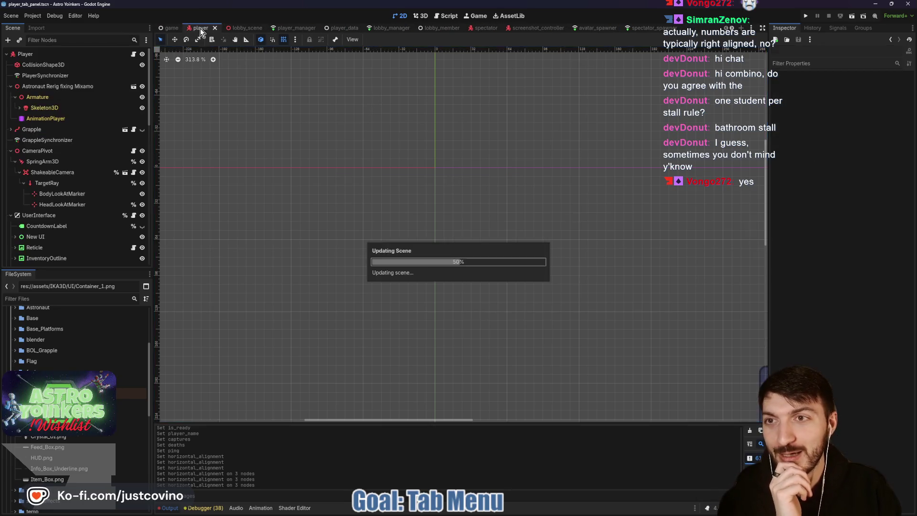
pyautogui.scroll(-2, 410, 160)
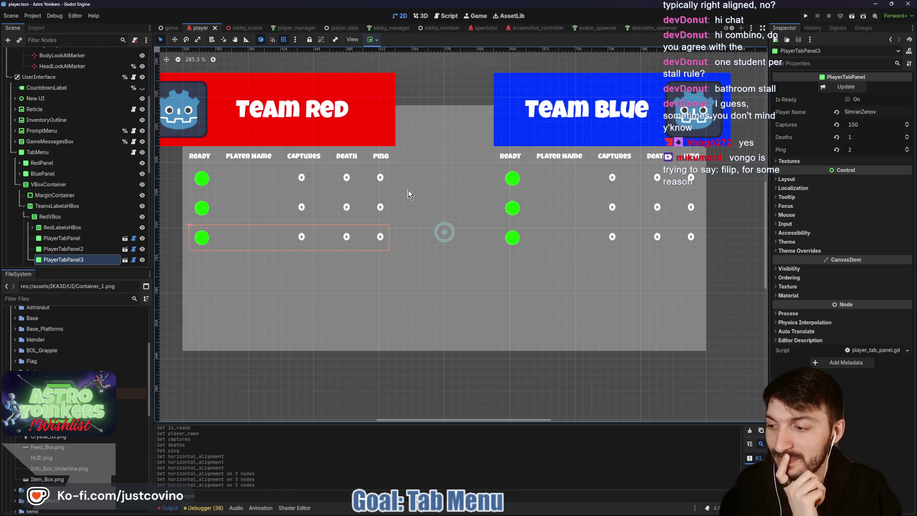
pyautogui.scroll(-2, 411, 193)
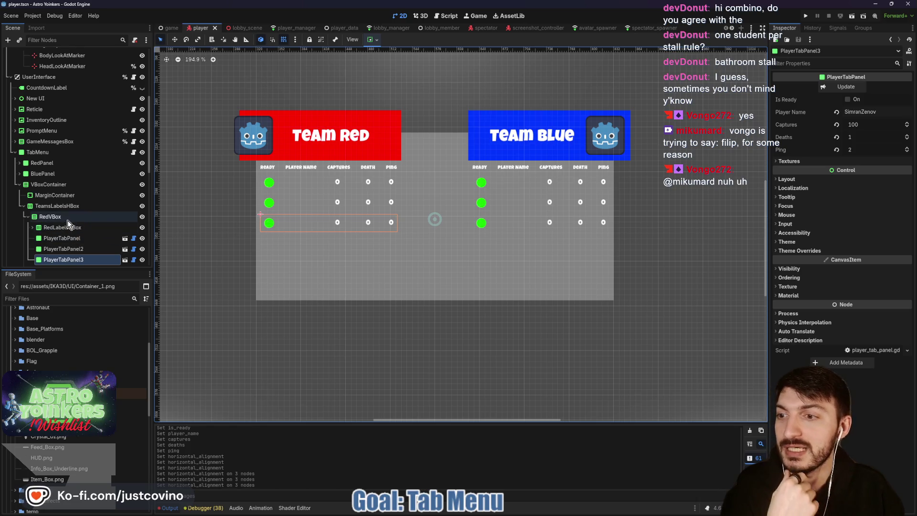
pyautogui.scroll(-2, 98, 240)
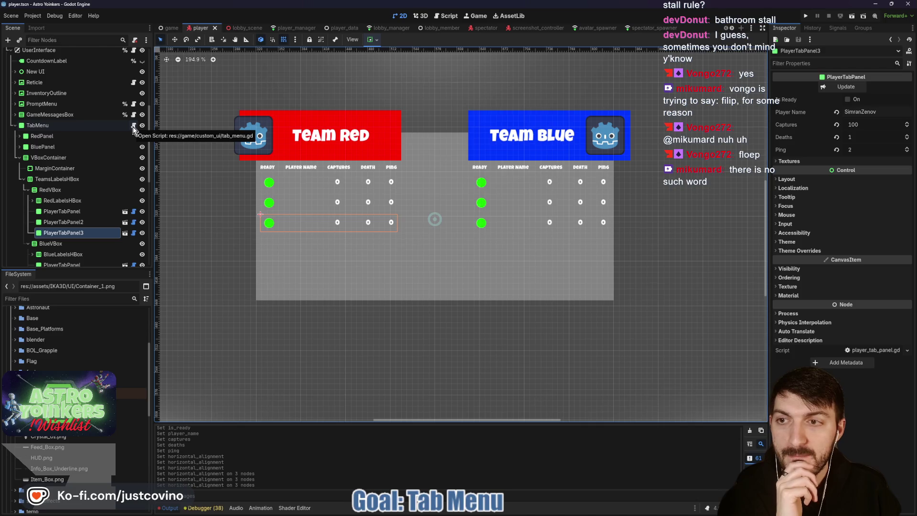
pyautogui.click(134, 125)
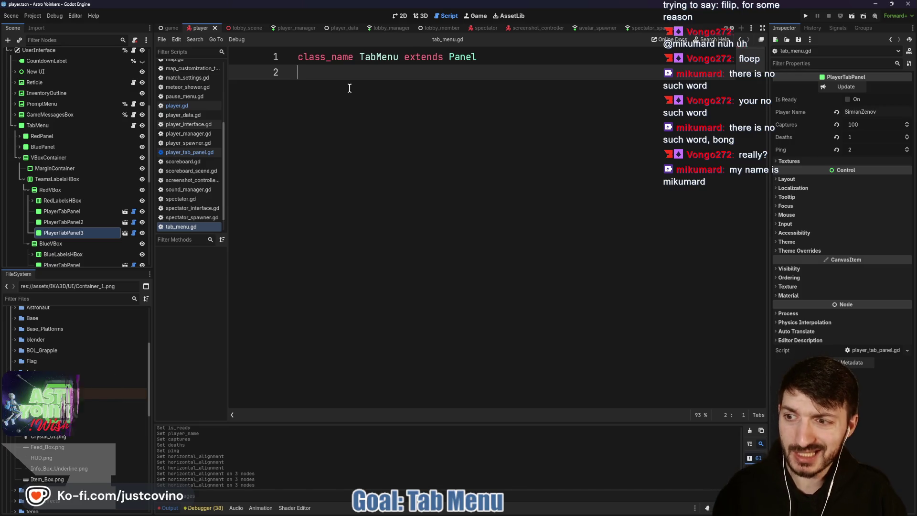
# Add blank lines after the class_name TabMenu extends Panel declaration in tab_menu.gd.
pyautogui.press('Return')
pyautogui.hotkey('ctrl', 's')
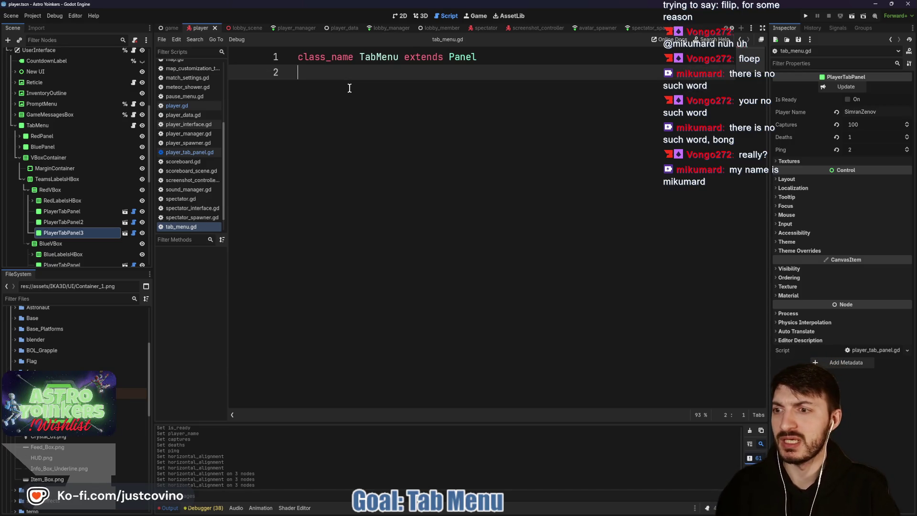
pyautogui.press('Return')
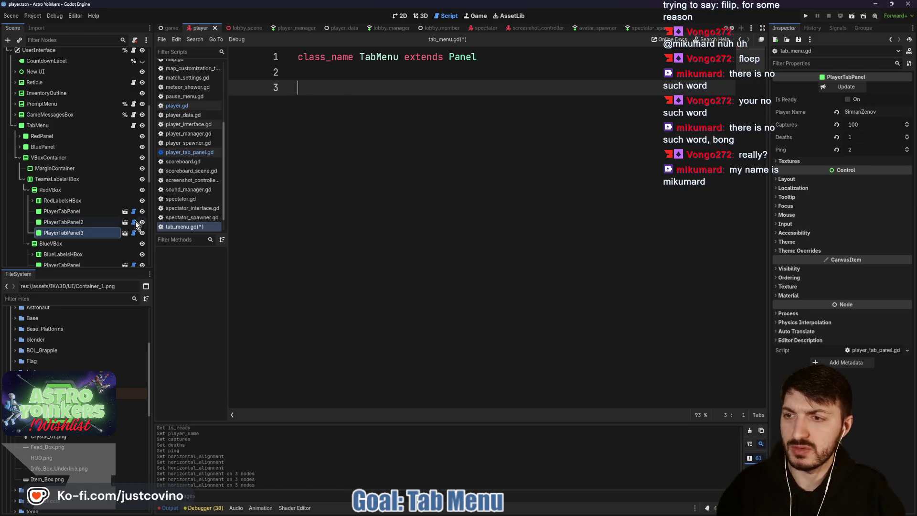
# Filter the FileSystem for 'player_tab' and select player_tab_panel.tscn to copy its path.
pyautogui.click(63, 299)
pyautogui.write('playert')
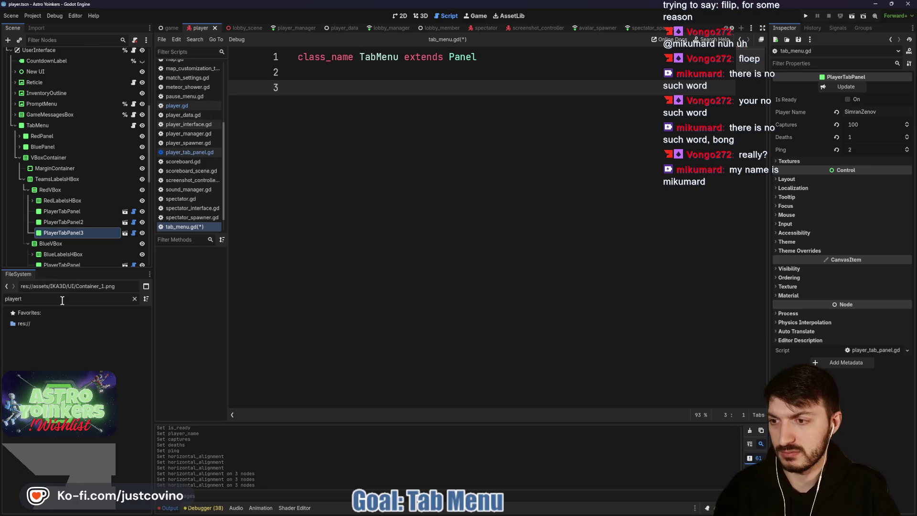
pyautogui.press('BackSpace')
pyautogui.write('_tab')
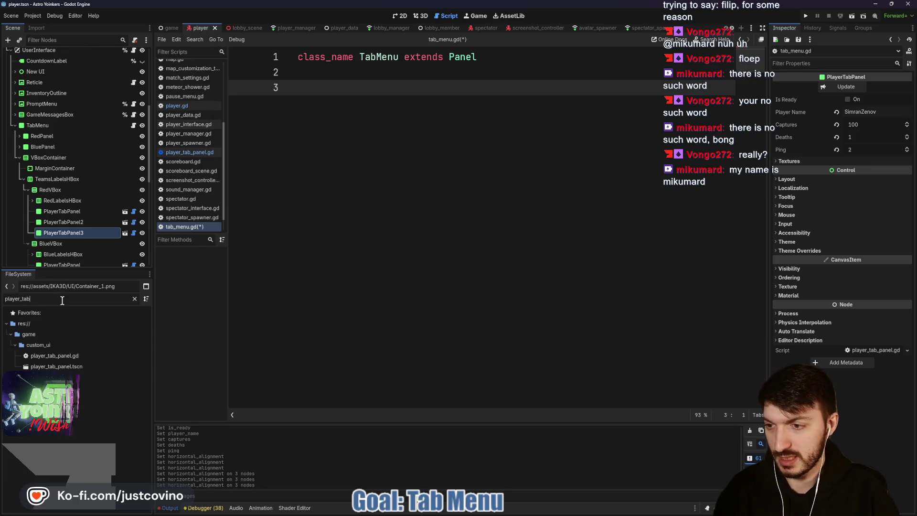
pyautogui.click(76, 366)
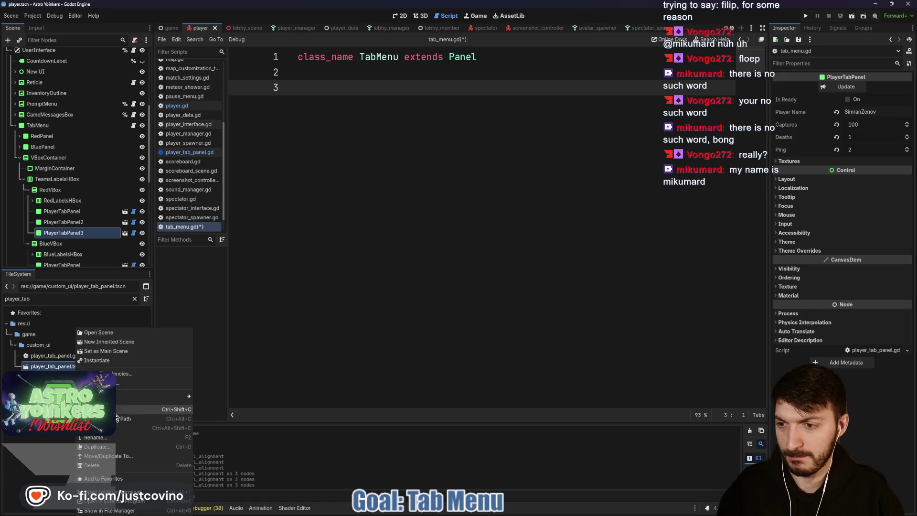
# Add const PLAYER_TAB_PANEL := preload("res://game/custom_ui/player_tab_panel.tscn") and save tab_menu.gd.
pyautogui.press('Return')
pyautogui.press('Return')
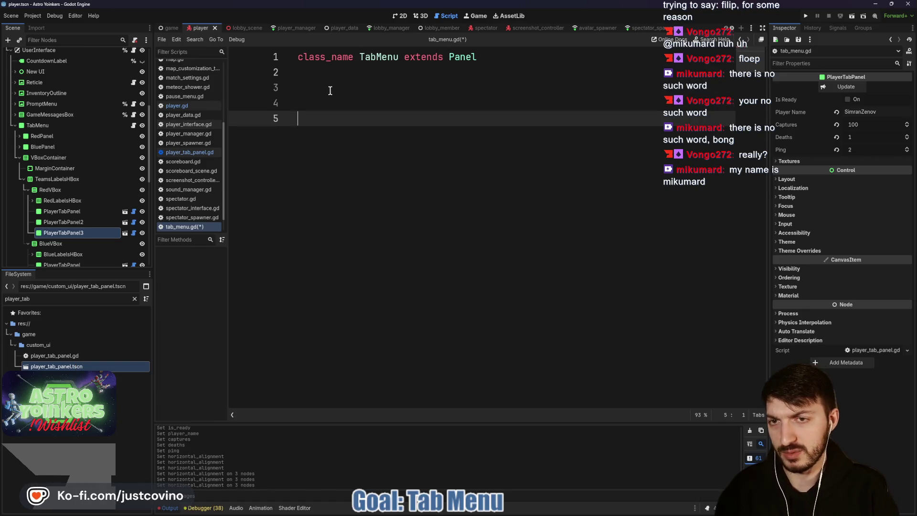
pyautogui.write('const')
pyautogui.press('Escape')
pyautogui.write('PLAYER')
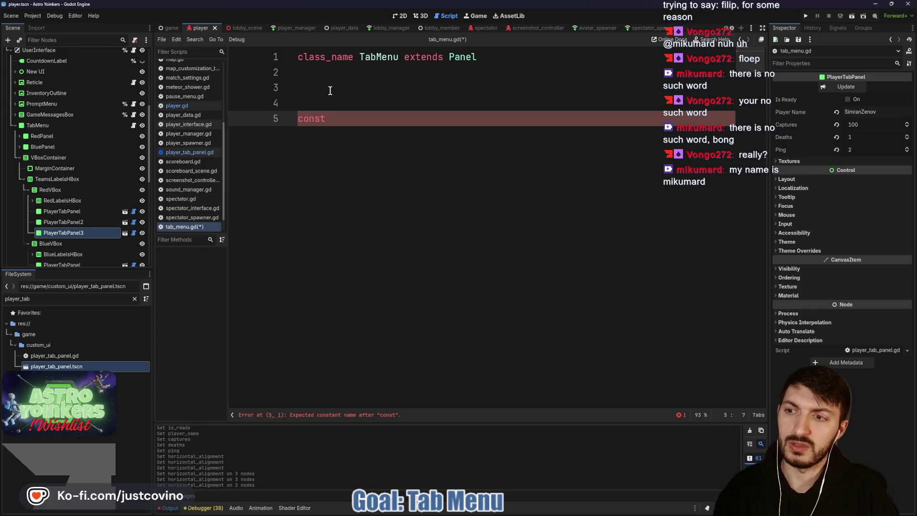
pyautogui.write('_TAB_')
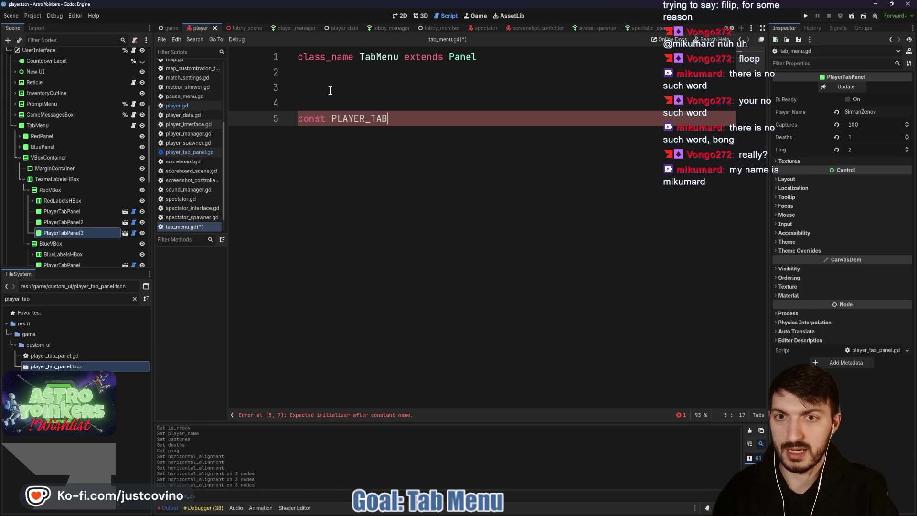
pyautogui.write('PANEL')
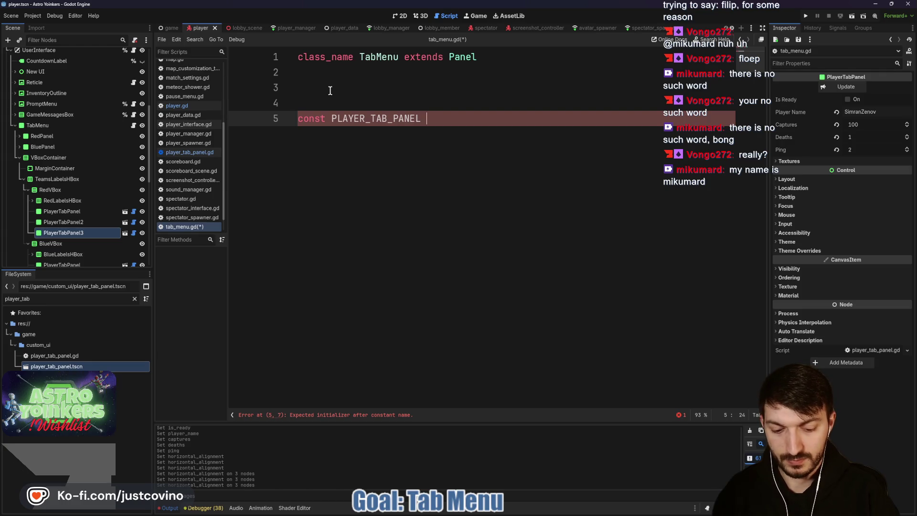
pyautogui.write(' := preload(')
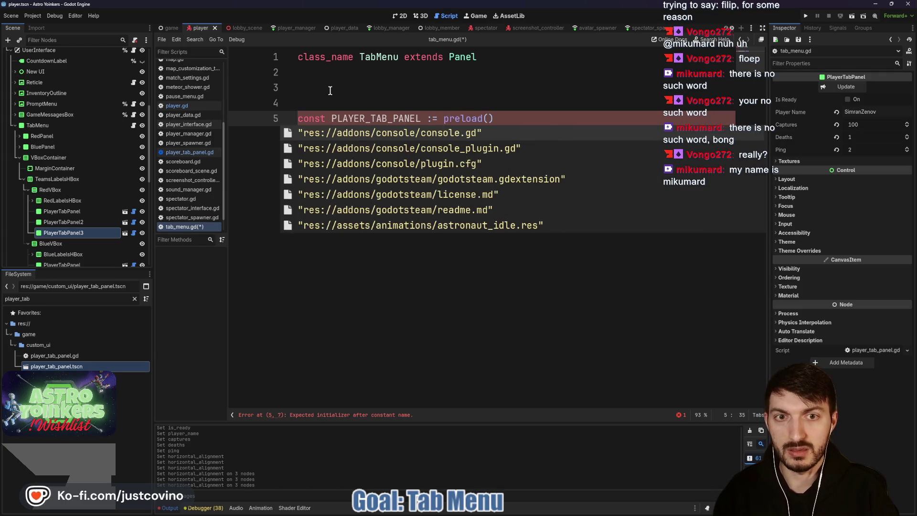
pyautogui.write('"')
pyautogui.write('res://game/custom_ui/player_tab_panel.tscn')
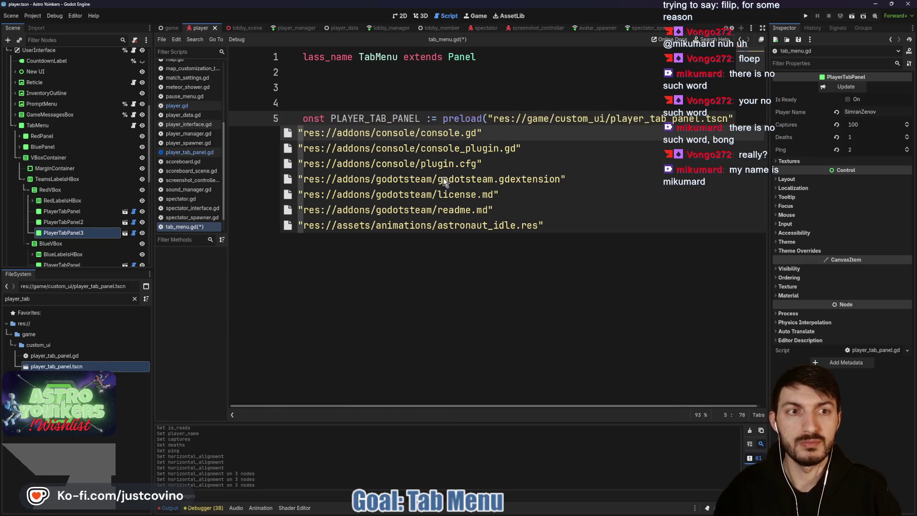
pyautogui.click(468, 286)
pyautogui.hotkey('ctrl', 's')
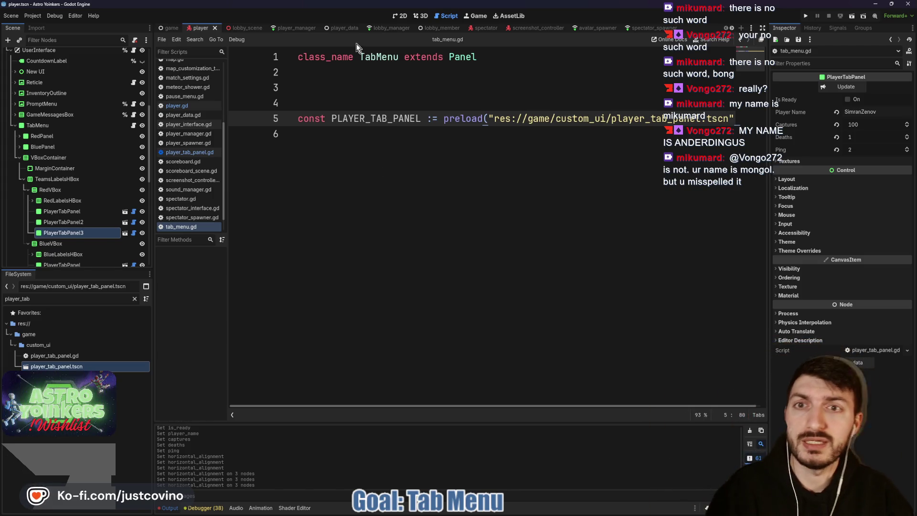
# Add exported captures and deaths int variables defaulting to 0 after held_item in player_data.gd, and save.
pyautogui.click(342, 28)
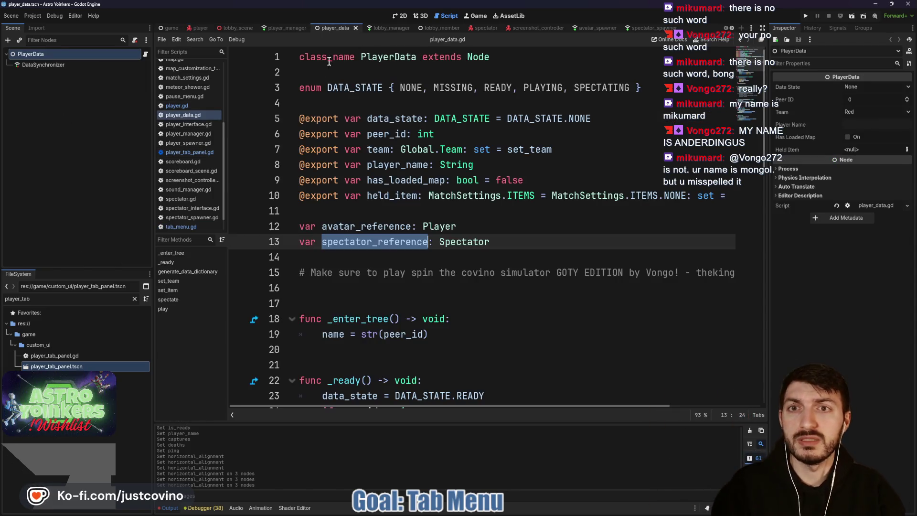
pyautogui.click(386, 209)
pyautogui.press('Return')
pyautogui.press('Return')
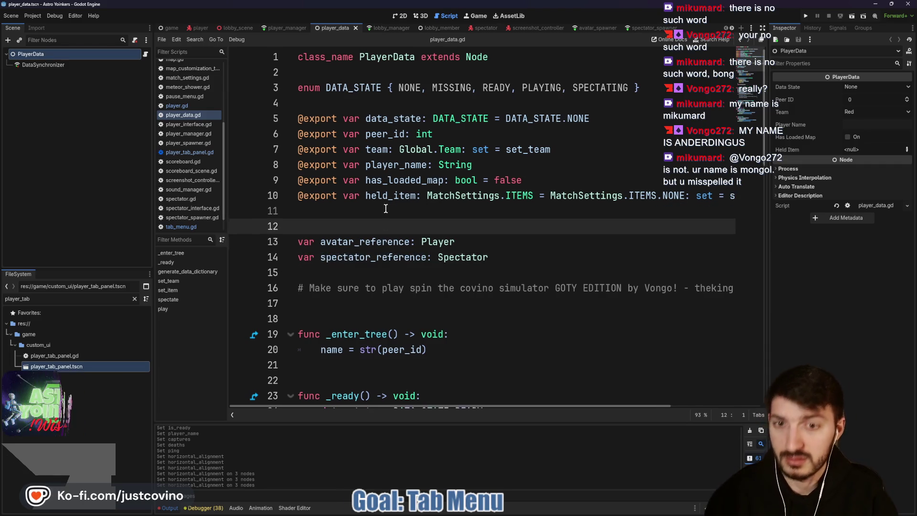
pyautogui.click(386, 208)
pyautogui.write('export var ca')
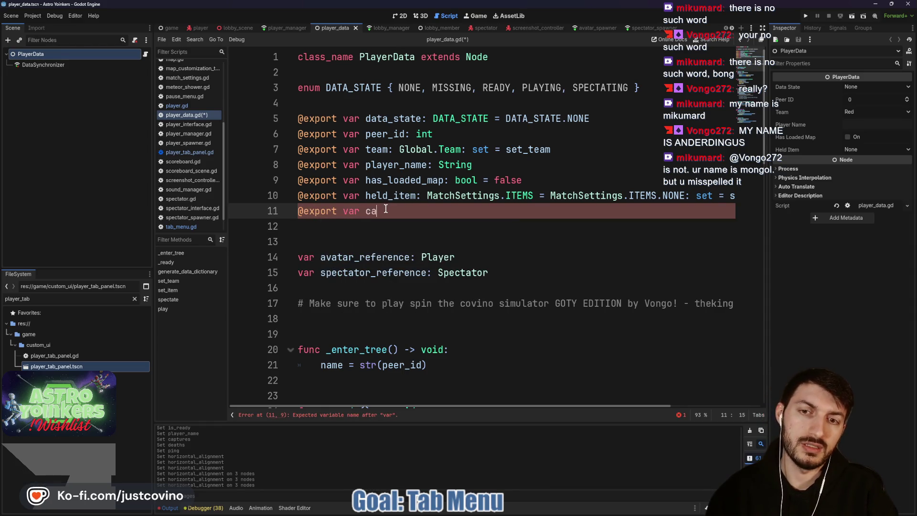
pyautogui.write('ptures: in')
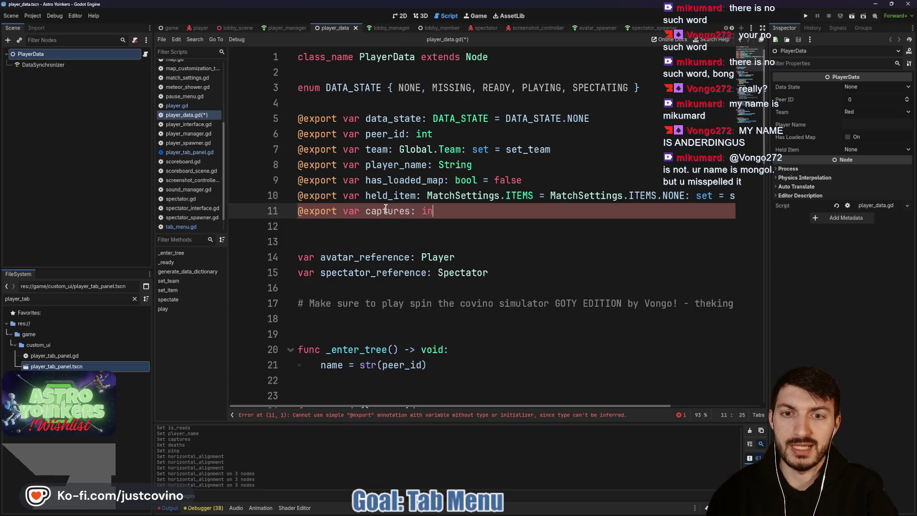
pyautogui.write('t = ')
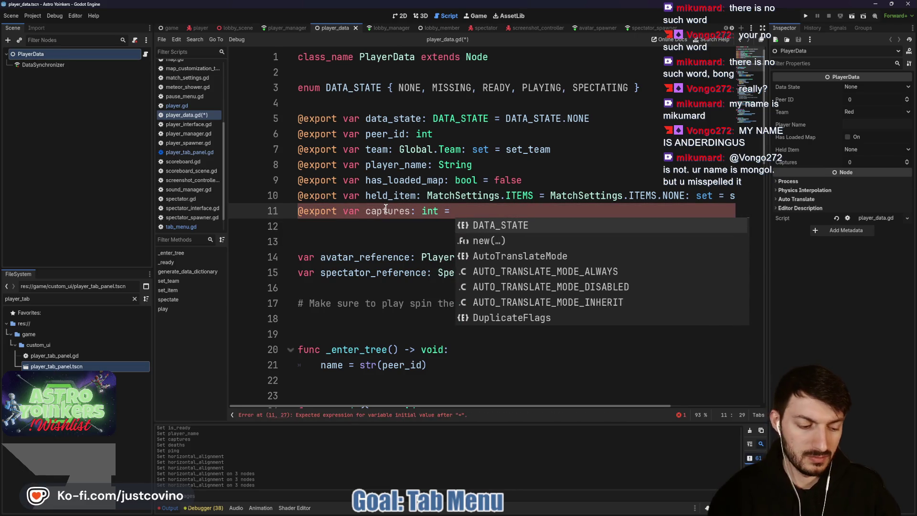
pyautogui.write('0')
pyautogui.press('Return')
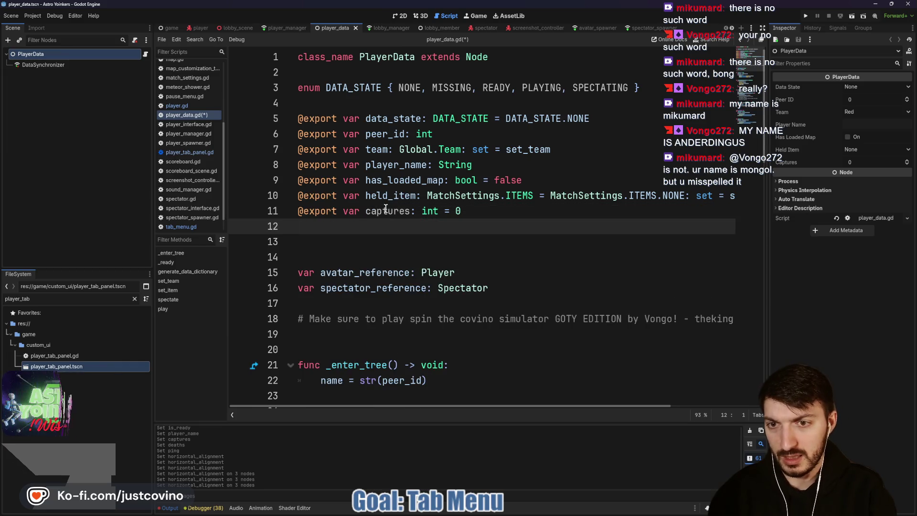
pyautogui.write('@export var')
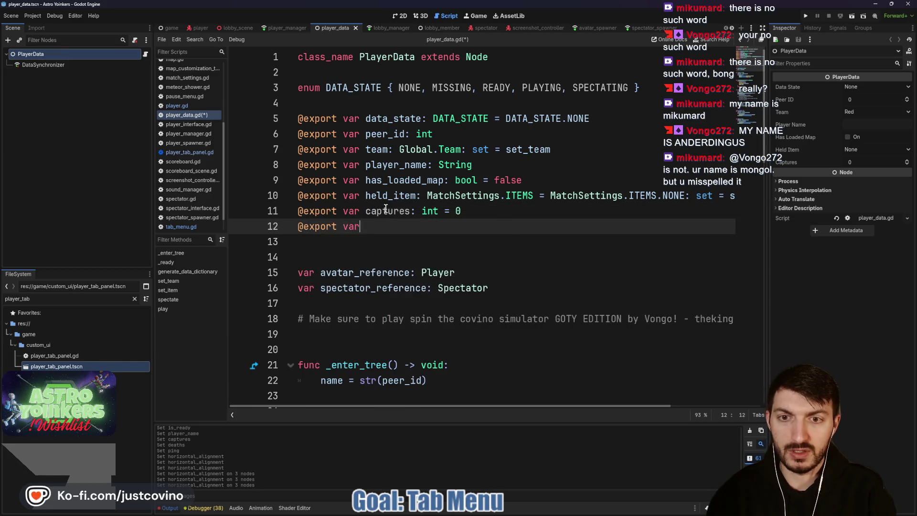
pyautogui.write(' deaths')
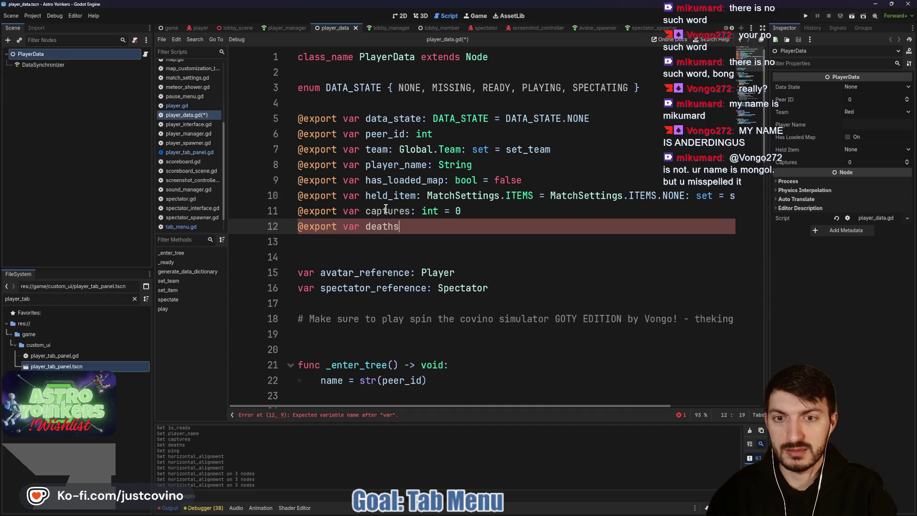
pyautogui.write(': int = 0')
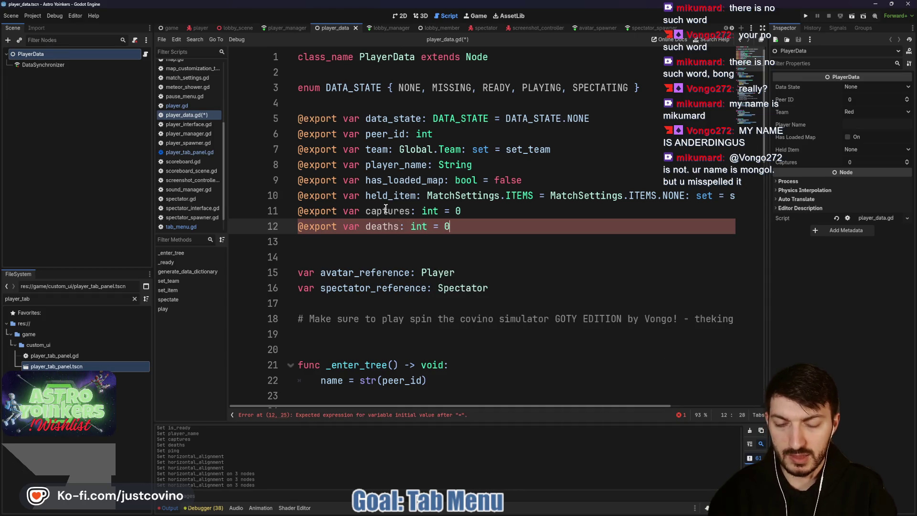
pyautogui.hotkey('ctrl', 's')
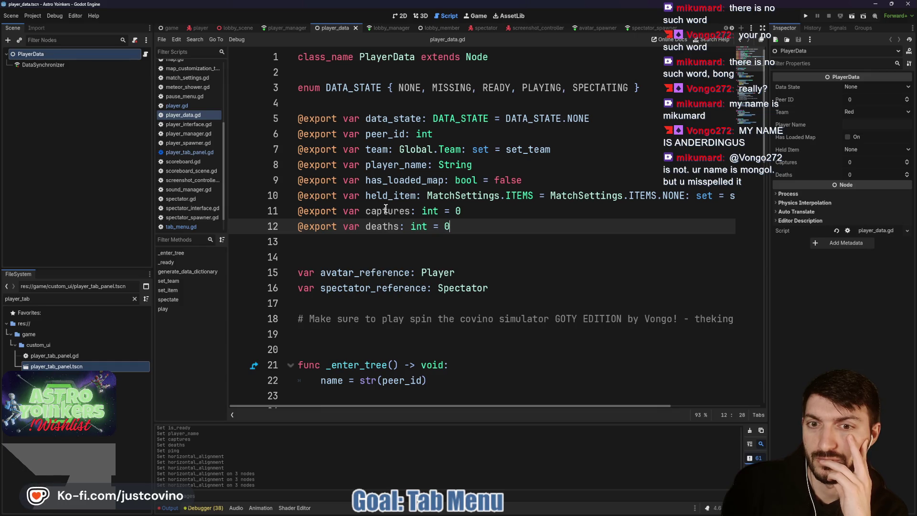
# Add PlayerData:captures to DataSynchronizer's replicated properties.
pyautogui.click(68, 66)
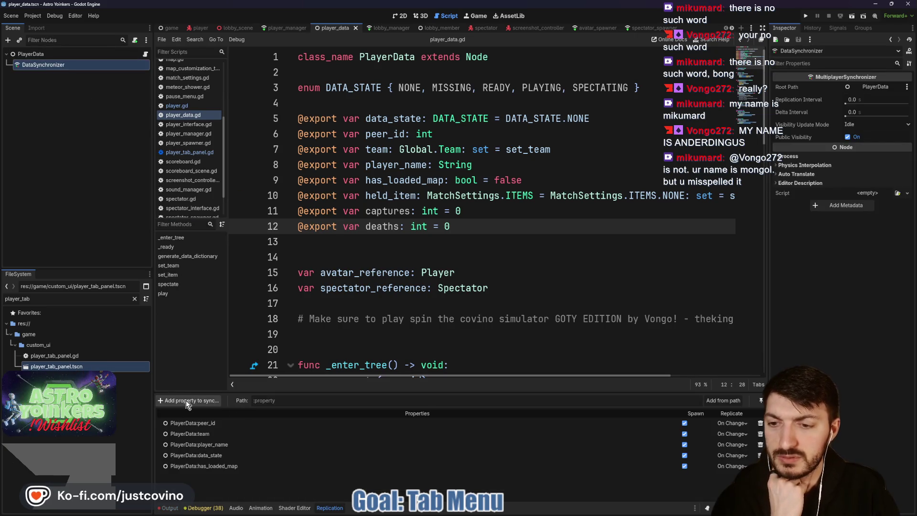
pyautogui.click(187, 401)
pyautogui.click(451, 155)
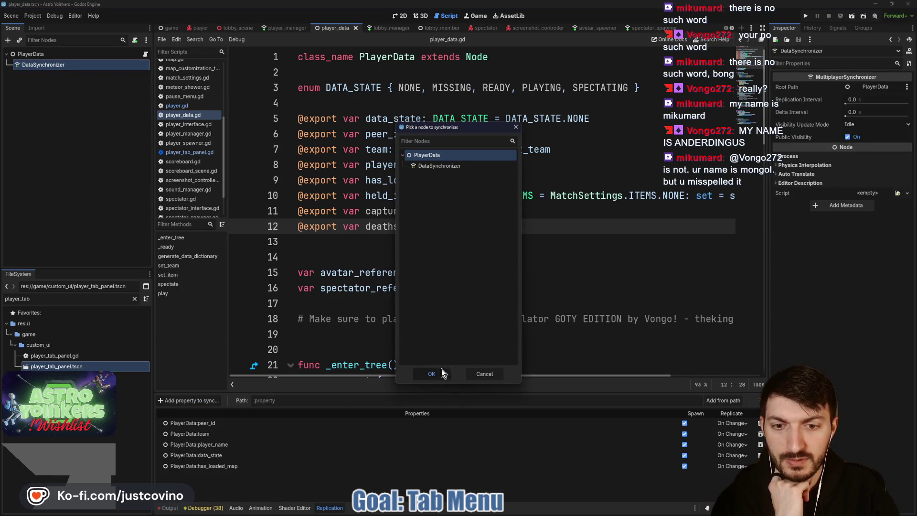
pyautogui.click(432, 374)
pyautogui.click(268, 225)
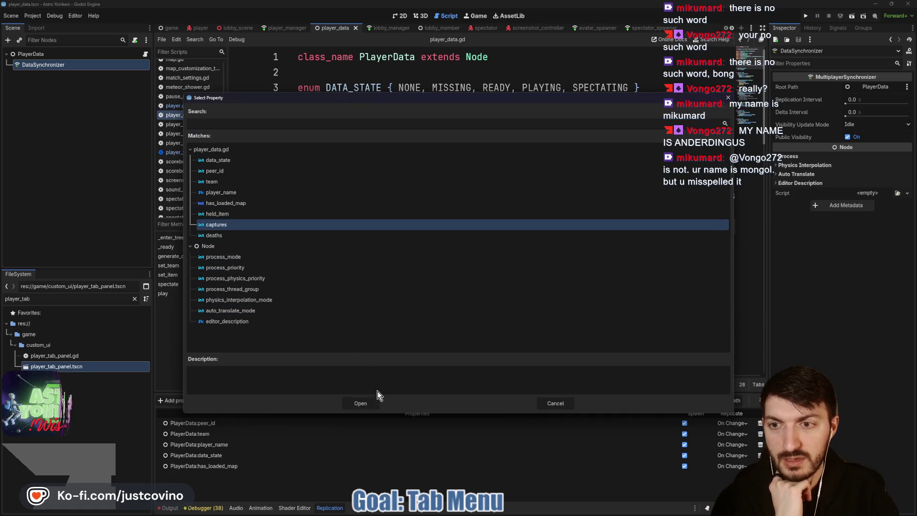
pyautogui.click(361, 403)
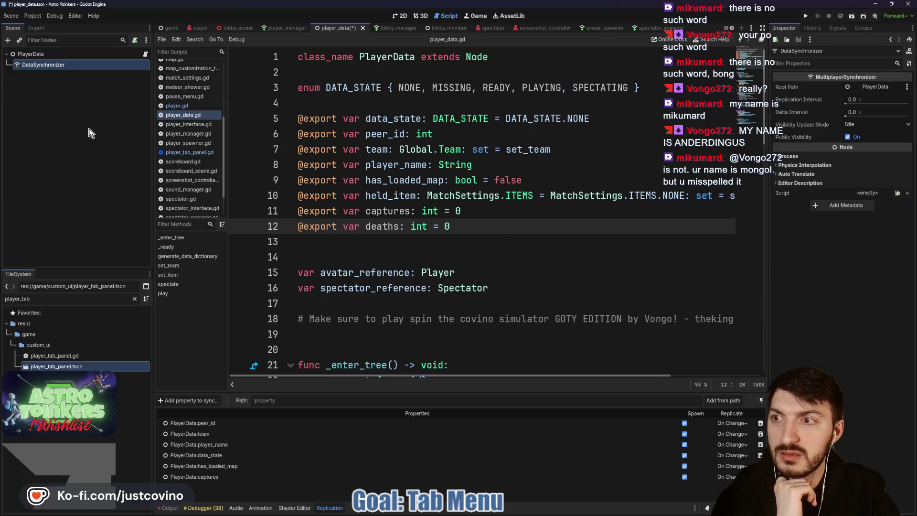
# Add PlayerData:deaths to the replicated properties and save the player_data scene.
pyautogui.click(186, 401)
pyautogui.click(420, 155)
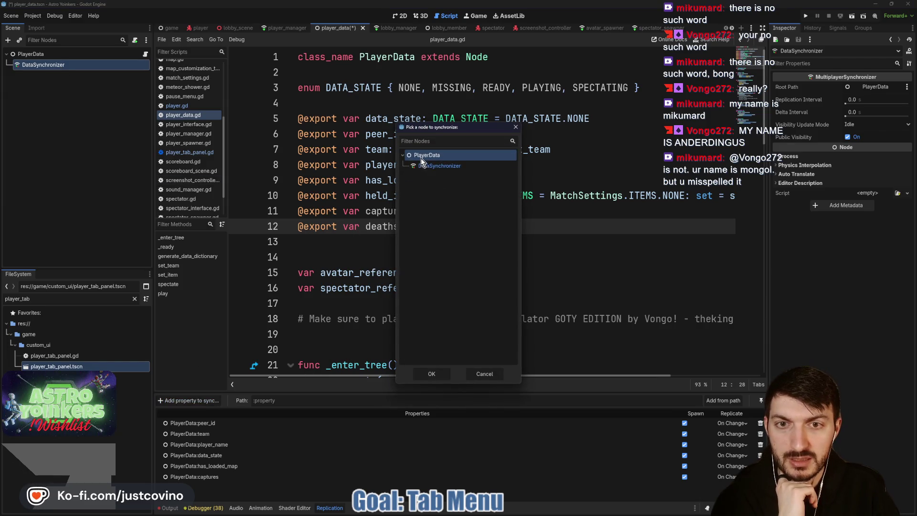
pyautogui.click(436, 375)
pyautogui.click(214, 236)
pyautogui.click(361, 403)
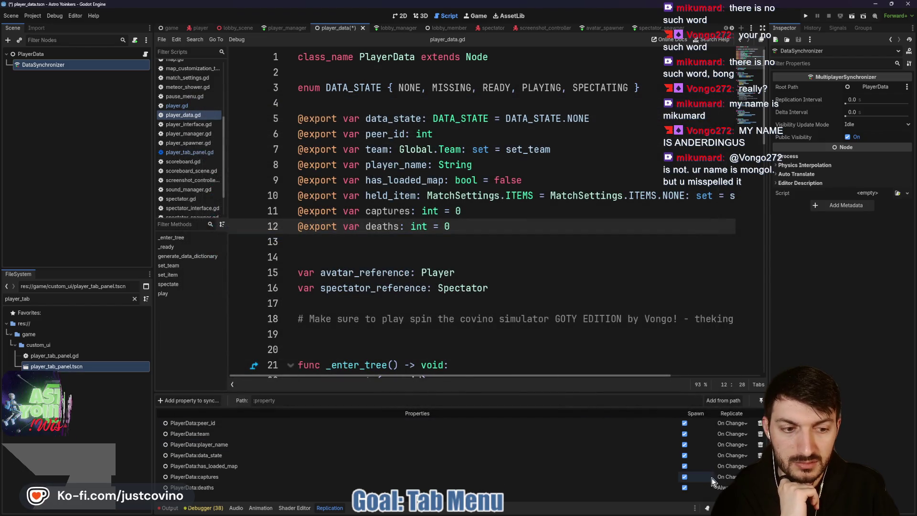
pyautogui.click(721, 487)
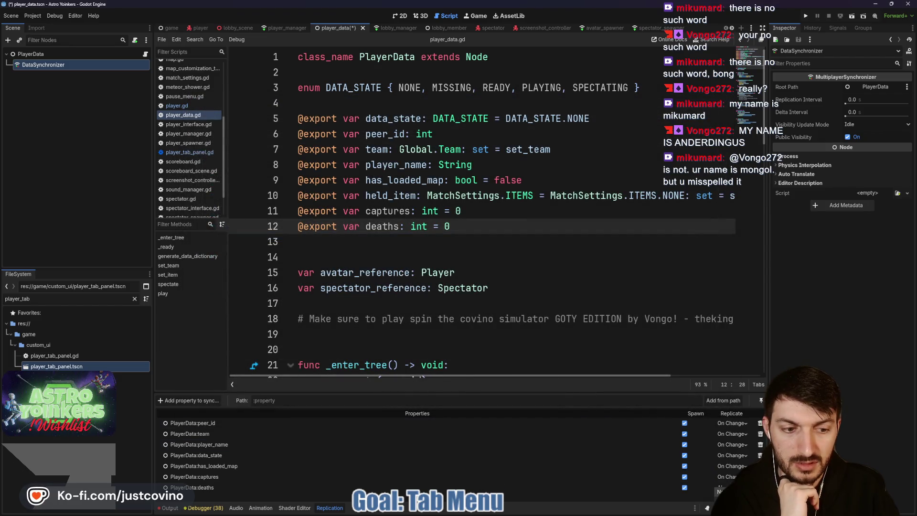
pyautogui.click(461, 244)
pyautogui.hotkey('ctrl', 's')
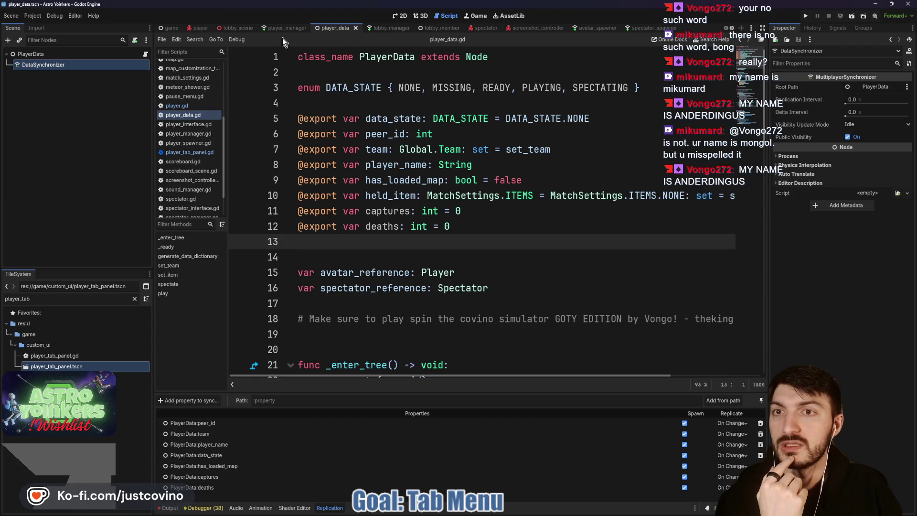
# Open TabMenu's tab_menu.gd from the player scene and add lines below the PLAYER_TAB_PANEL constant.
pyautogui.click(231, 29)
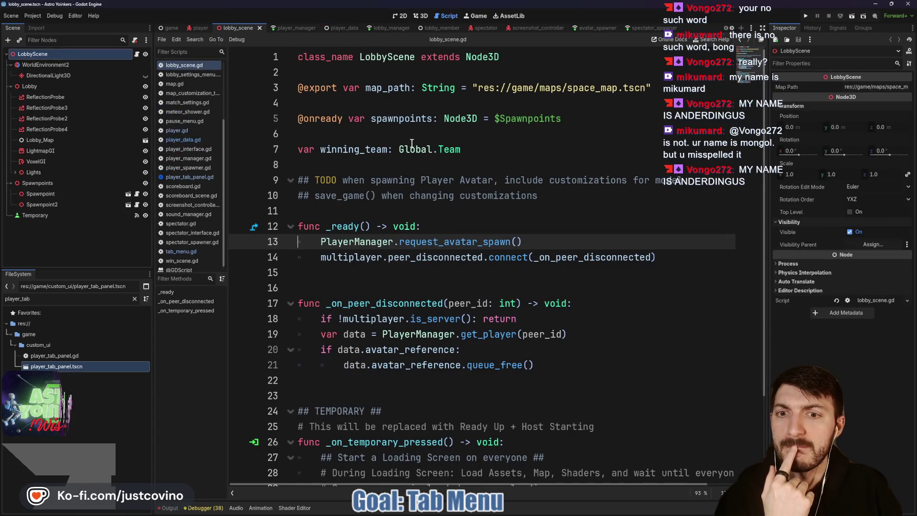
pyautogui.click(200, 29)
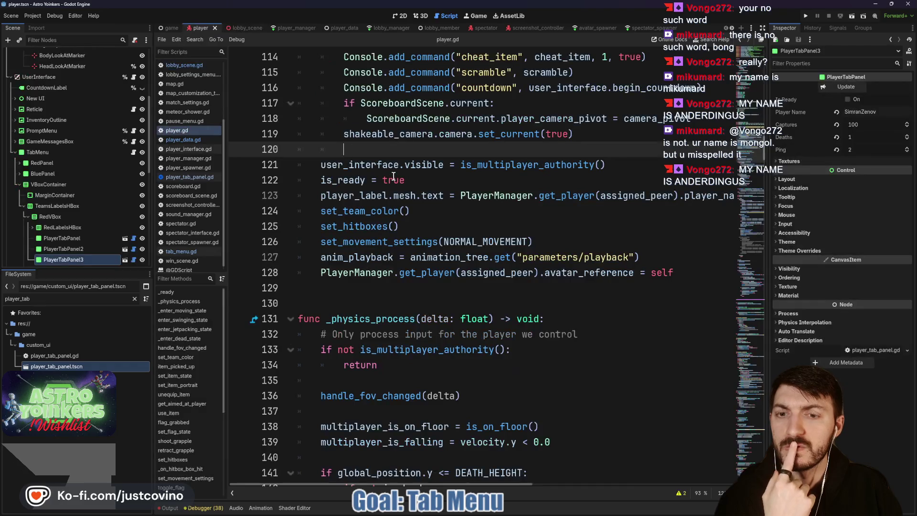
pyautogui.click(133, 153)
pyautogui.click(423, 189)
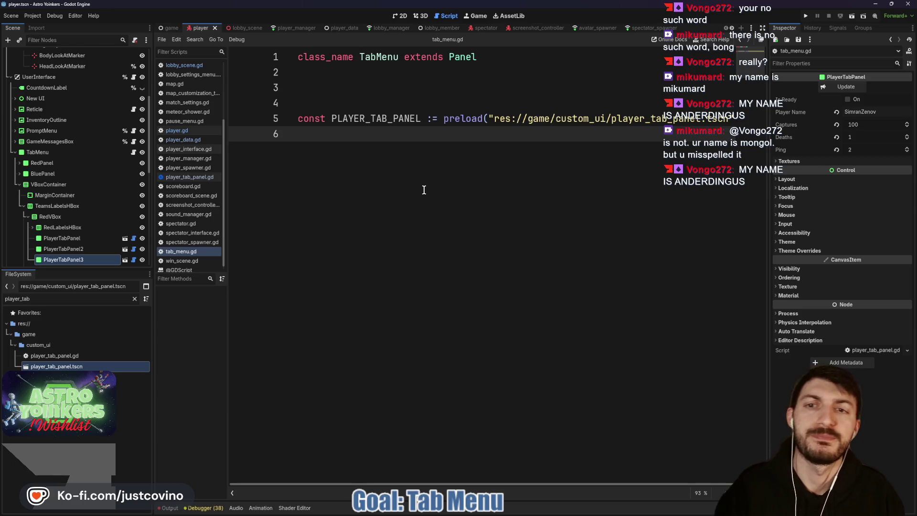
pyautogui.press('Return')
pyautogui.press('Return')
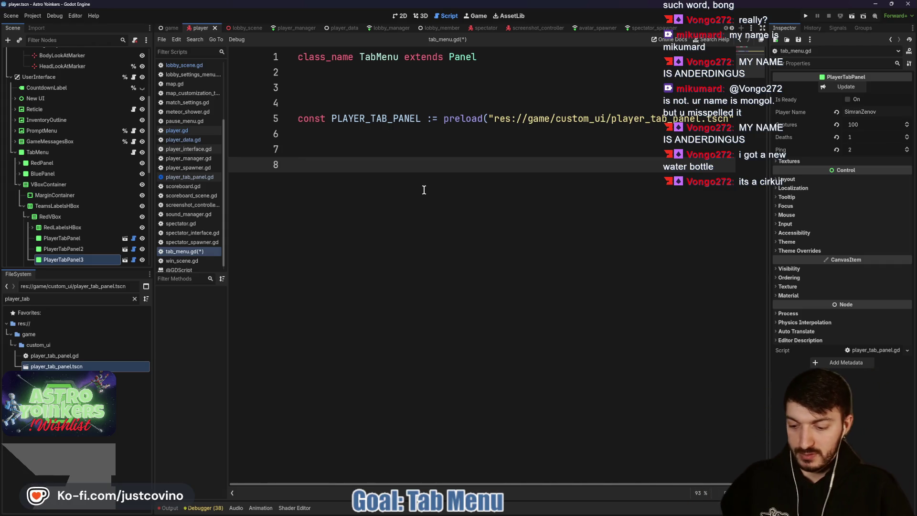
# Cancel closing tab_menu.gd and save the script instead.
pyautogui.hotkey('ctrl', 'w')
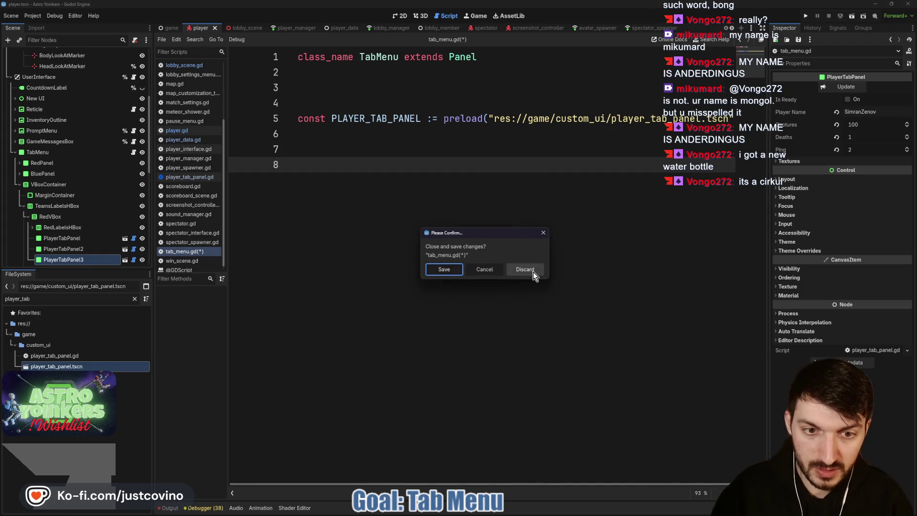
pyautogui.click(543, 233)
pyautogui.hotkey('ctrl', 's')
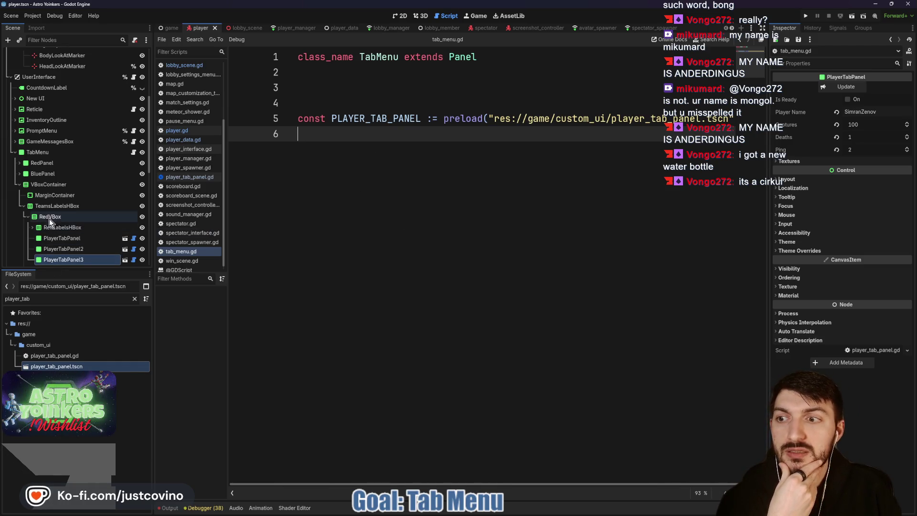
# Switch to the 2D view of the player scene and collapse TabMenu in the Scene tree.
pyautogui.click(406, 17)
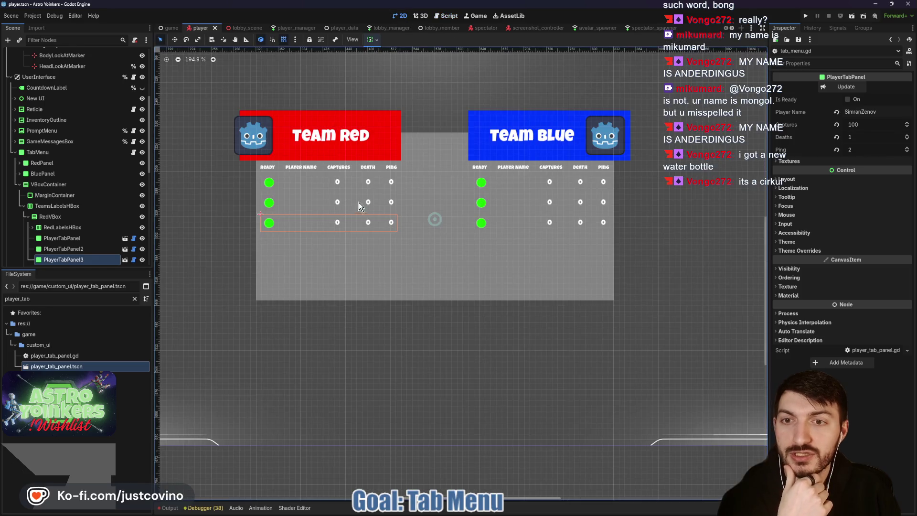
pyautogui.scroll(-4, 360, 206)
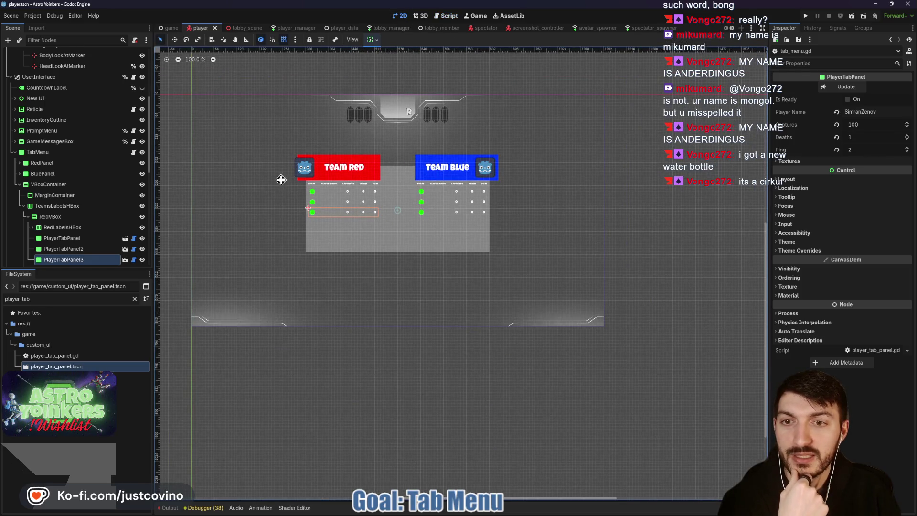
pyautogui.scroll(4, 363, 241)
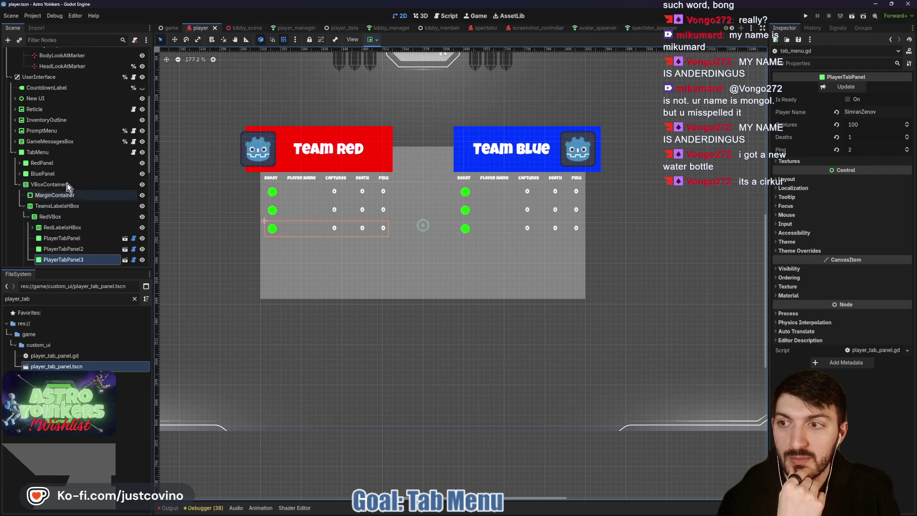
pyautogui.click(15, 152)
# Toggle TabMenu's visibility repeatedly to compare, then expand it to show the Team Red and Team Blue panels.
pyautogui.click(144, 153)
pyautogui.click(143, 154)
pyautogui.click(144, 154)
pyautogui.click(144, 154)
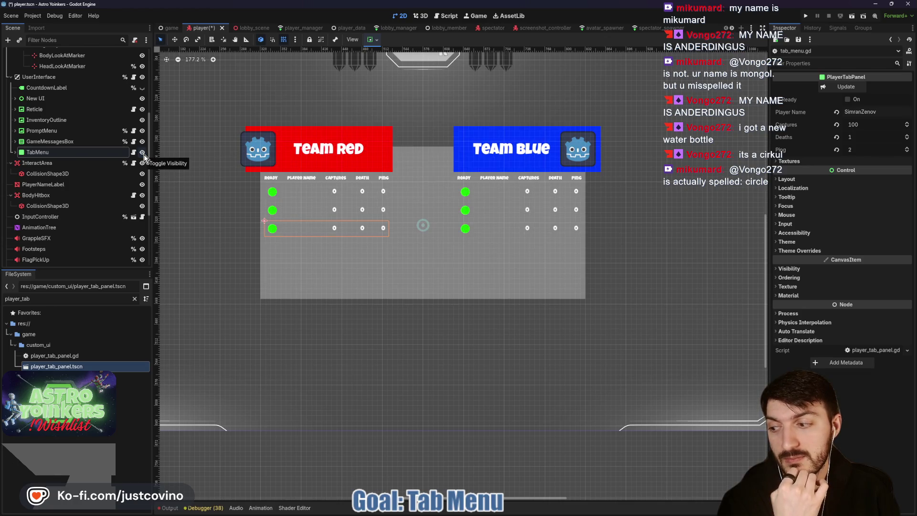
pyautogui.click(144, 153)
pyautogui.click(144, 154)
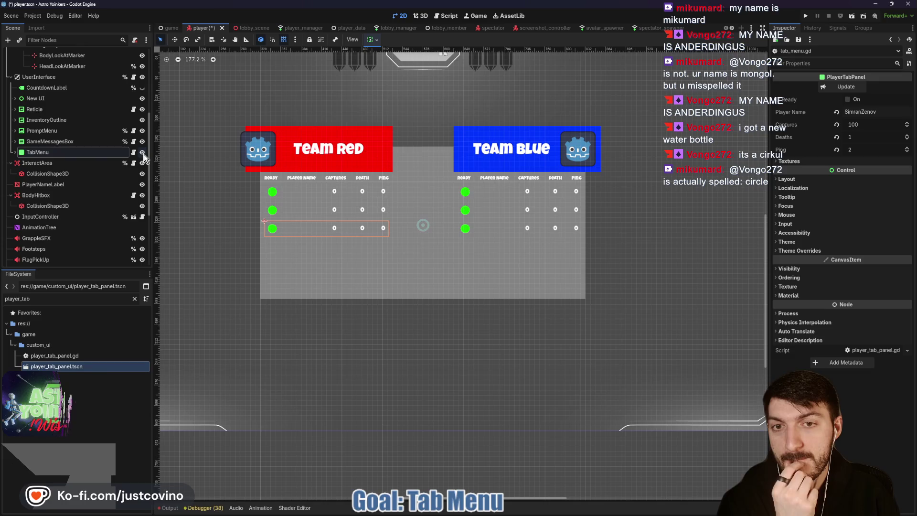
pyautogui.click(143, 154)
pyautogui.click(144, 154)
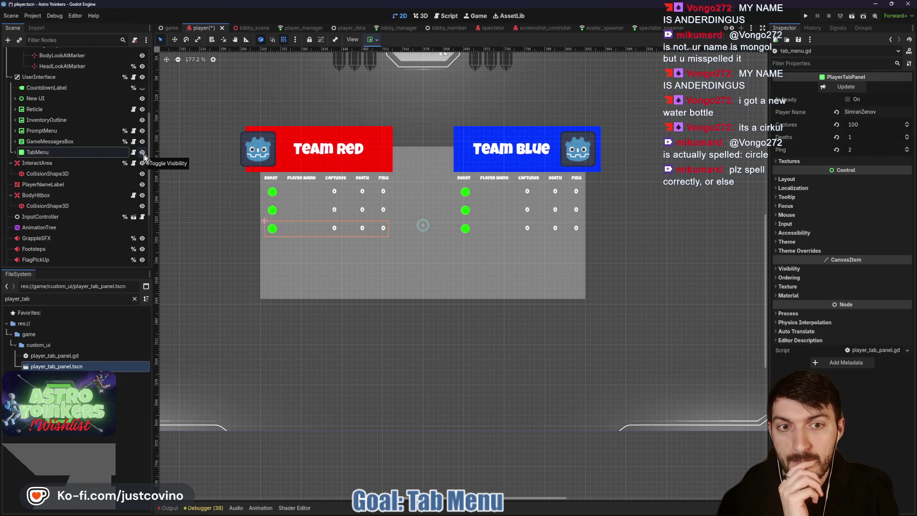
pyautogui.click(144, 154)
pyautogui.click(144, 153)
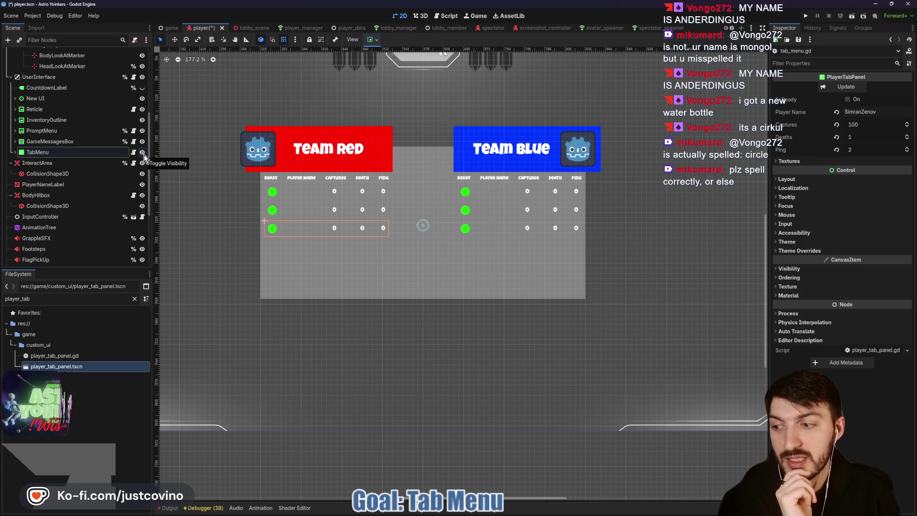
pyautogui.click(142, 152)
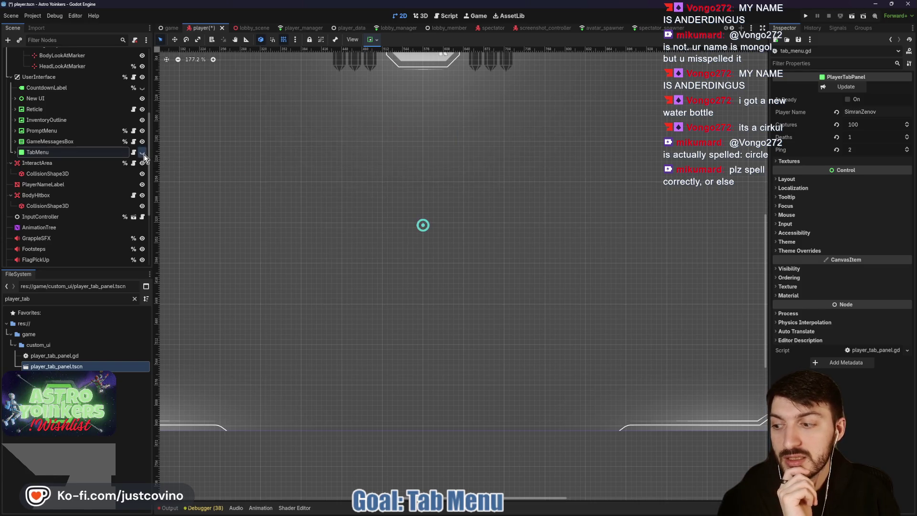
pyautogui.click(142, 153)
pyautogui.click(143, 153)
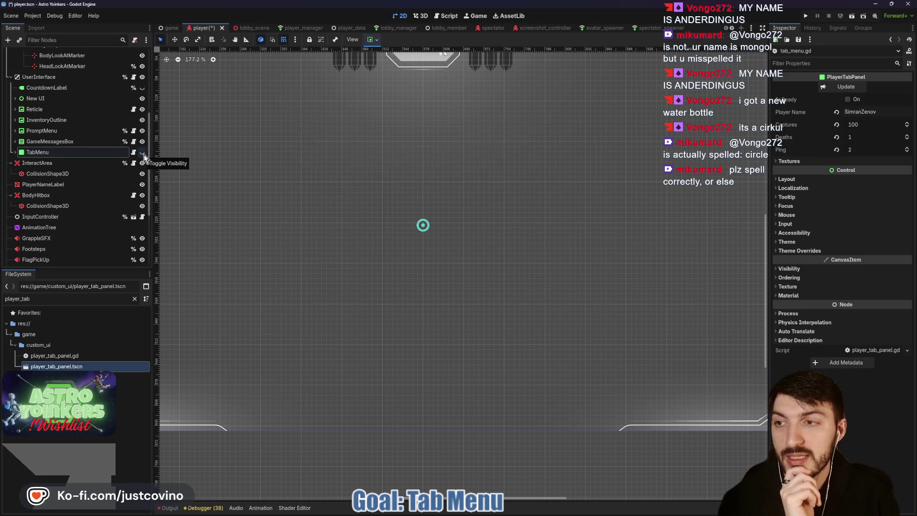
pyautogui.click(143, 153)
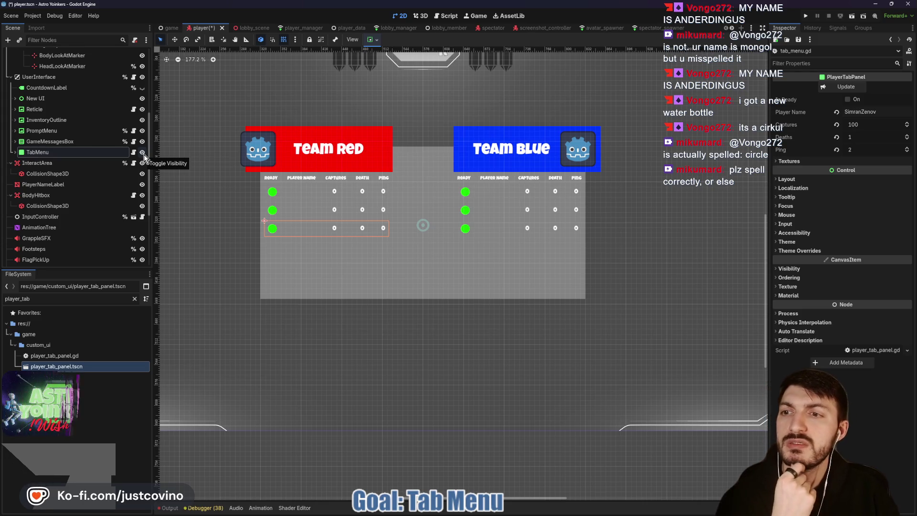
pyautogui.click(143, 153)
pyautogui.click(144, 153)
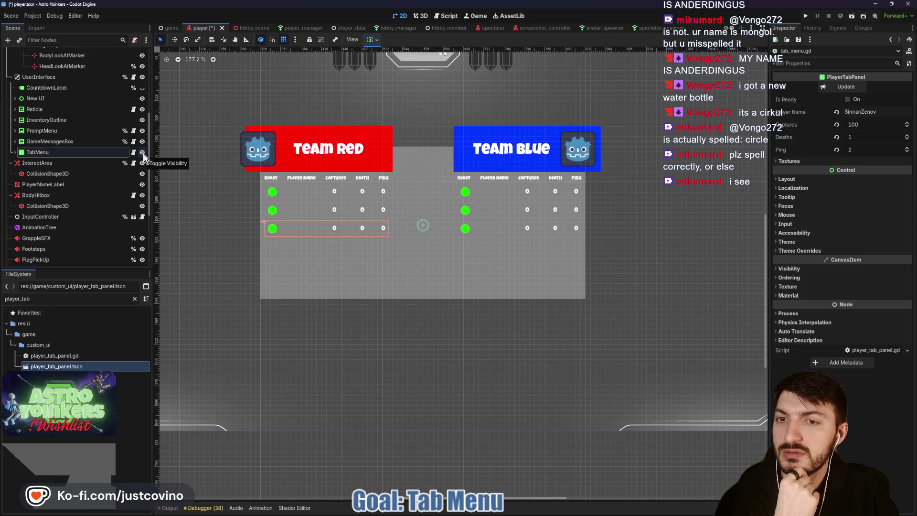
pyautogui.click(142, 152)
pyautogui.click(143, 152)
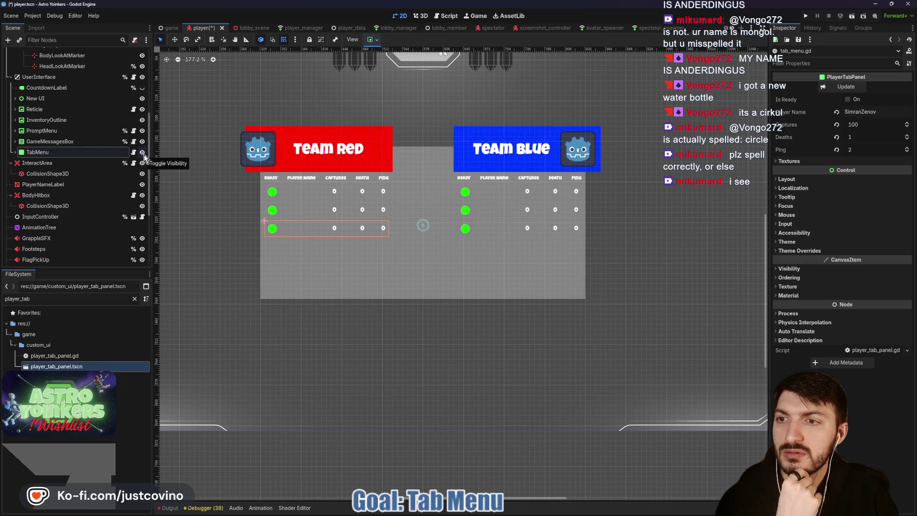
pyautogui.click(15, 152)
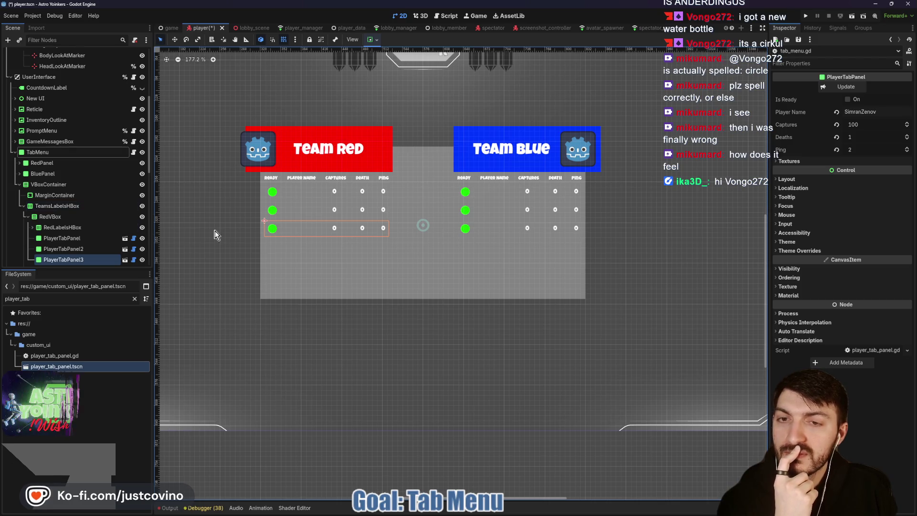
pyautogui.scroll(-5, 231, 231)
pyautogui.moveTo(214, 224); pyautogui.dragTo(258, 234)
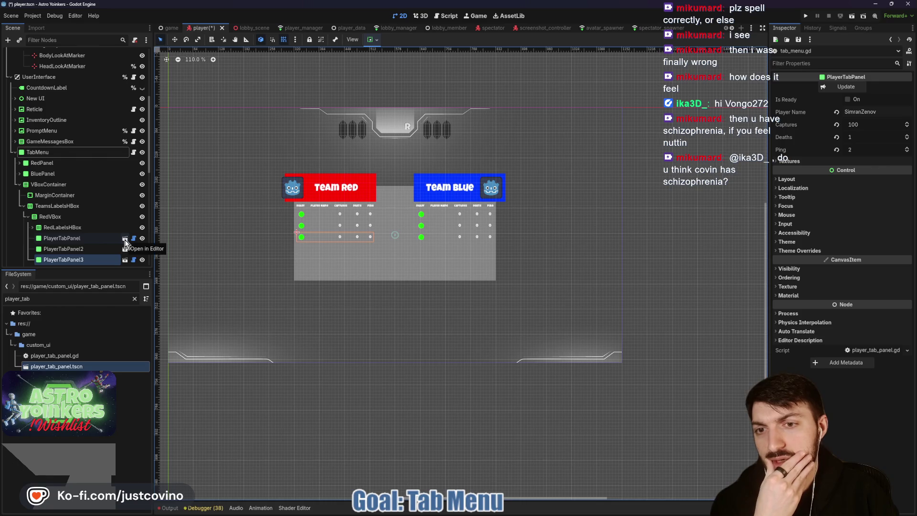
pyautogui.click(301, 28)
# Review player_manager.gd's player_data_team_changed signal and spawn_player_data code.
pyautogui.click(145, 54)
pyautogui.scroll(-2, 359, 180)
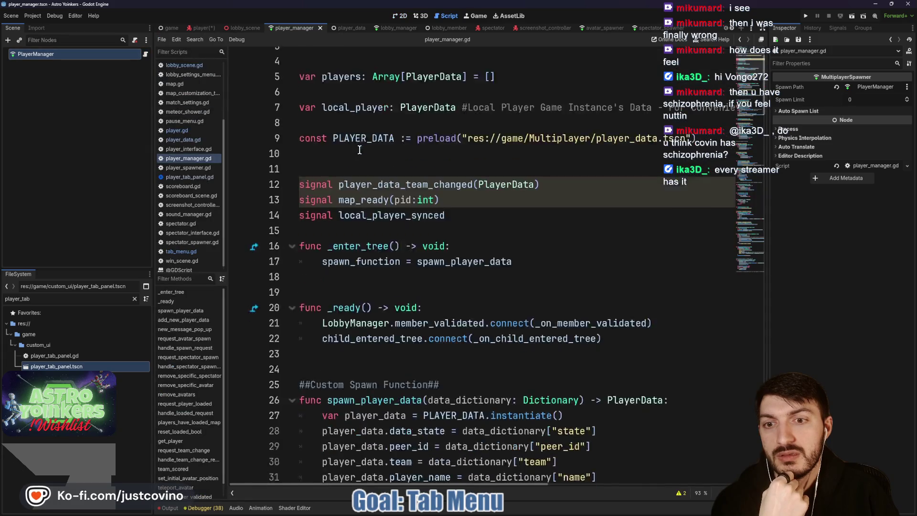
pyautogui.scroll(1, 359, 181)
pyautogui.click(359, 180)
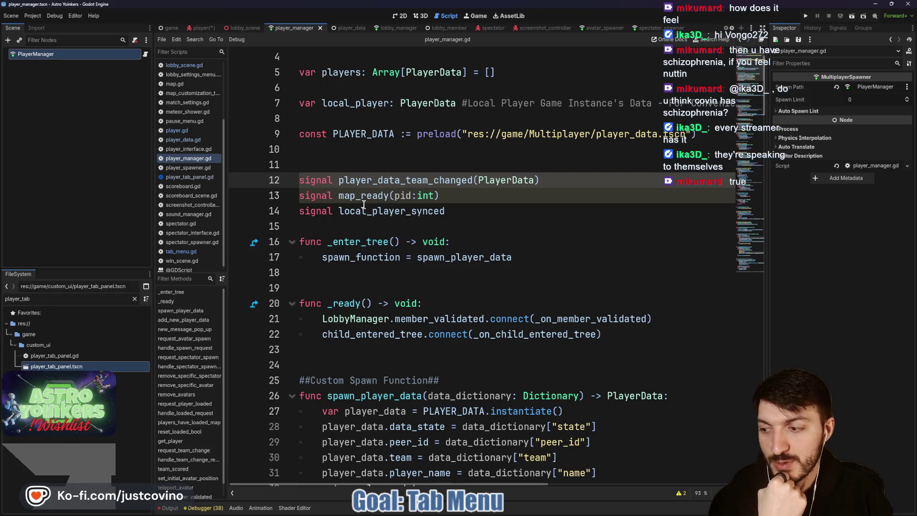
pyautogui.scroll(-2, 387, 184)
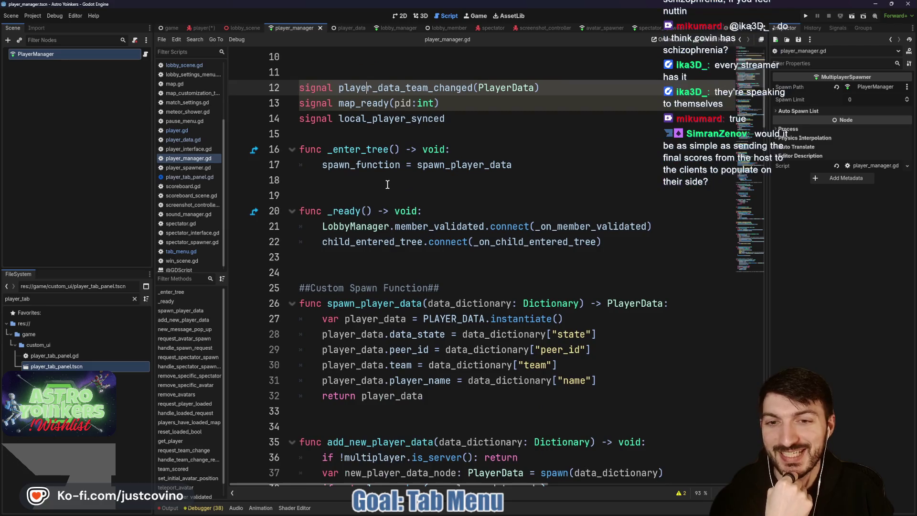
pyautogui.click(388, 185)
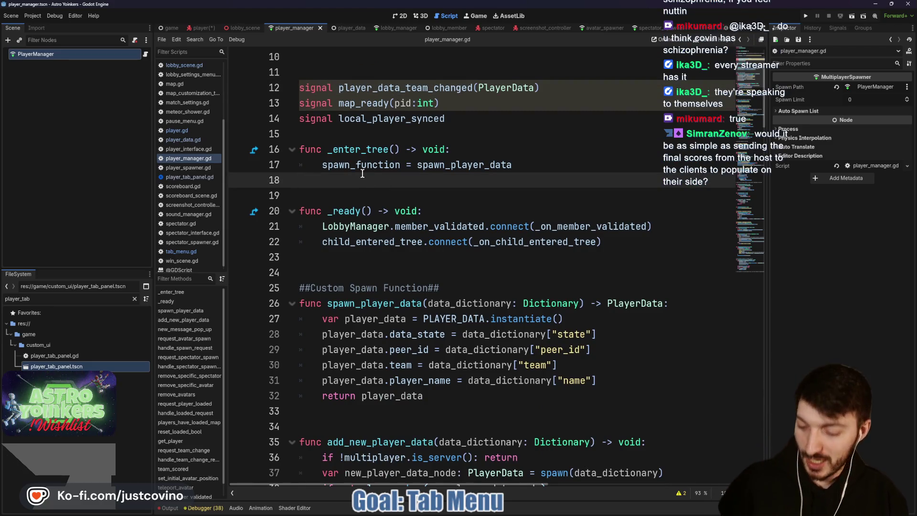
pyautogui.press('Up')
pyautogui.press('Up')
pyautogui.press('Up')
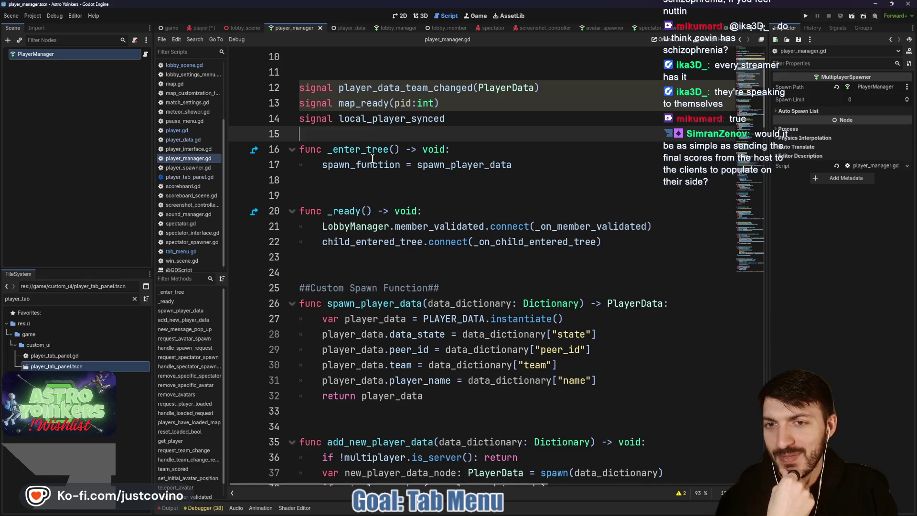
pyautogui.scroll(-2, 377, 182)
pyautogui.scroll(-2, 371, 205)
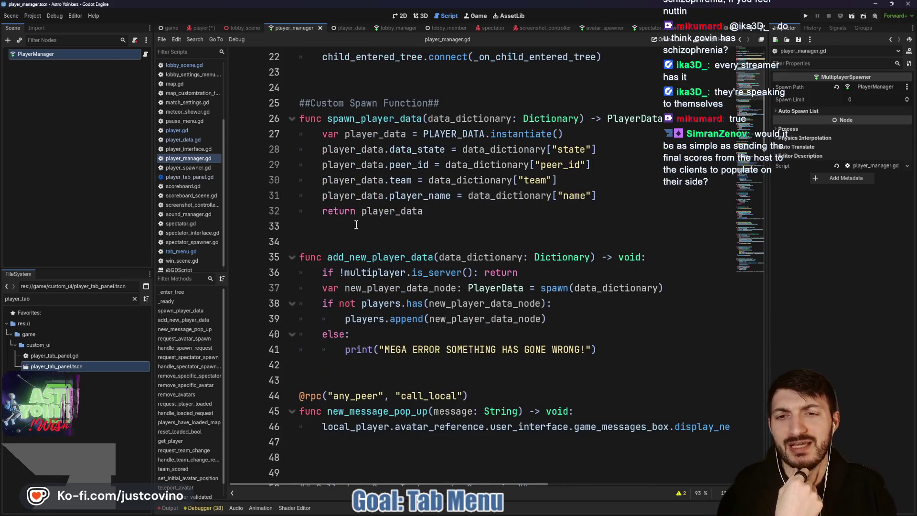
pyautogui.click(355, 225)
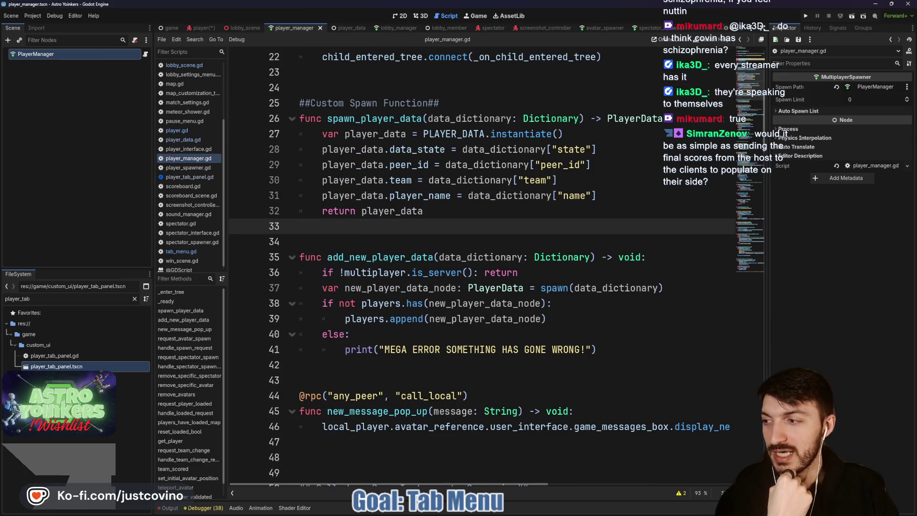
# Briefly check the stream chat window, then return to the player scene.
pyautogui.hotkey('alt', 'Tab')
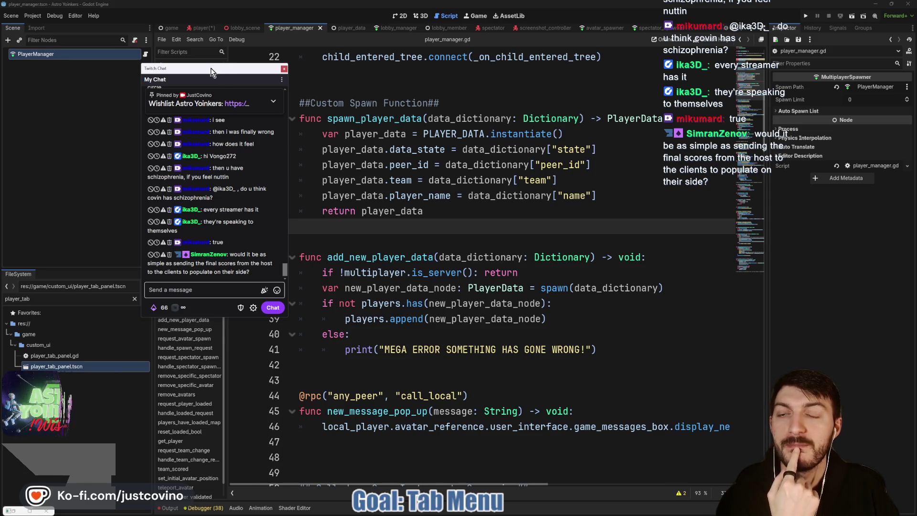
pyautogui.hotkey('alt', 'Tab')
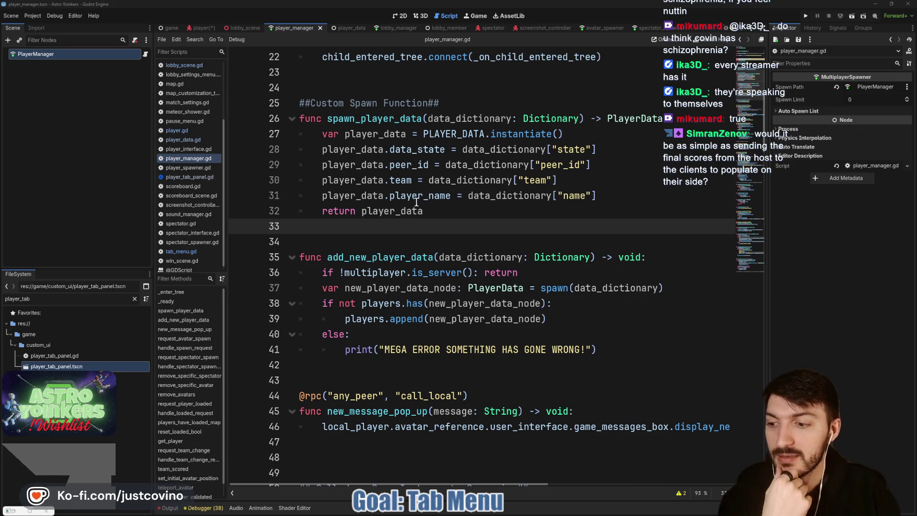
pyautogui.click(199, 29)
# Toggle PlayerTabPanel3's visibility in the 2D view, save the player scene, and reopen tab_menu.gd.
pyautogui.click(401, 15)
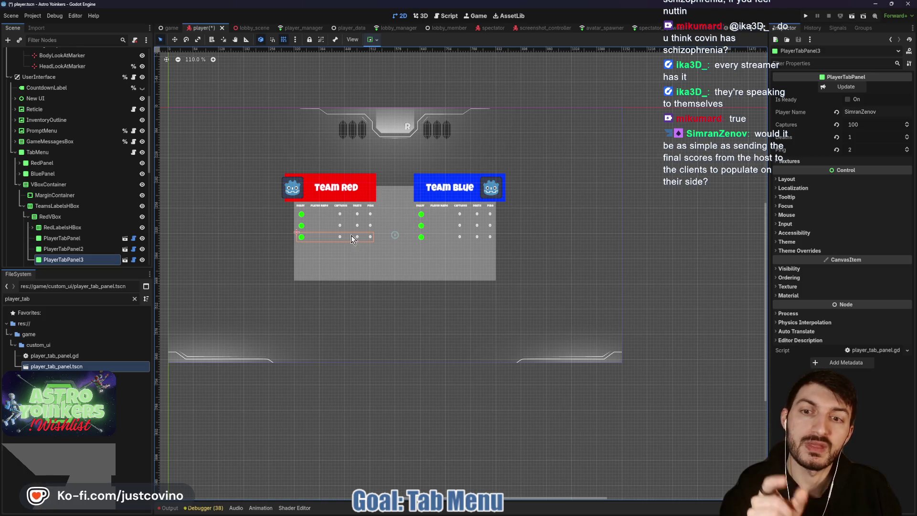
pyautogui.scroll(4, 344, 228)
pyautogui.click(142, 260)
pyautogui.click(142, 260)
pyautogui.click(142, 259)
pyautogui.click(142, 260)
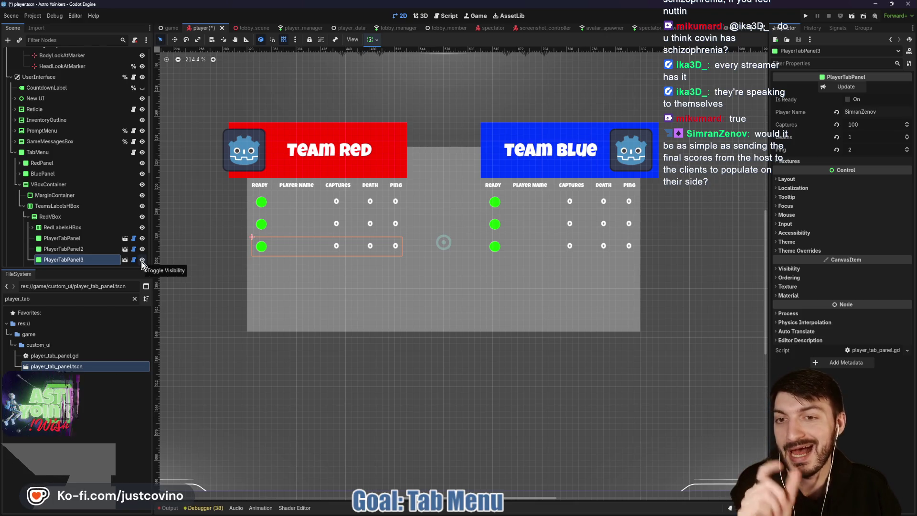
pyautogui.scroll(-6, 364, 164)
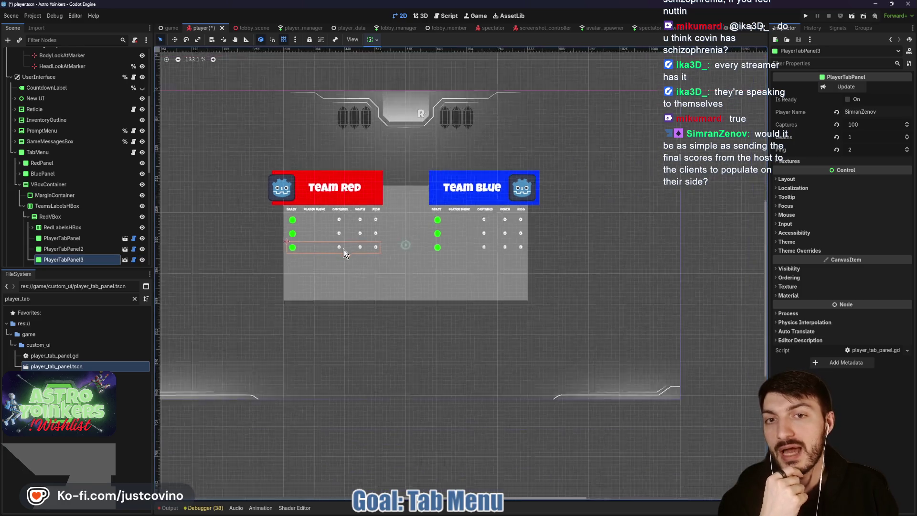
pyautogui.scroll(4, 330, 239)
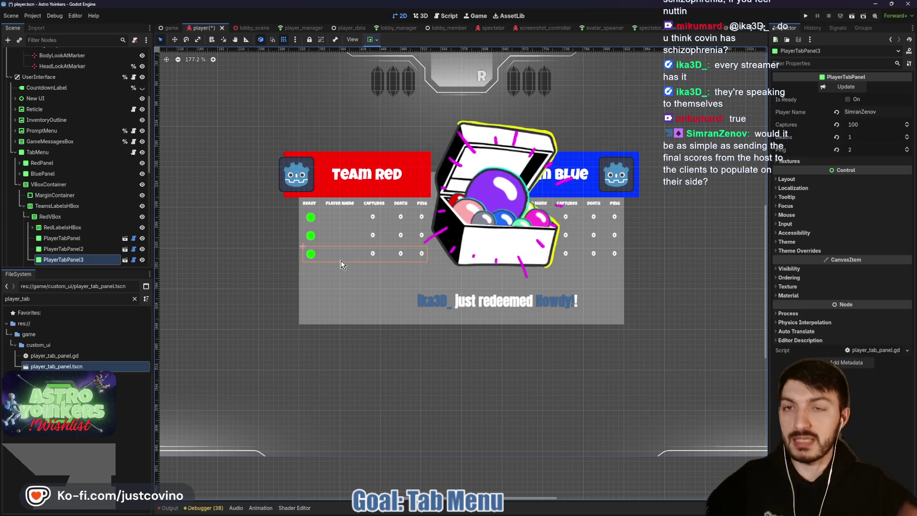
pyautogui.hotkey('ctrl', 's')
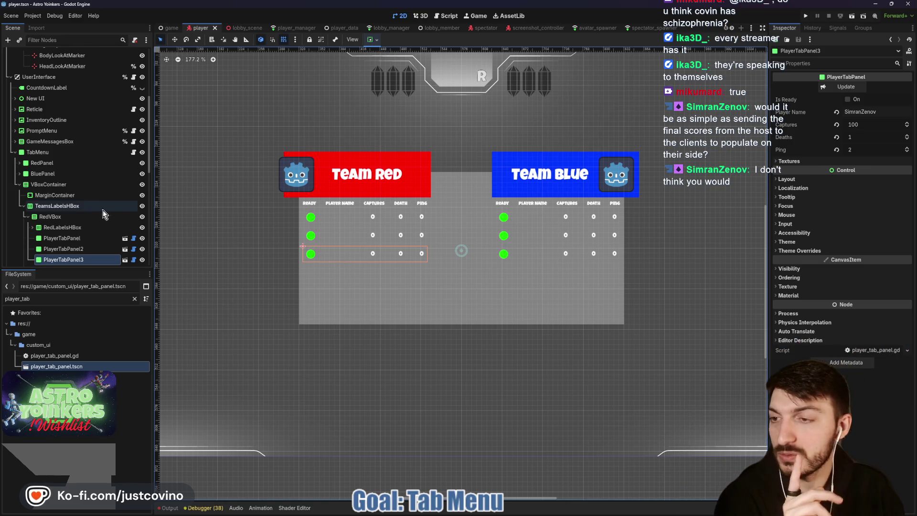
pyautogui.click(134, 152)
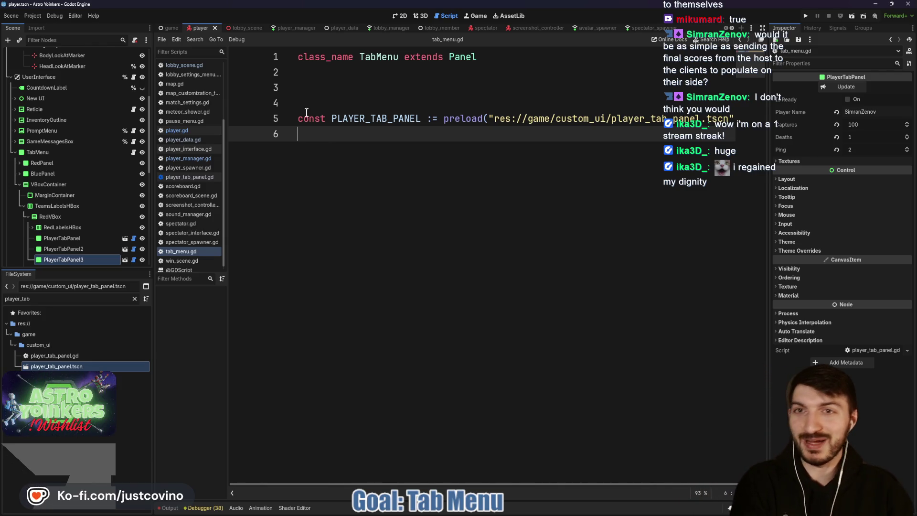
# Read through player_manager.gd's spawn code, then jump to AvatarSpawner's definition in player_spawner.gd.
pyautogui.click(291, 29)
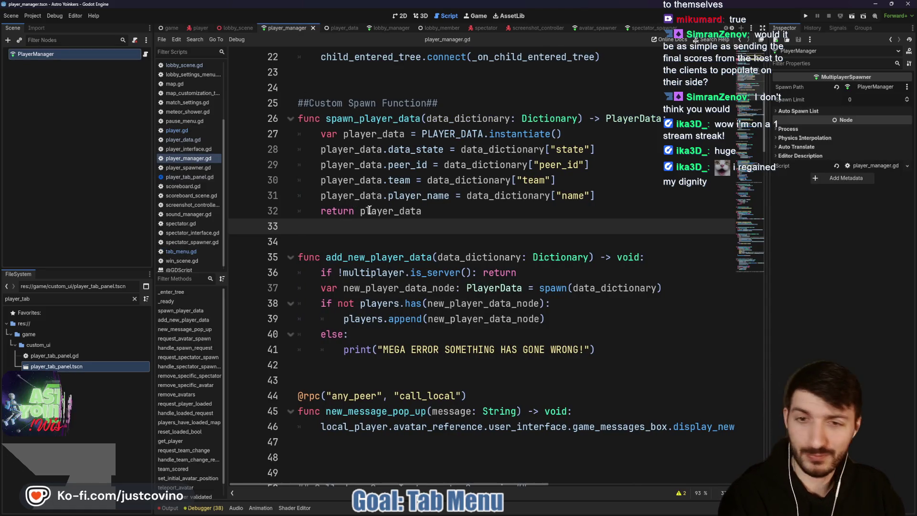
pyautogui.scroll(-1, 368, 206)
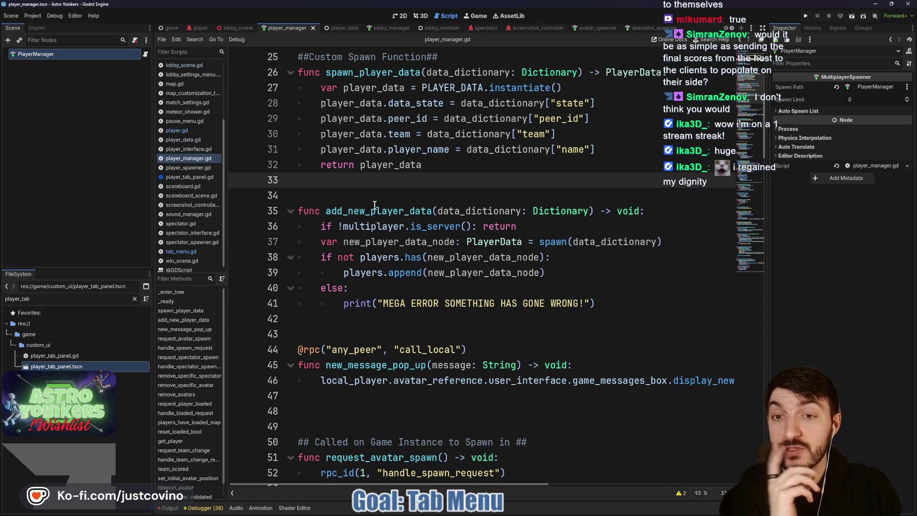
pyautogui.scroll(-4, 375, 205)
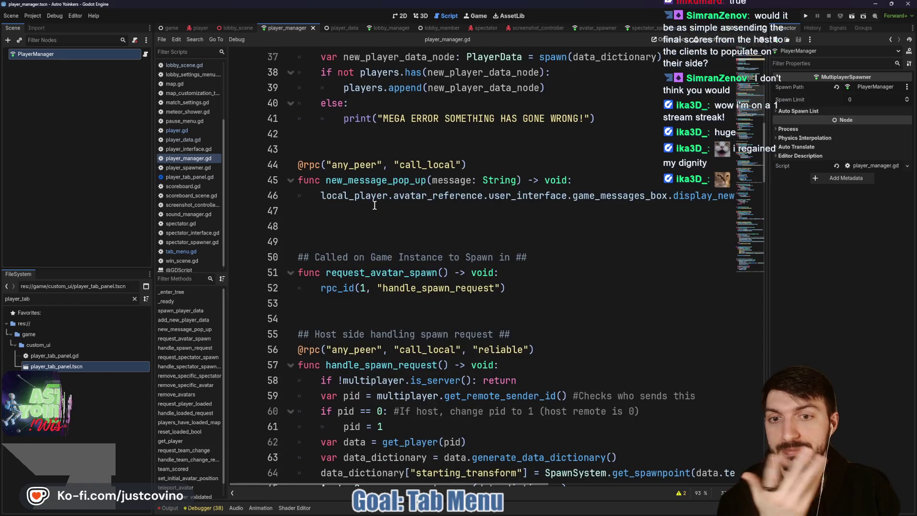
pyautogui.scroll(-2, 375, 206)
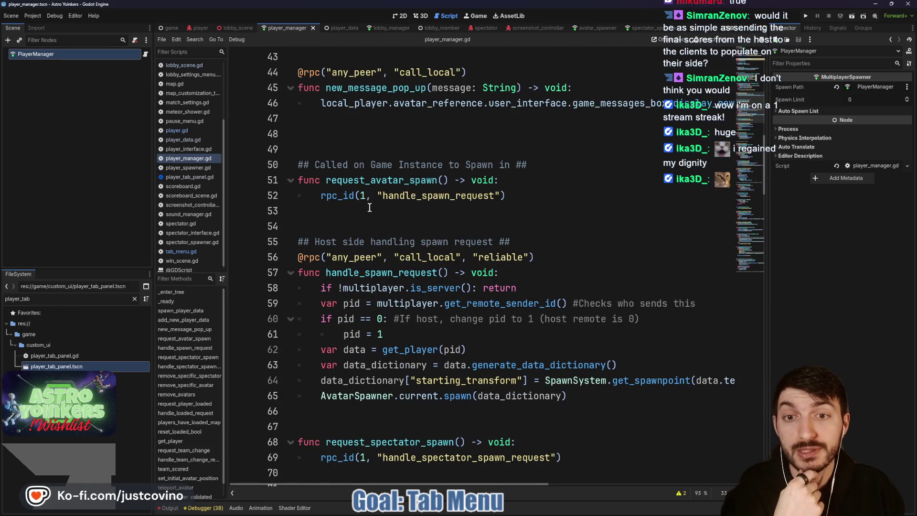
pyautogui.scroll(-3, 369, 208)
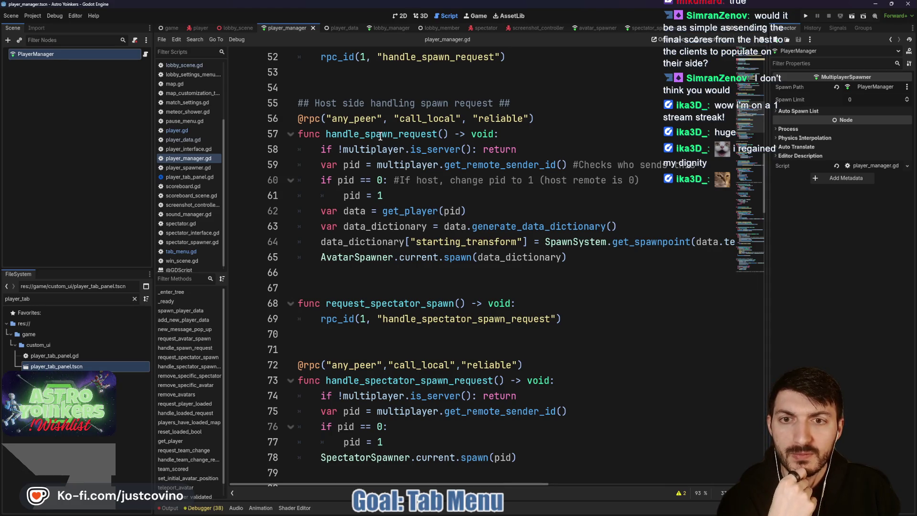
pyautogui.scroll(-2, 374, 134)
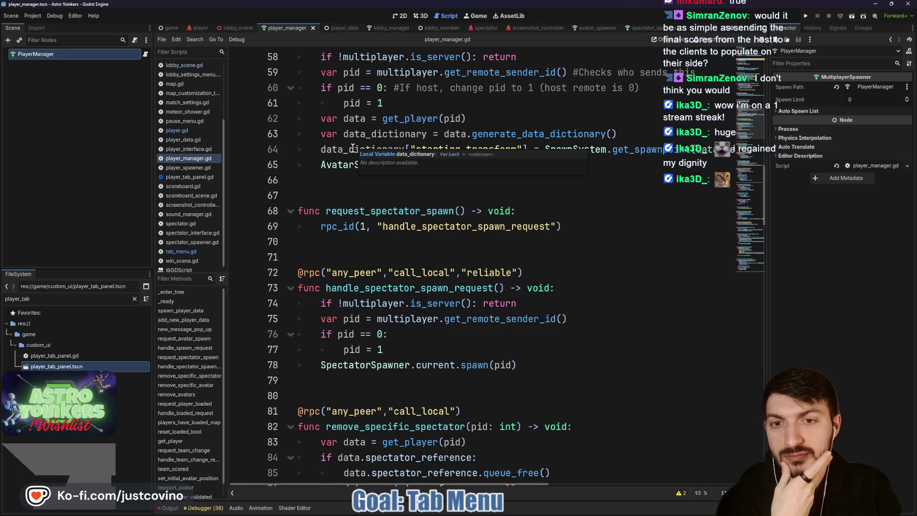
pyautogui.scroll(-2, 430, 226)
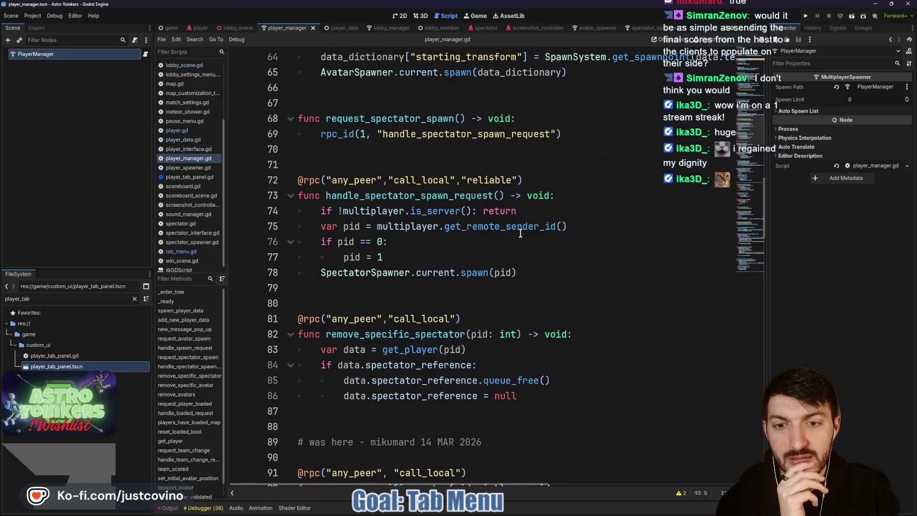
pyautogui.scroll(-2, 518, 231)
pyautogui.scroll(8, 519, 231)
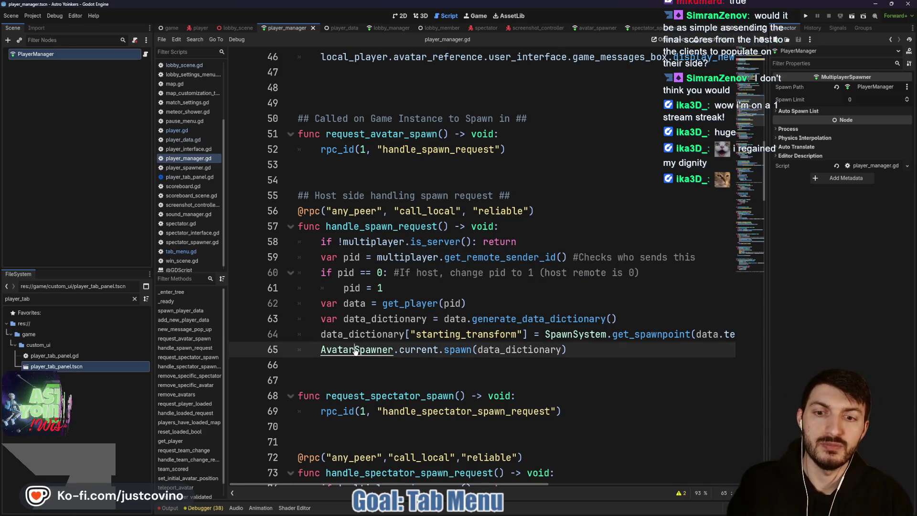
pyautogui.keyDown('ctrl'); pyautogui.click(359, 350); pyautogui.keyUp('ctrl')
pyautogui.scroll(-1, 437, 272)
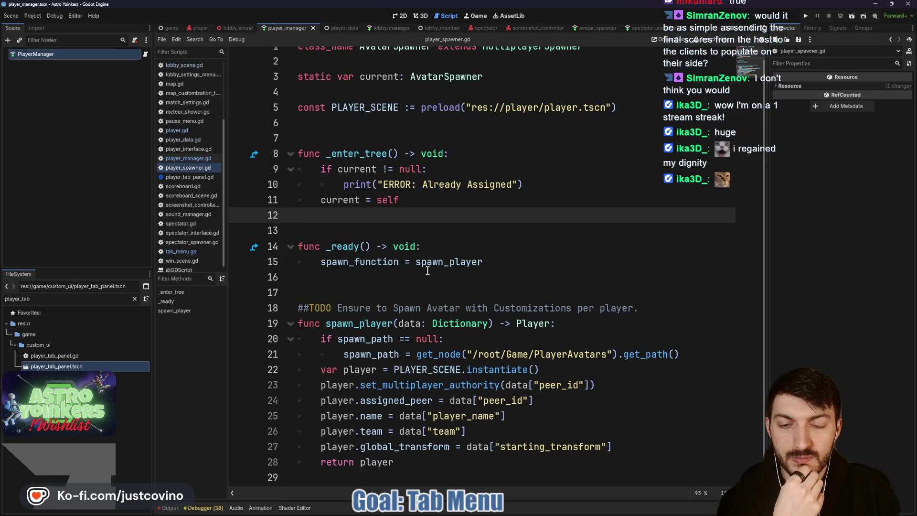
# Return to the player scene and open the TabMenu's tab_menu.gd script.
pyautogui.moveTo(379, 346)
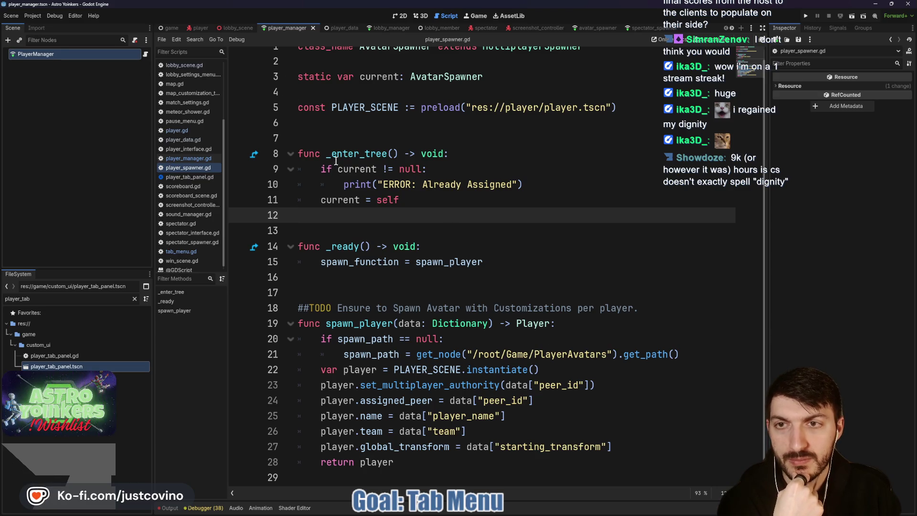
pyautogui.click(202, 28)
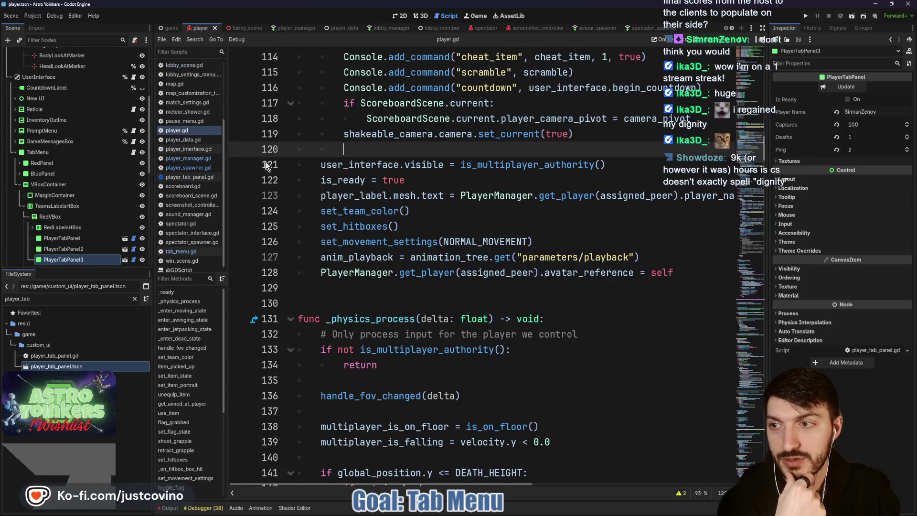
pyautogui.click(134, 152)
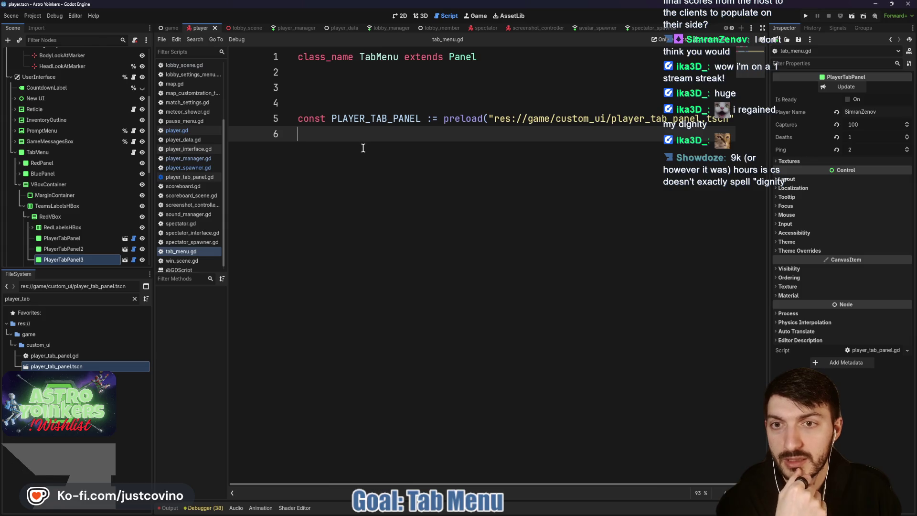
# Start a func line below the PLAYER_TAB_PANEL preload, then open the PlayerTabPanel scene and script.
pyautogui.press('Return')
pyautogui.press('Return')
pyautogui.press('Return')
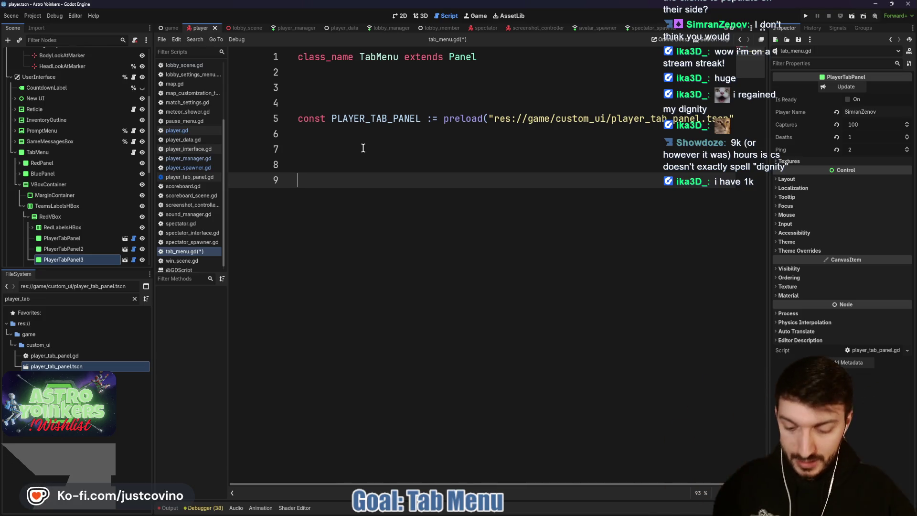
pyautogui.write('fun')
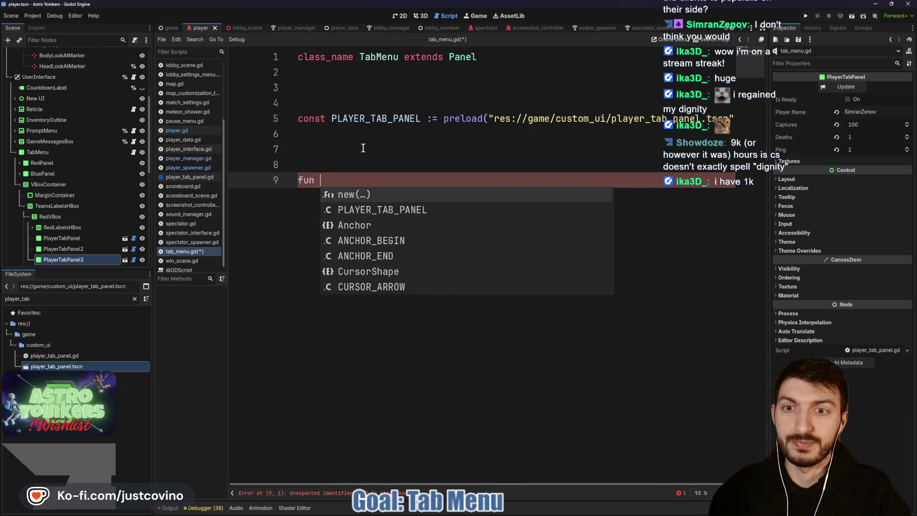
pyautogui.press('BackSpace')
pyautogui.write('c')
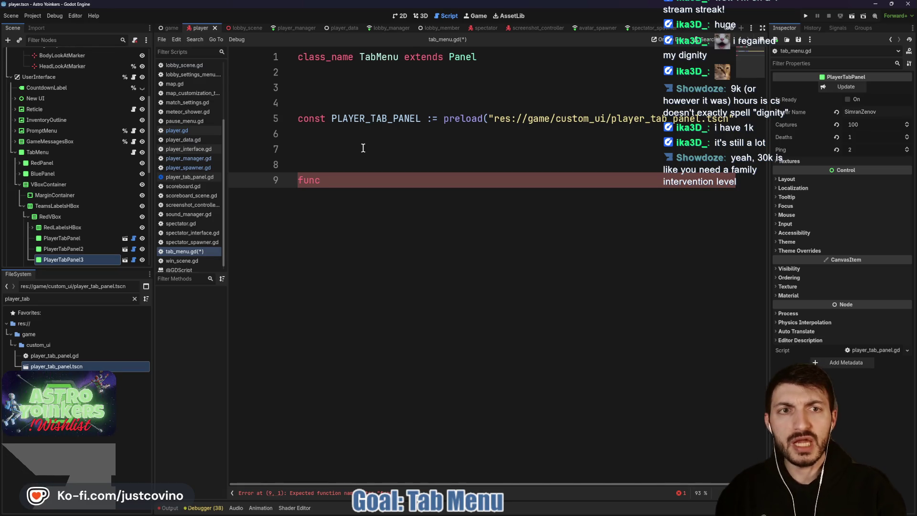
pyautogui.click(124, 249)
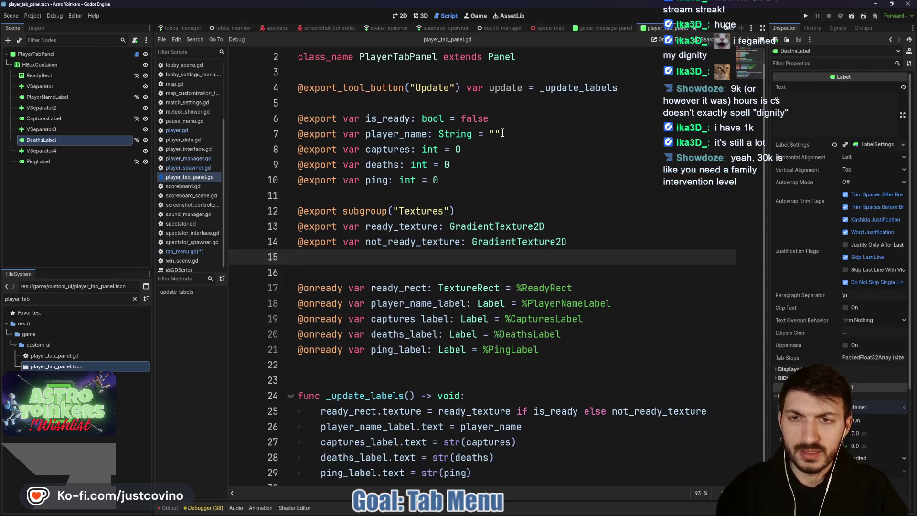
pyautogui.click(476, 180)
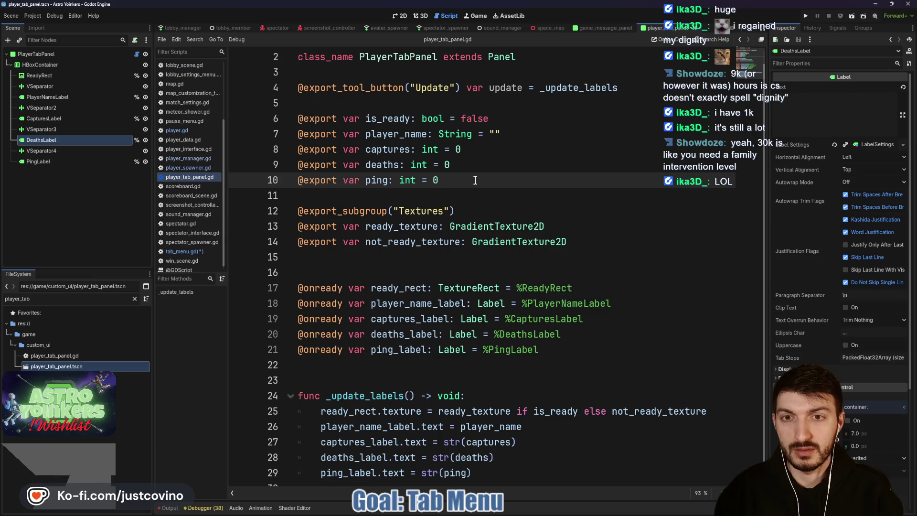
pyautogui.press('Return')
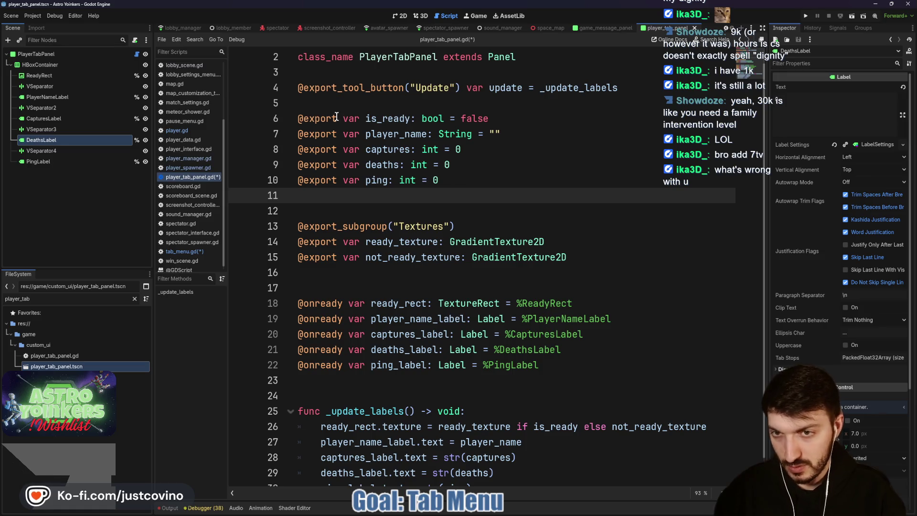
pyautogui.write('@expo')
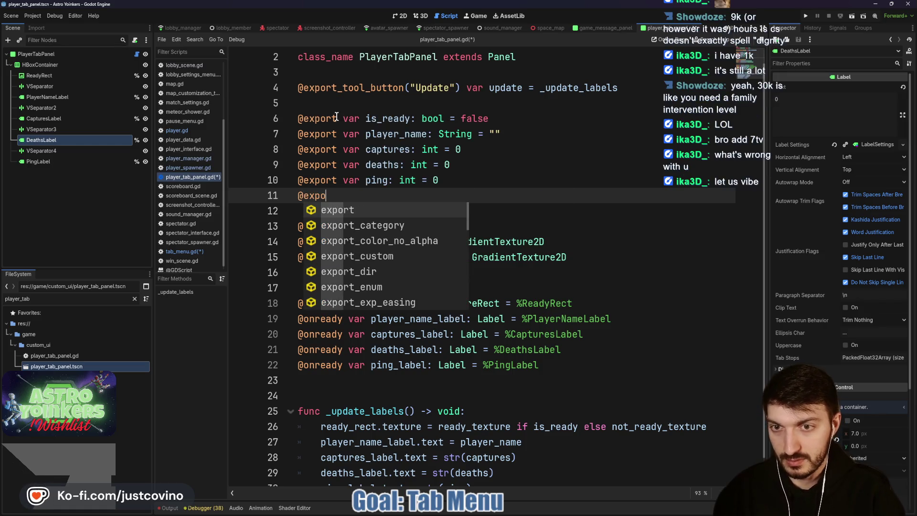
pyautogui.write('rt connected_pid: in')
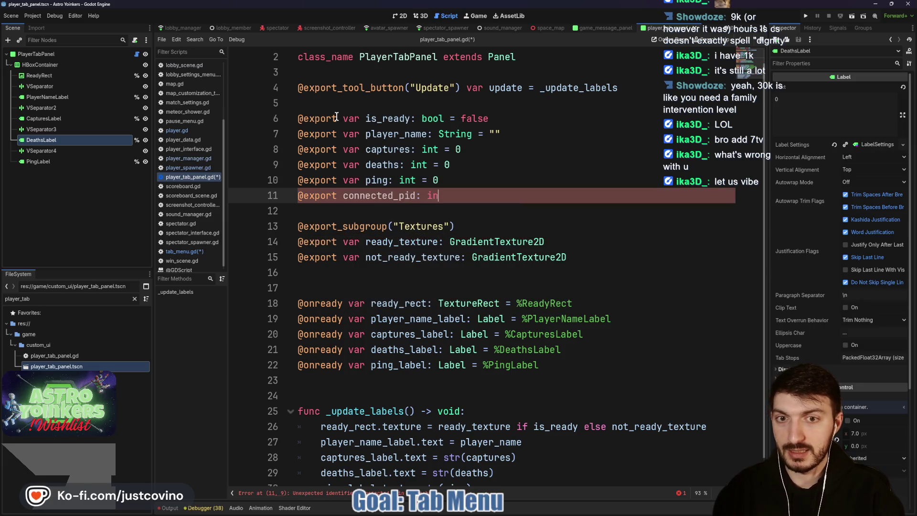
pyautogui.write(' = 0')
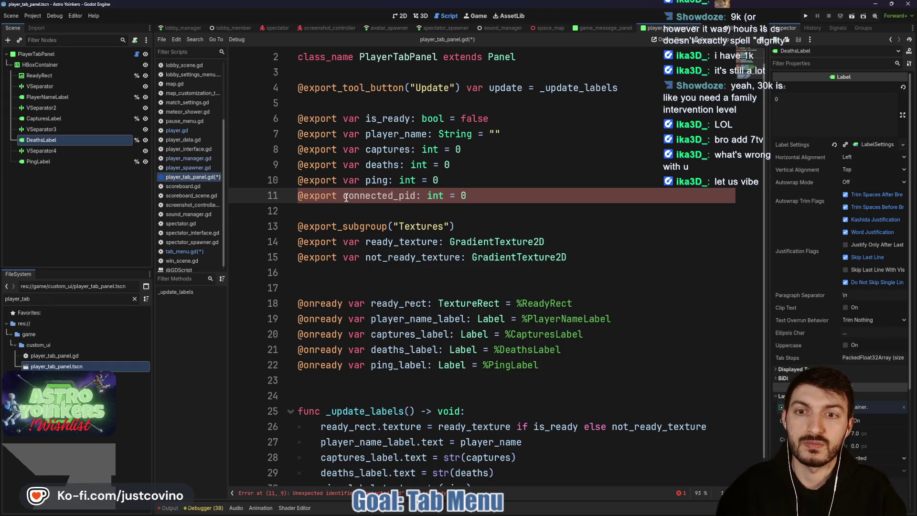
pyautogui.write('r')
pyautogui.hotkey('ctrl', 's')
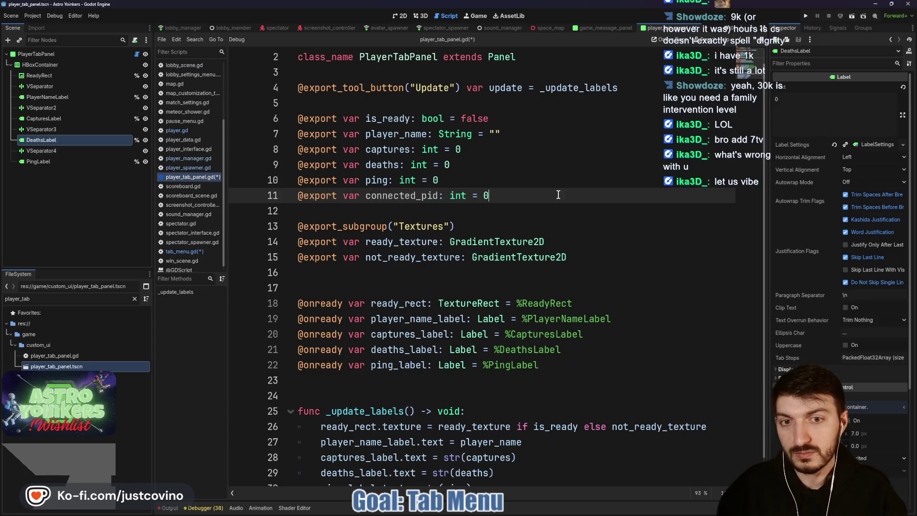
pyautogui.click(47, 57)
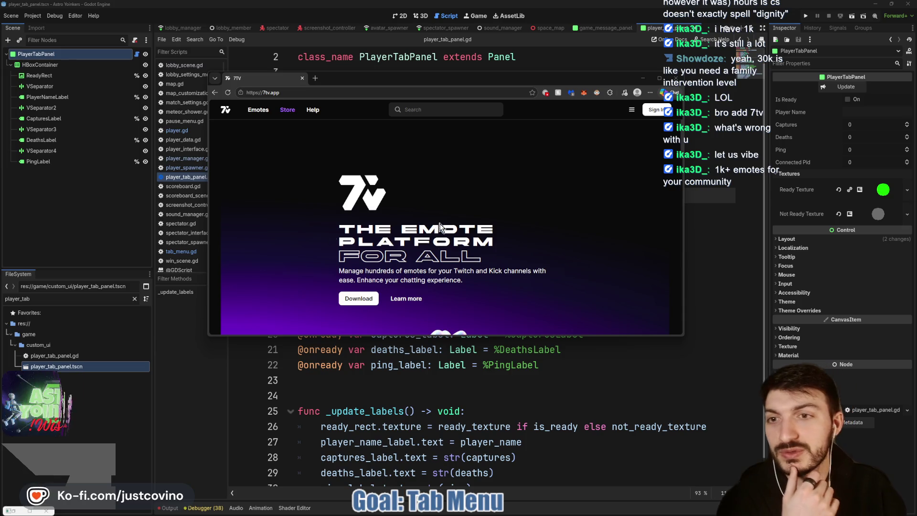
# Browse the 7TV emote directory, then close the browser window to get back to Godot.
pyautogui.scroll(-2, 350, 187)
pyautogui.click(258, 109)
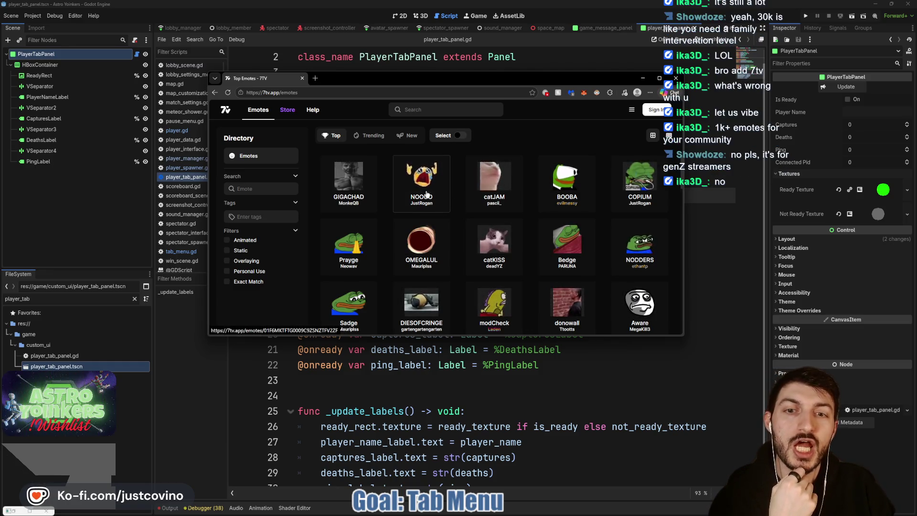
pyautogui.scroll(-2, 454, 208)
pyautogui.scroll(-4, 454, 205)
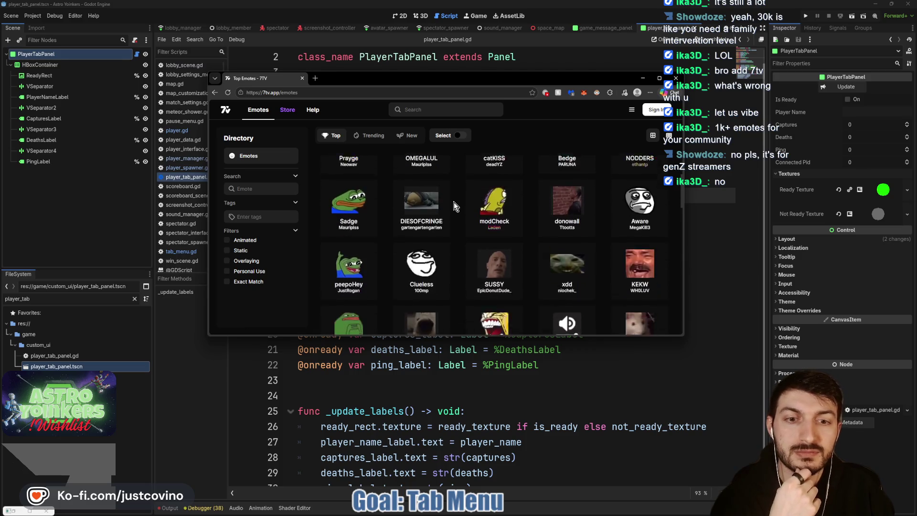
pyautogui.scroll(-5, 454, 202)
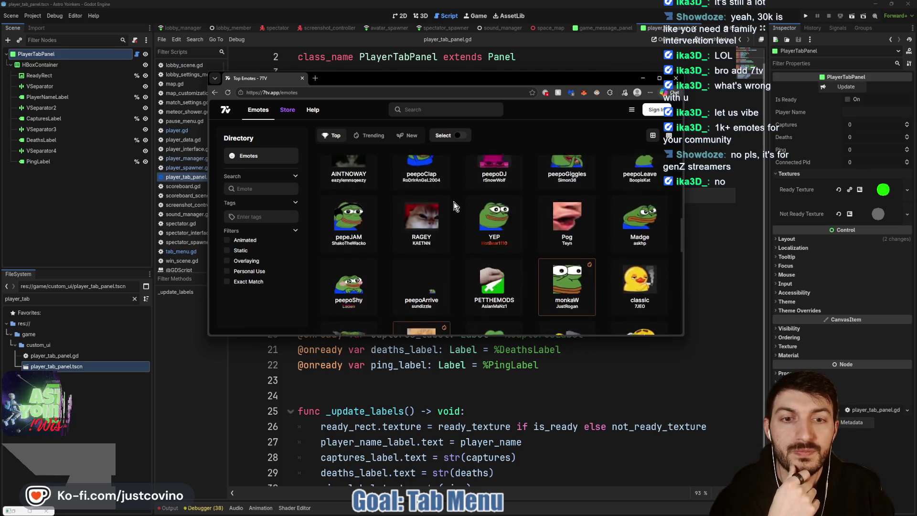
pyautogui.scroll(-2, 454, 202)
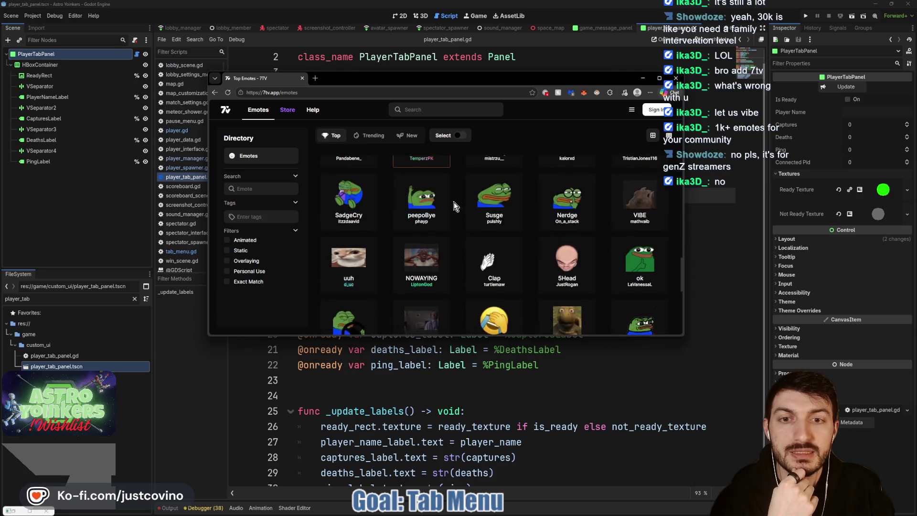
pyautogui.scroll(2, 453, 202)
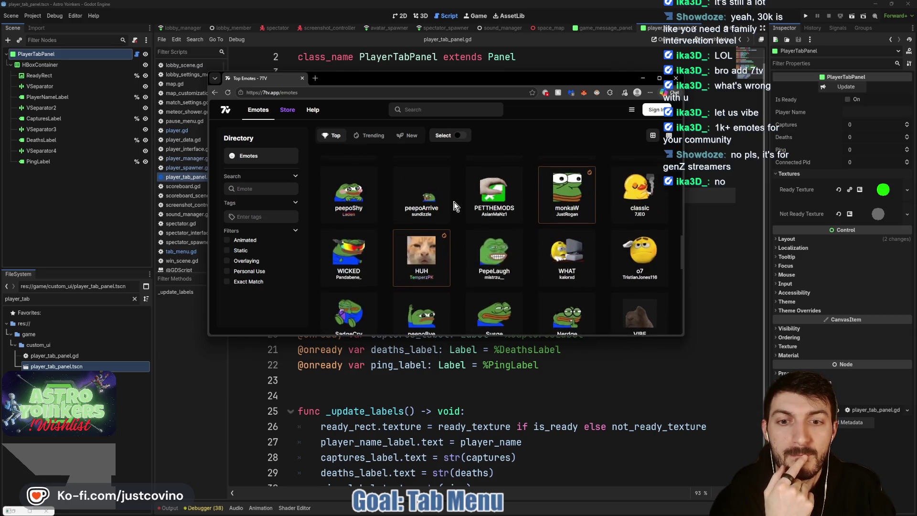
pyautogui.scroll(-3, 454, 205)
pyautogui.scroll(-5, 454, 205)
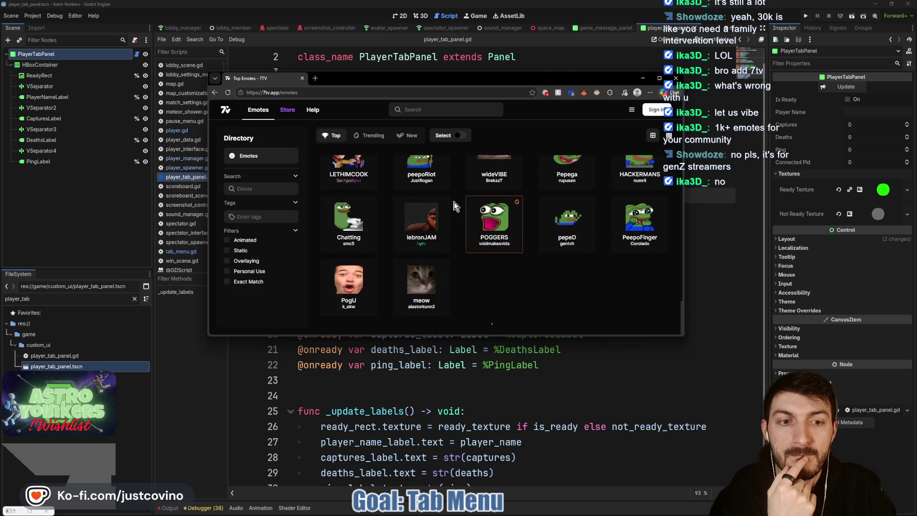
pyautogui.scroll(-2, 454, 206)
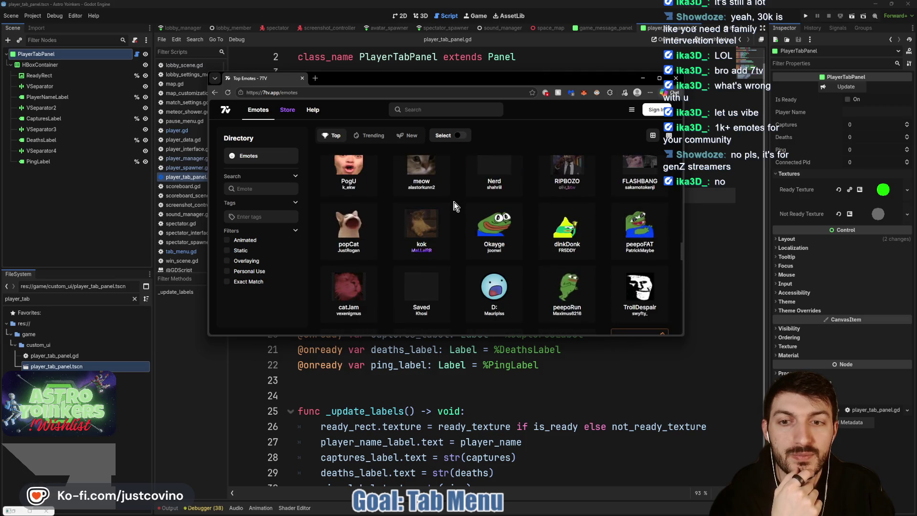
pyautogui.scroll(-2, 454, 206)
pyautogui.scroll(-3, 454, 206)
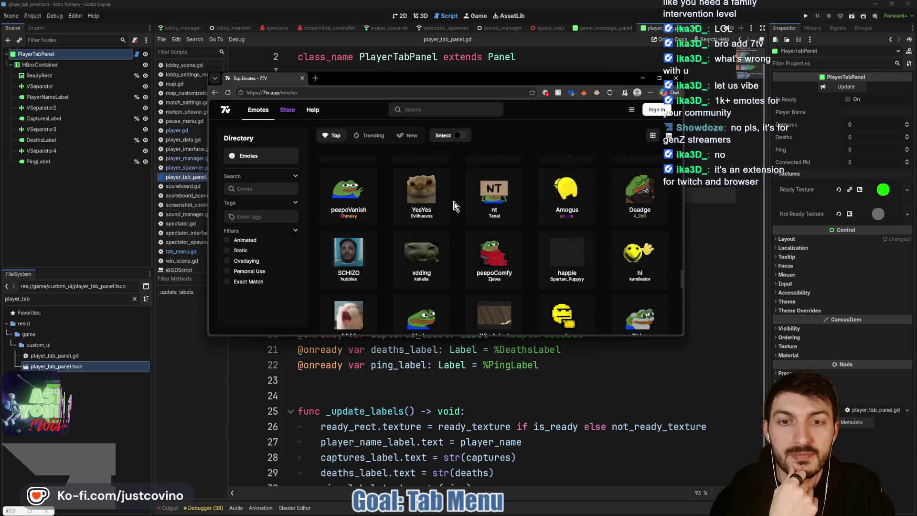
pyautogui.scroll(-3, 454, 202)
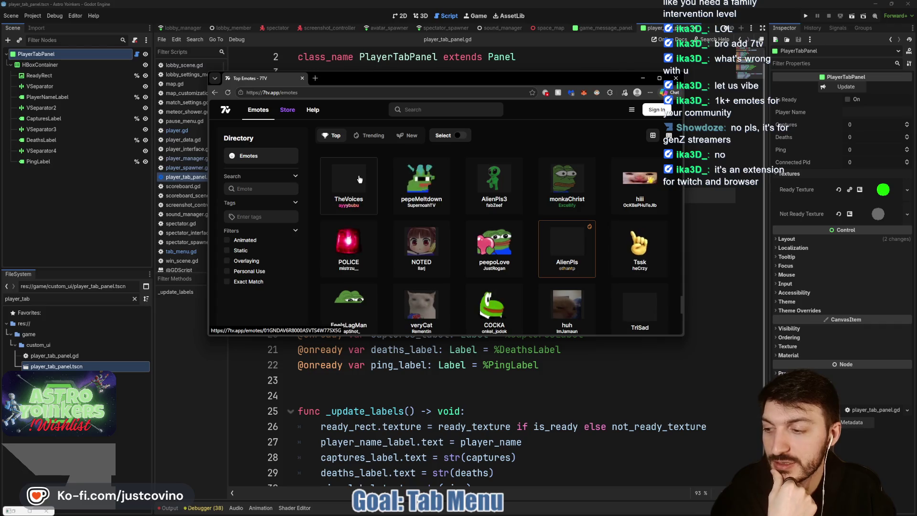
pyautogui.click(301, 79)
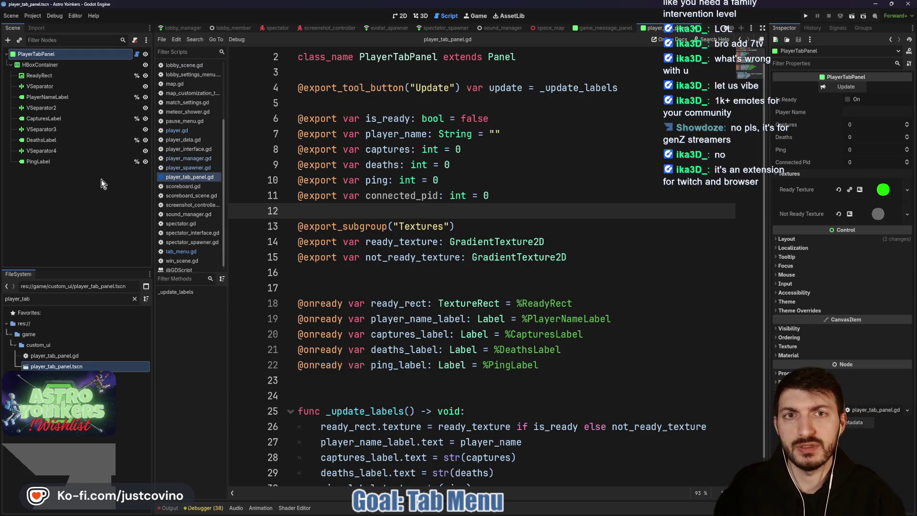
# Go back to the player scene and open the tab_menu.gd script.
pyautogui.click(463, 197)
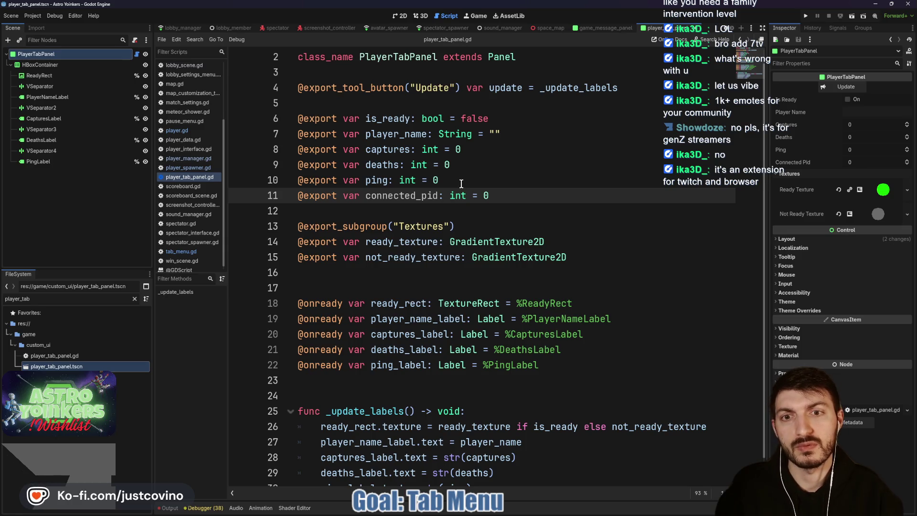
pyautogui.scroll(3, 248, 30)
pyautogui.click(172, 28)
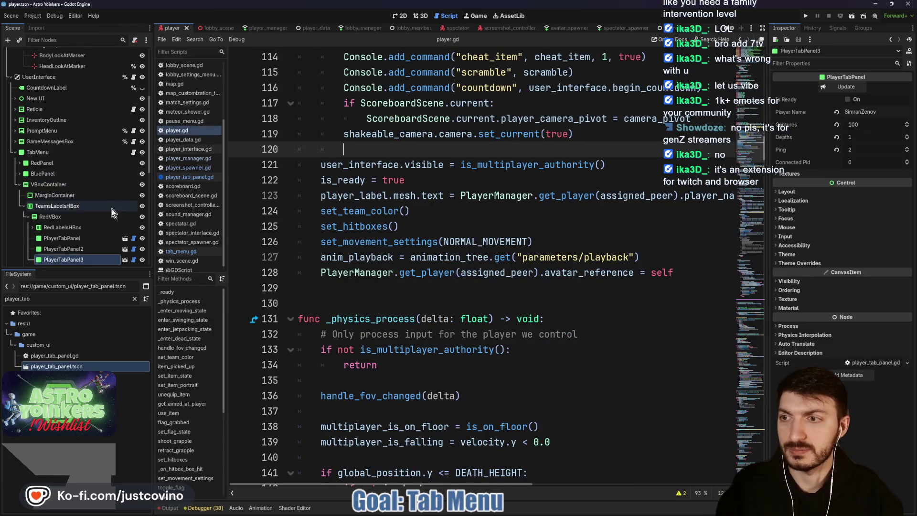
pyautogui.click(133, 152)
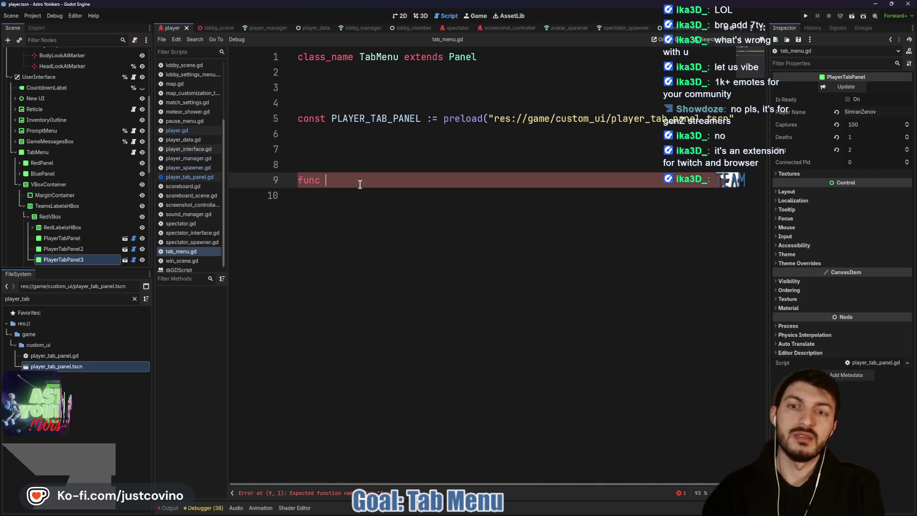
# Write func add_player_tab(pid: int) -> void: with tab_panel = PLAYER_TAB_PANEL.instantiate().
pyautogui.write('add')
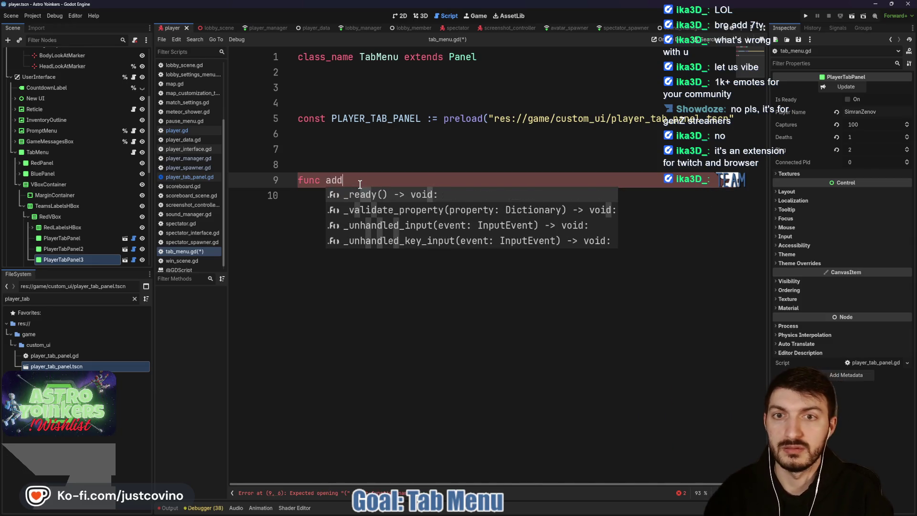
pyautogui.write(')')
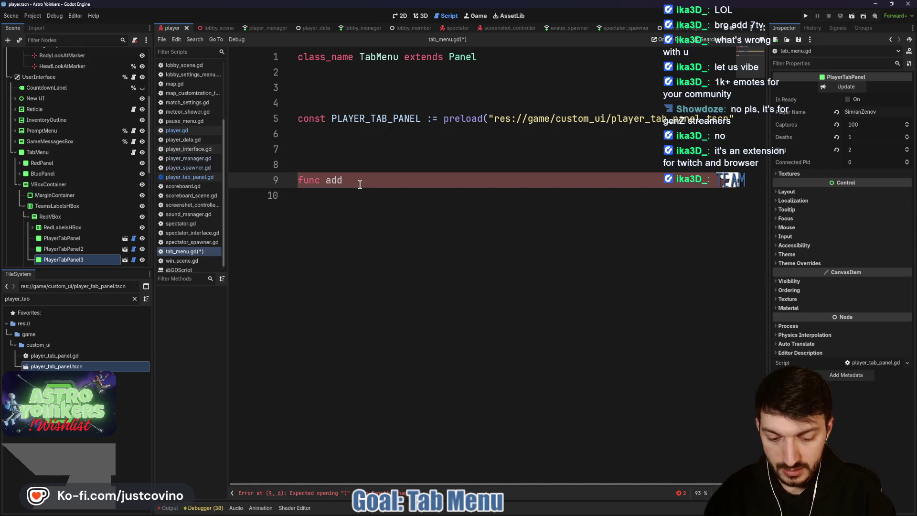
pyautogui.write('_player_tab(')
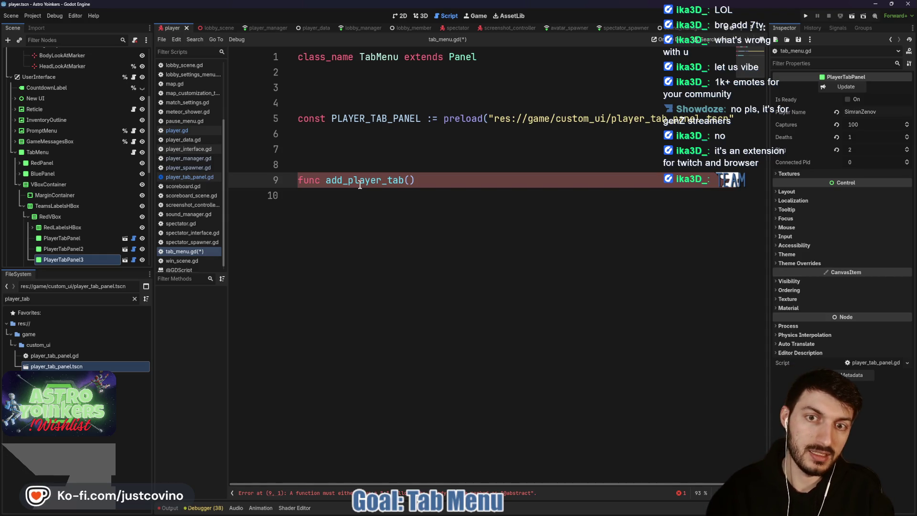
pyautogui.write('id: int)')
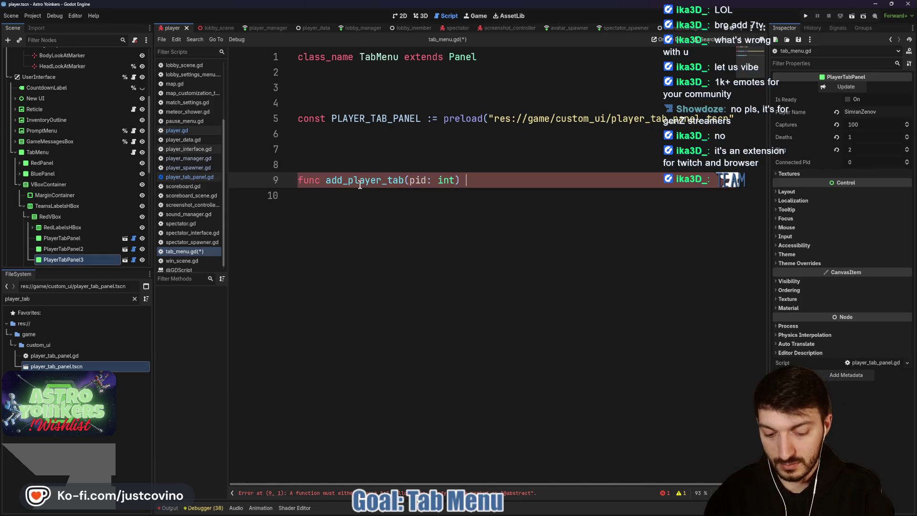
pyautogui.write('-> void:')
pyautogui.press('Return')
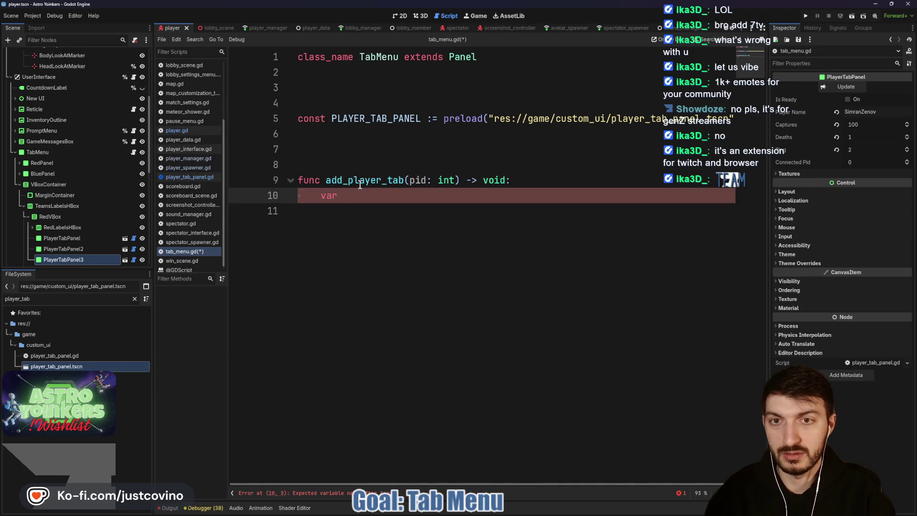
pyautogui.write('b_panel')
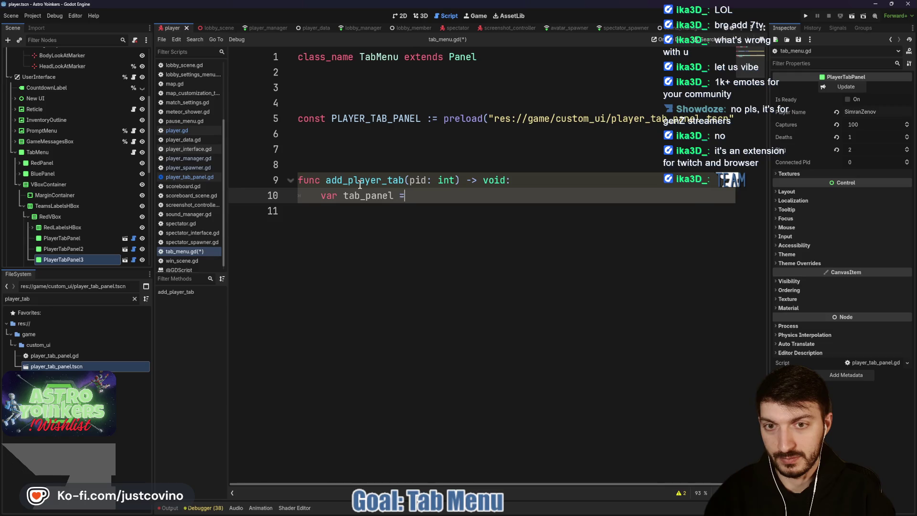
pyautogui.write('= PLAY')
pyautogui.press('Return')
pyautogui.write('.')
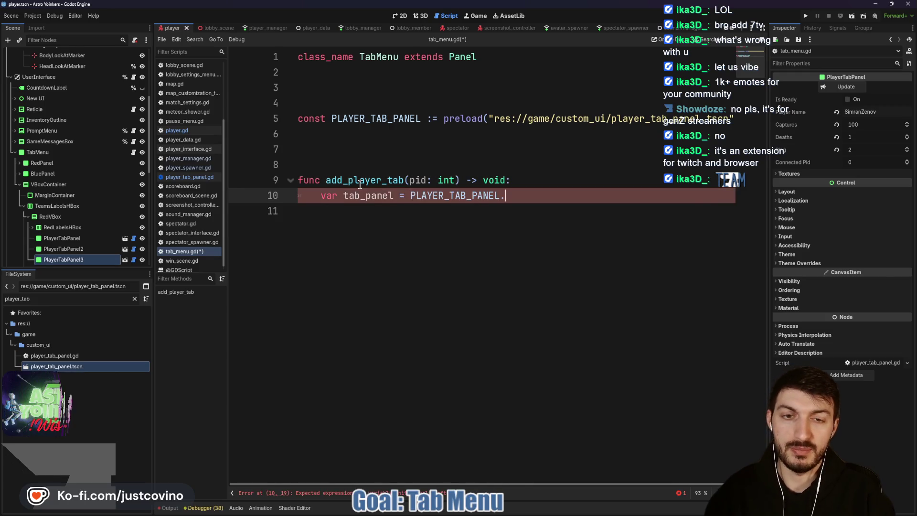
pyautogui.write('inst')
pyautogui.press('Return')
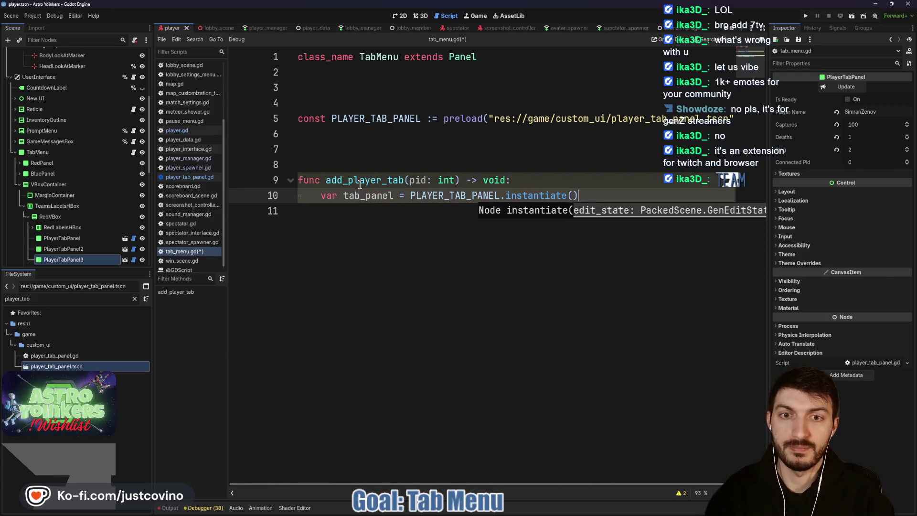
pyautogui.press('Return')
pyautogui.write('_panel.')
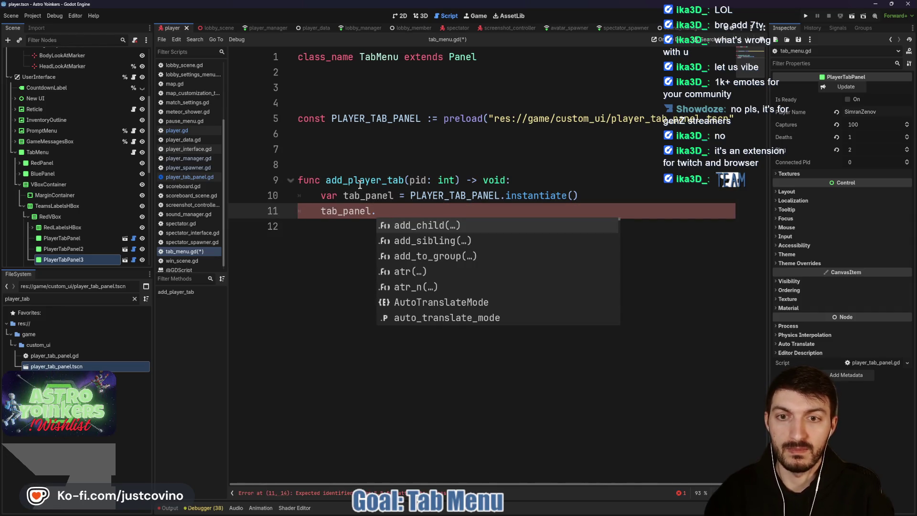
pyautogui.write('pi')
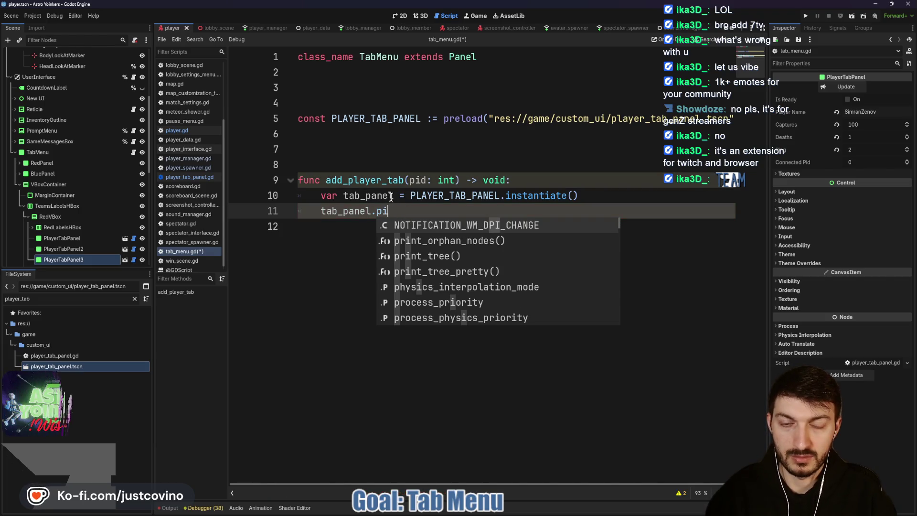
pyautogui.write('d')
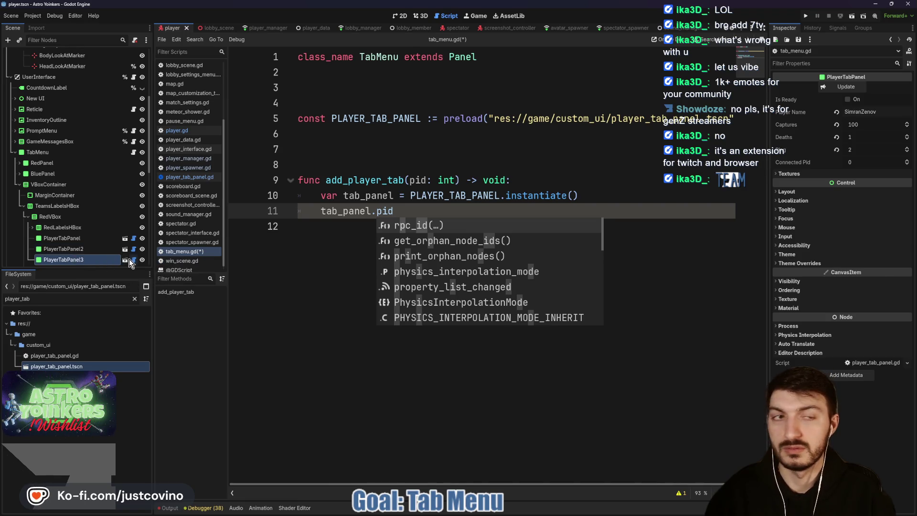
# Check PlayerTabPanel's variables and assign tab_panel.connected_pid = pid.
pyautogui.click(133, 260)
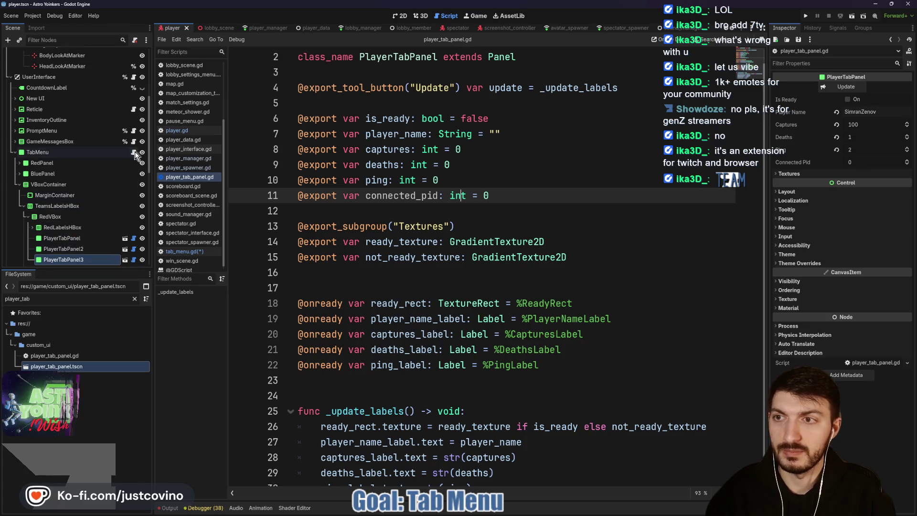
pyautogui.click(467, 210)
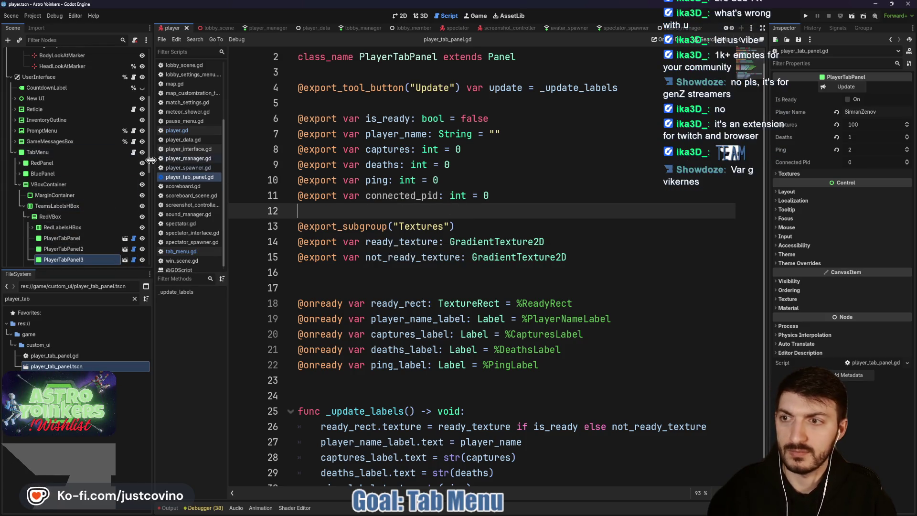
pyautogui.click(133, 152)
pyautogui.click(396, 211)
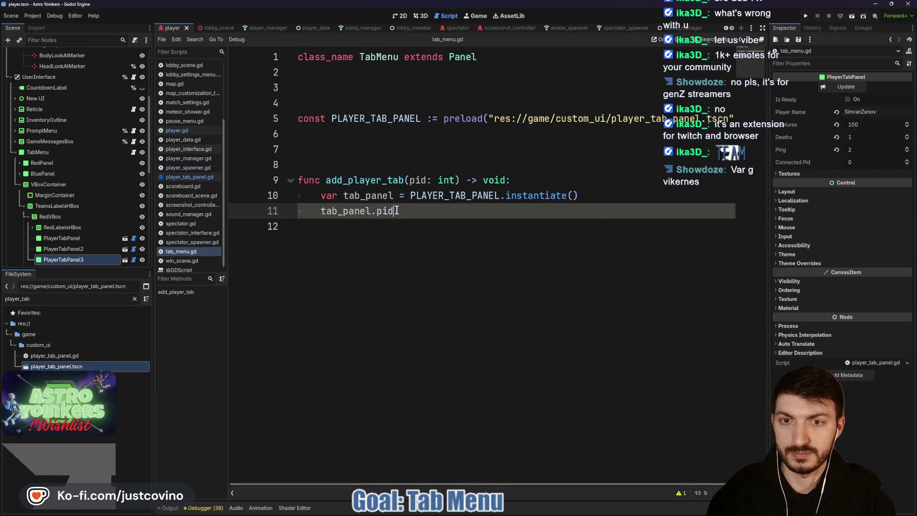
pyautogui.press('BackSpace')
pyautogui.press('BackSpace')
pyautogui.press('BackSpace')
pyautogui.write('connected')
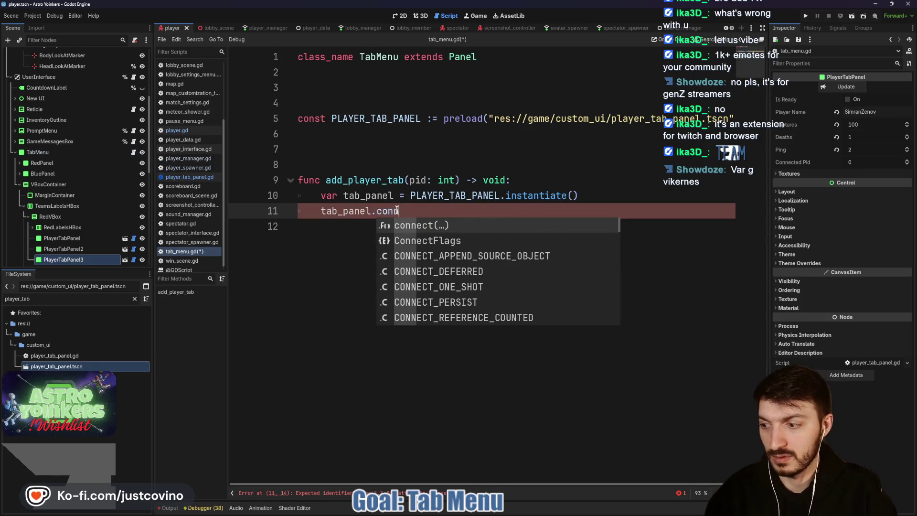
pyautogui.write('_pid')
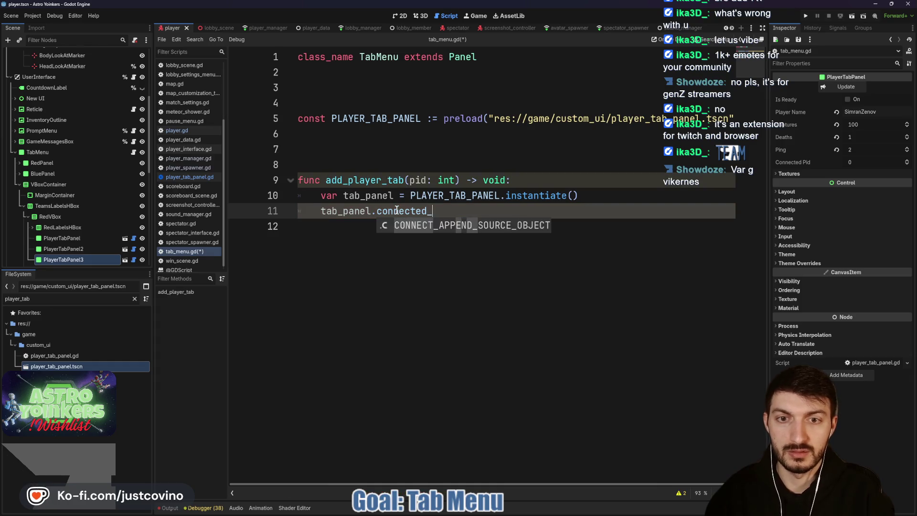
pyautogui.write(' = pid')
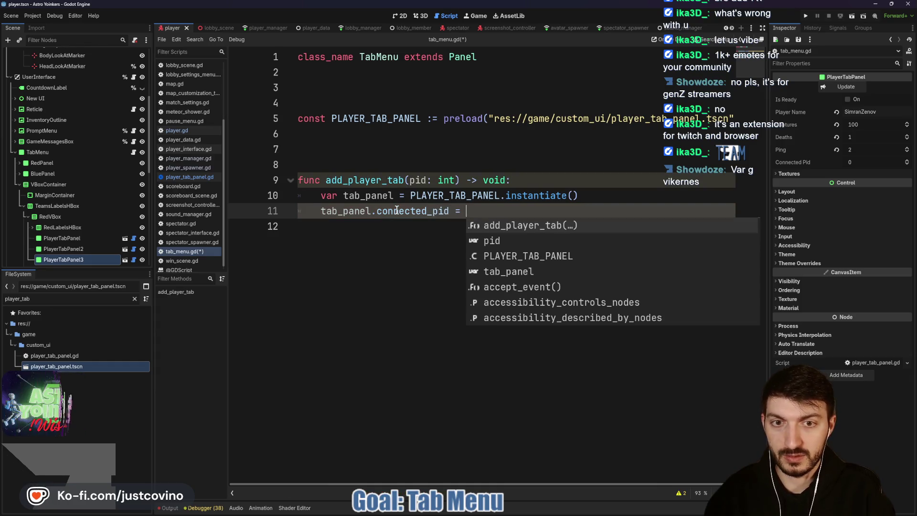
pyautogui.press('Return')
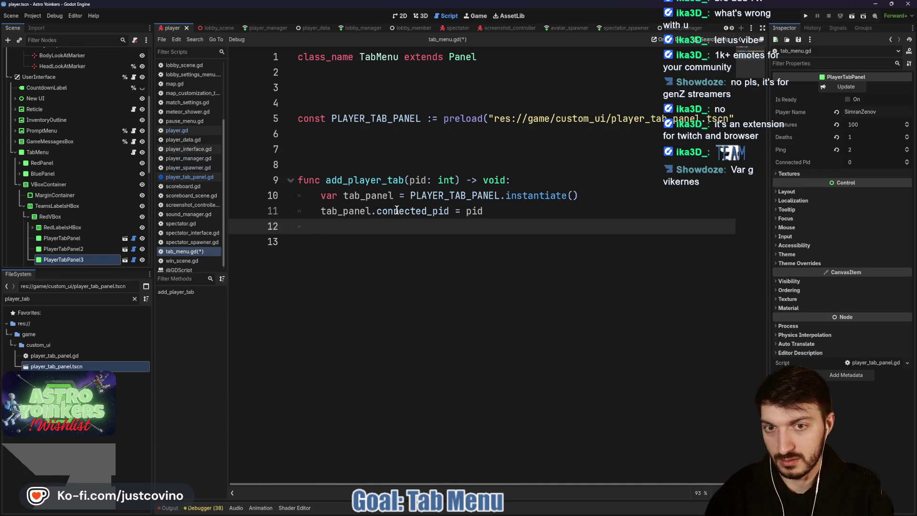
# Add var data = PlayerManager.get_player(pid) to the function.
pyautogui.write('var data')
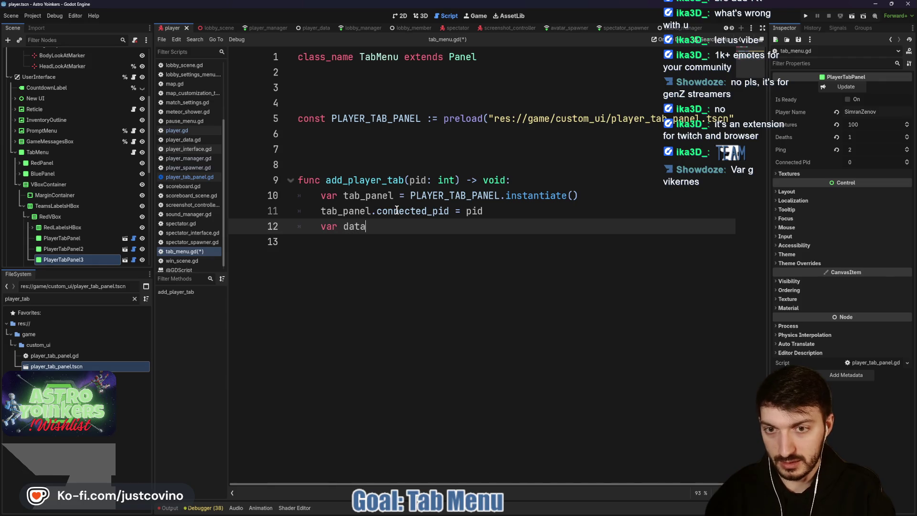
pyautogui.press('Home')
pyautogui.hotkey('shift', 'Down')
pyautogui.write('PlayerManager')
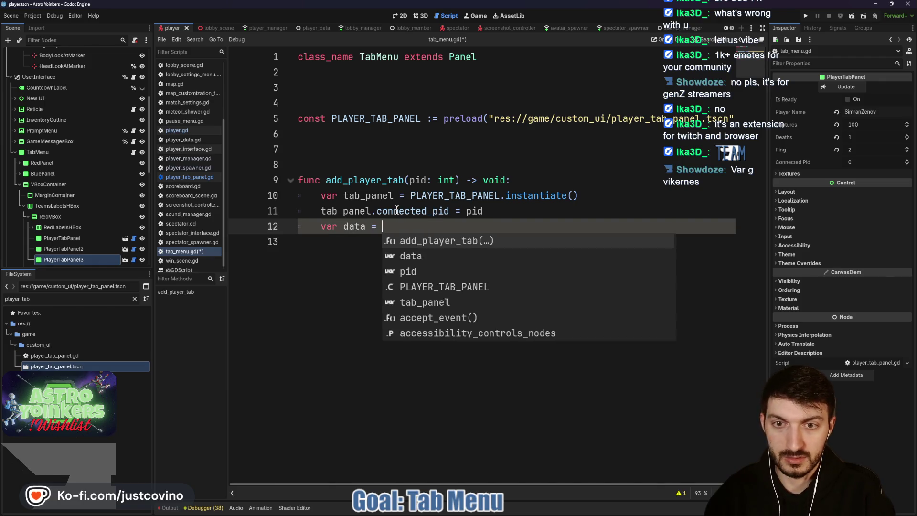
pyautogui.write('.')
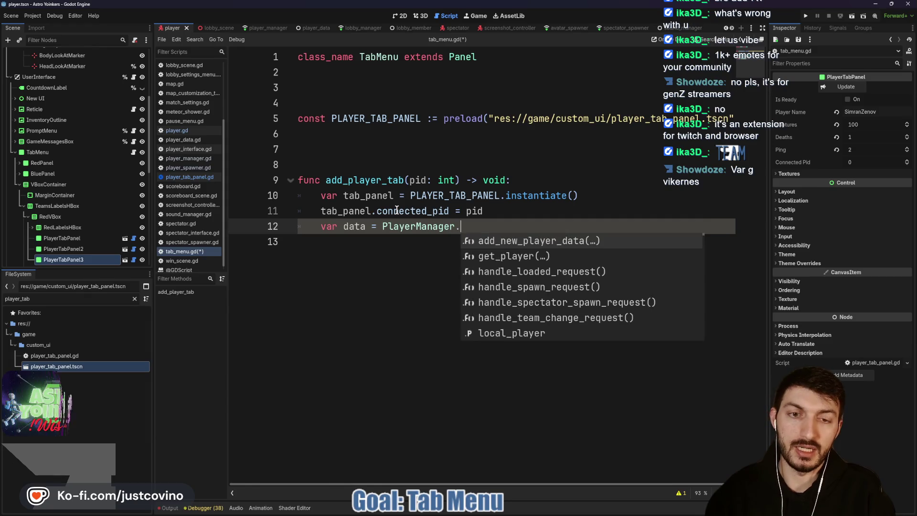
pyautogui.press('Down')
pyautogui.press('Return')
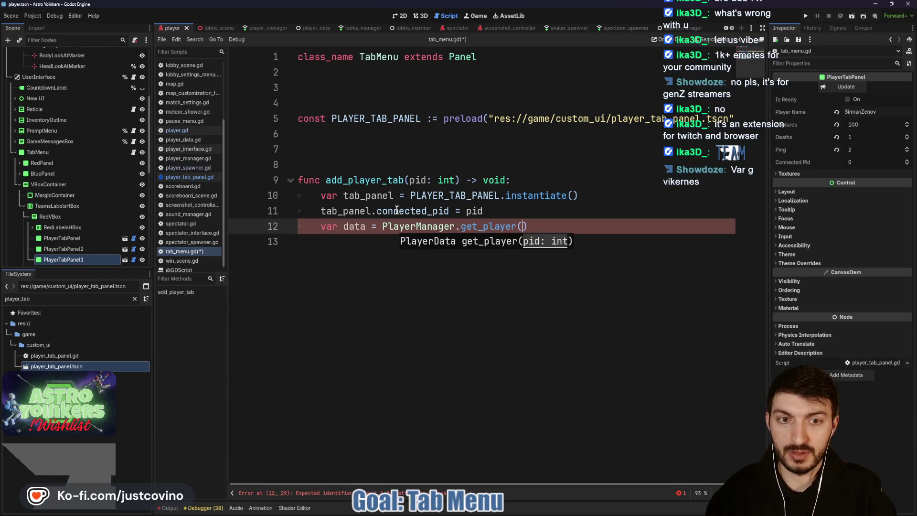
pyautogui.write('pid')
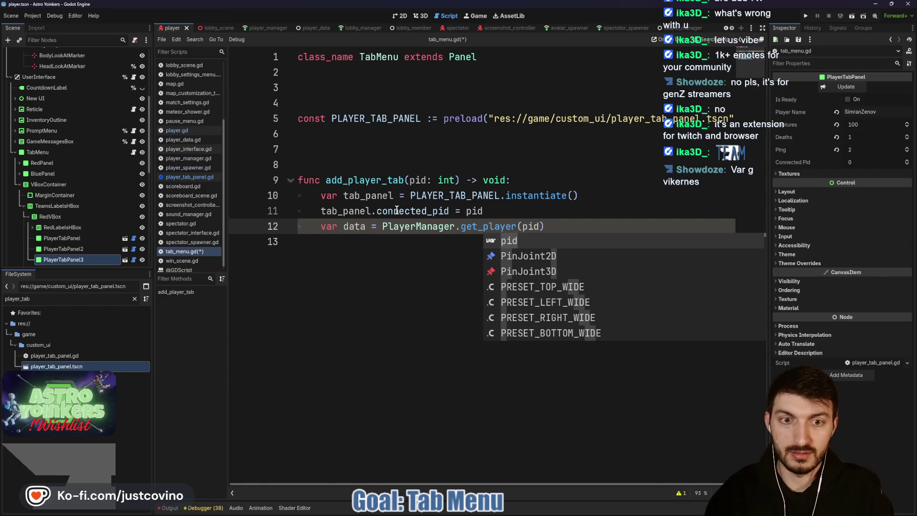
pyautogui.write(')')
pyautogui.press('Return')
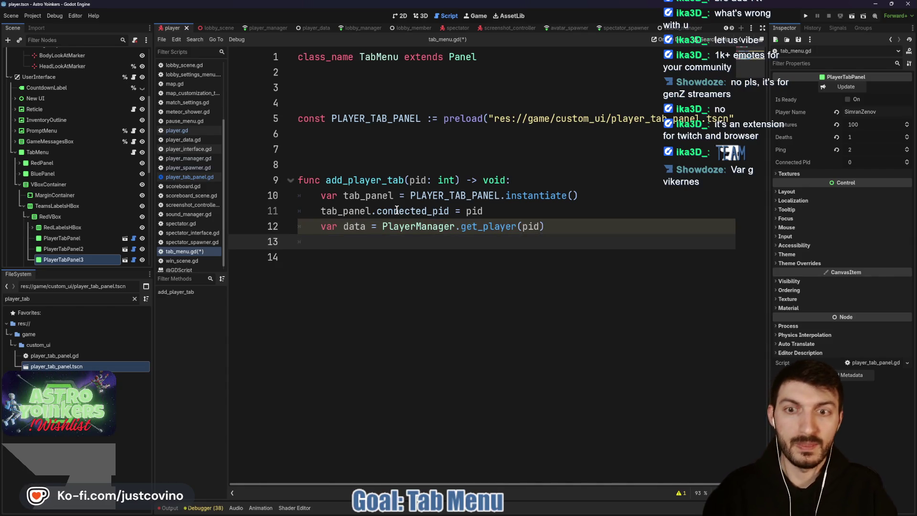
# Set tab_panel.player_name and tab_panel.captures from the player data.
pyautogui.write('tab')
pyautogui.press('Return')
pyautogui.write('.')
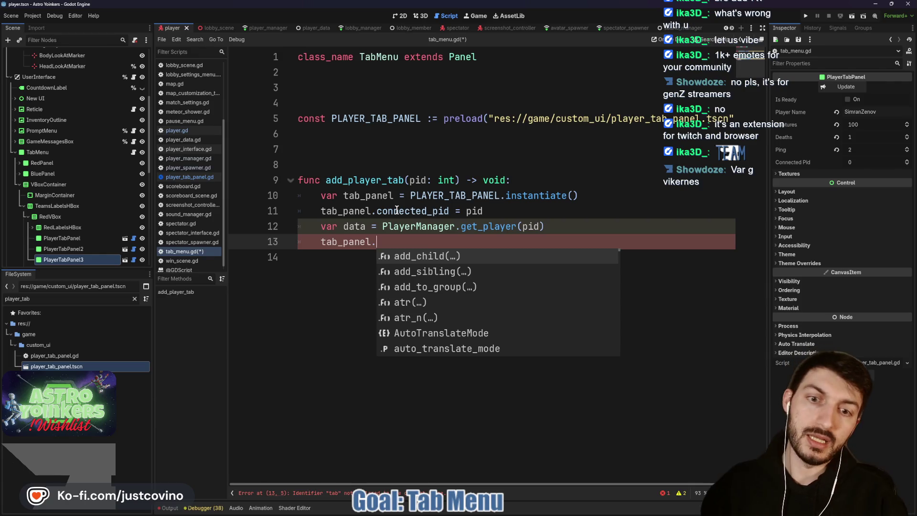
pyautogui.write('team')
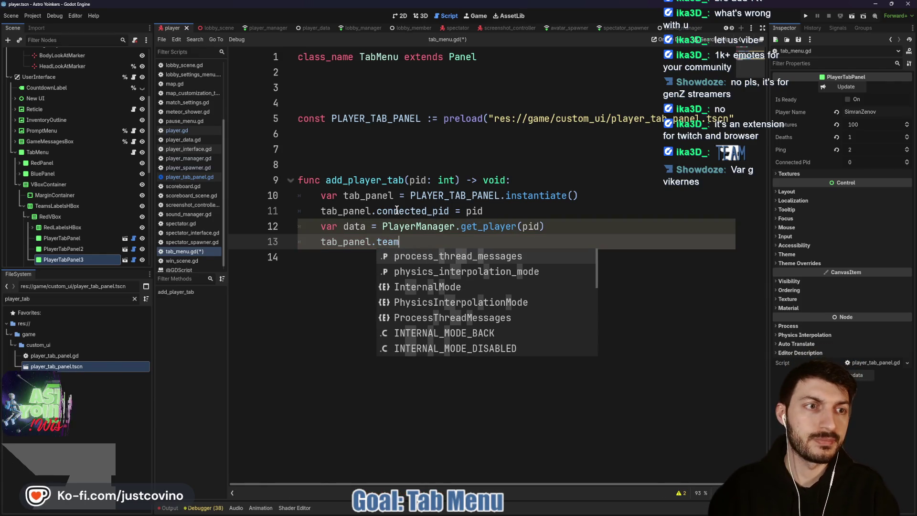
pyautogui.press('BackSpace')
pyautogui.press('BackSpace')
pyautogui.press('BackSpace')
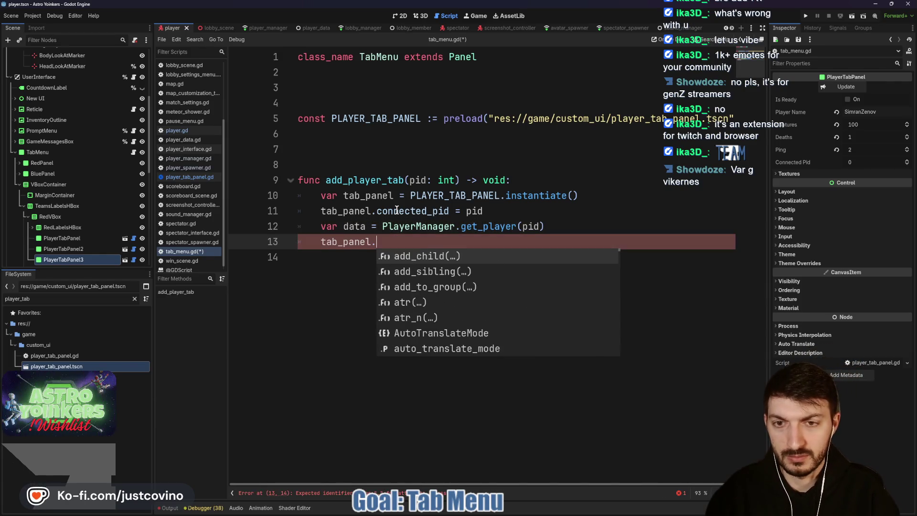
pyautogui.write('player_')
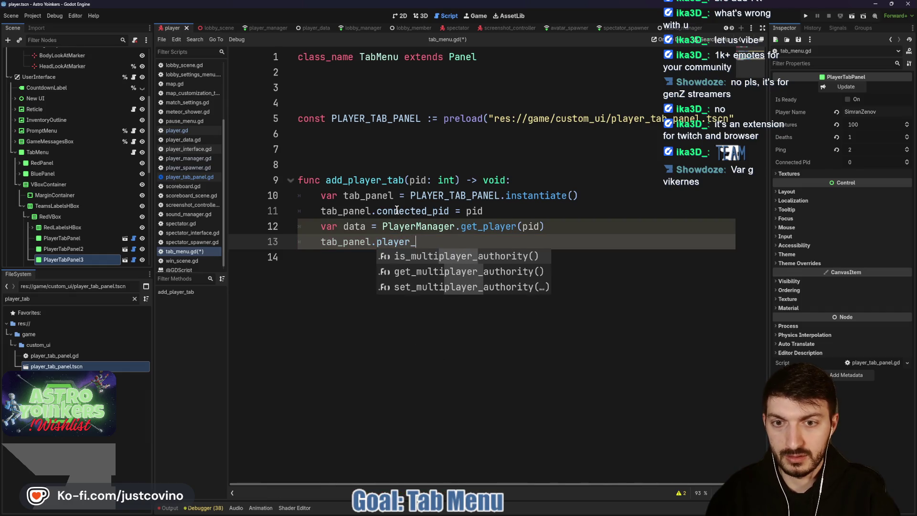
pyautogui.write('name ')
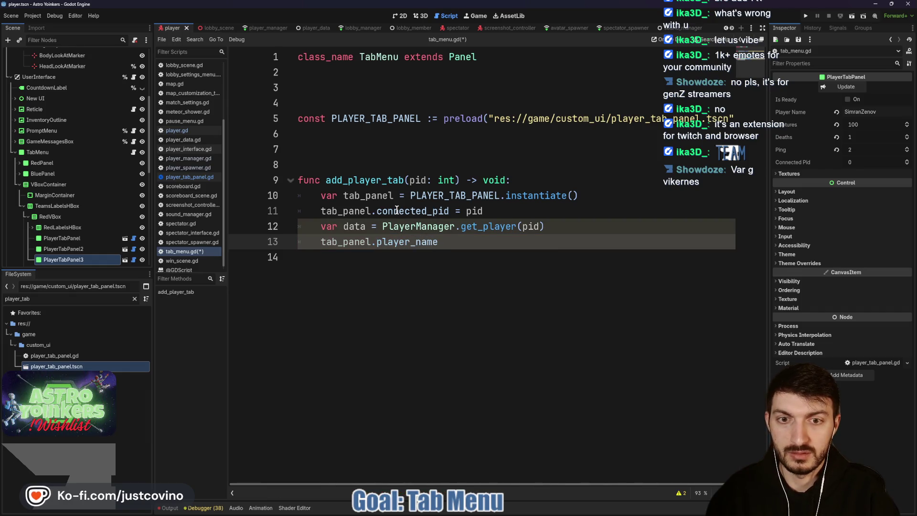
pyautogui.write('= data')
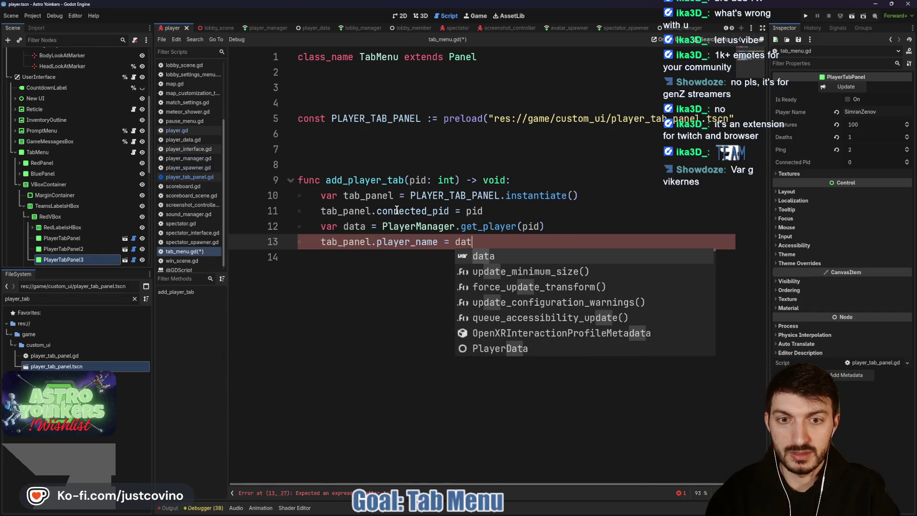
pyautogui.write('.')
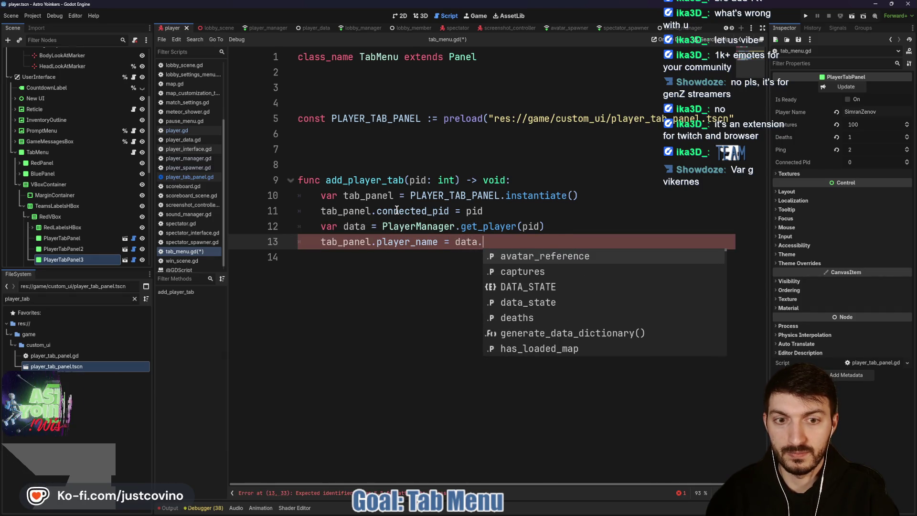
pyautogui.write('pla')
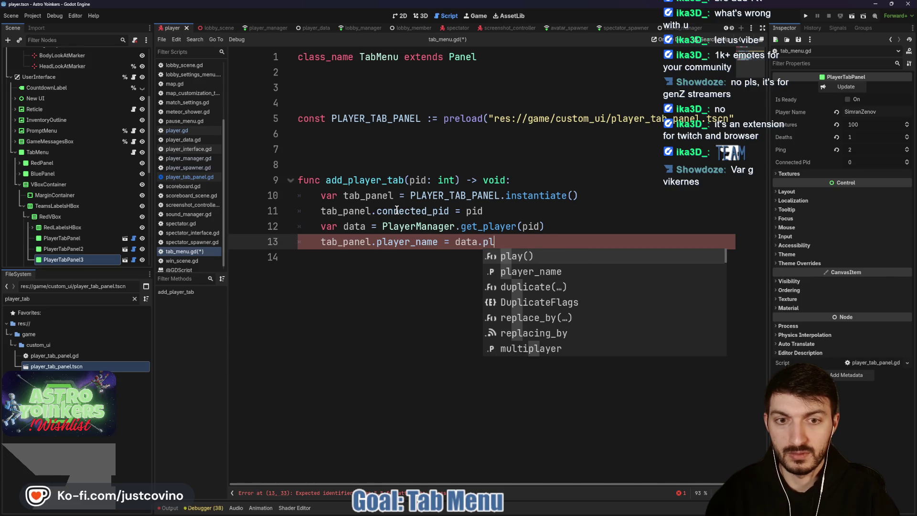
pyautogui.press('Down')
pyautogui.press('Return')
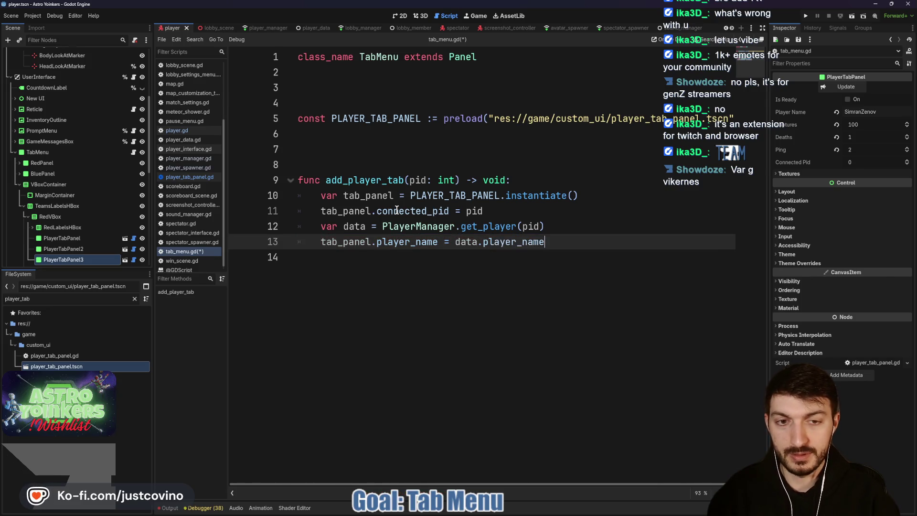
pyautogui.press('Return')
pyautogui.write('tab')
pyautogui.press('Return')
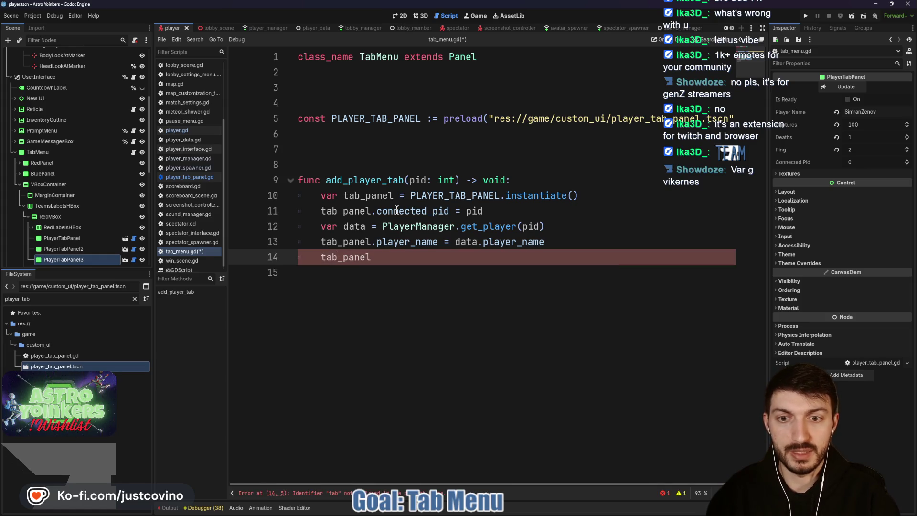
pyautogui.write('.')
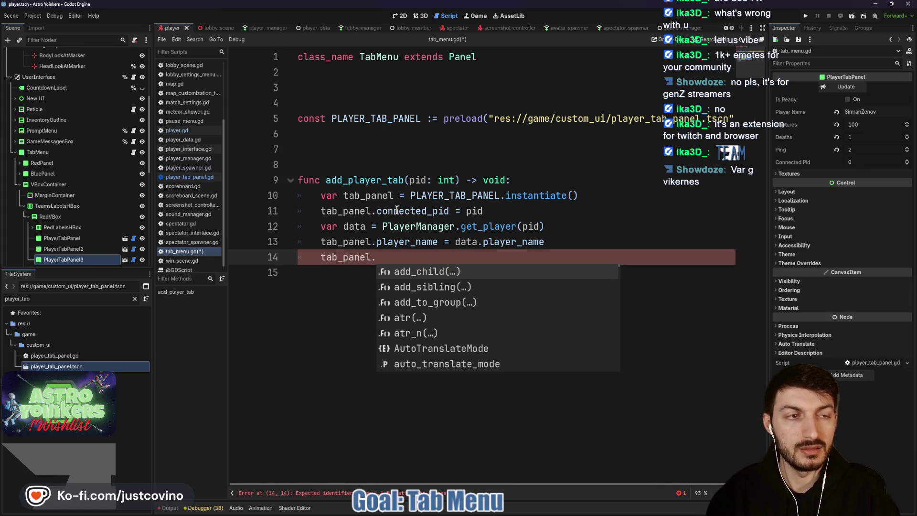
pyautogui.write('captures')
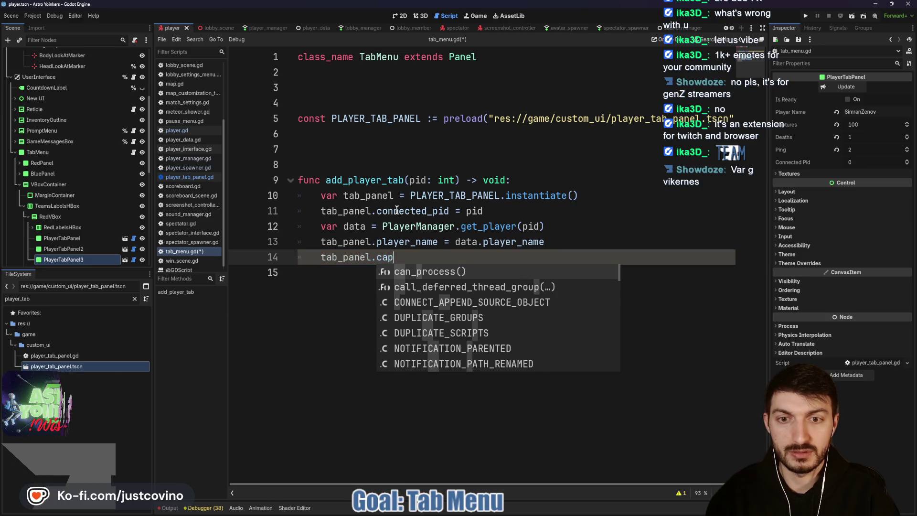
pyautogui.write(' = data.capture')
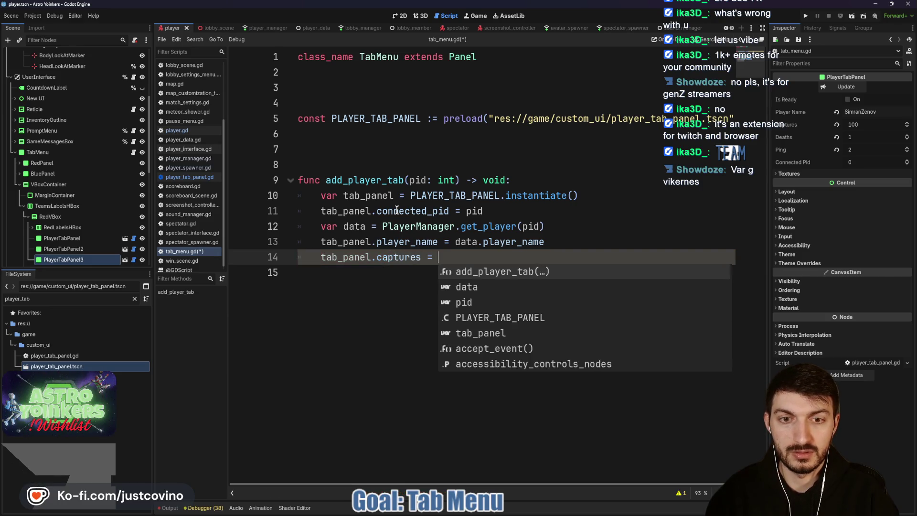
pyautogui.write('s')
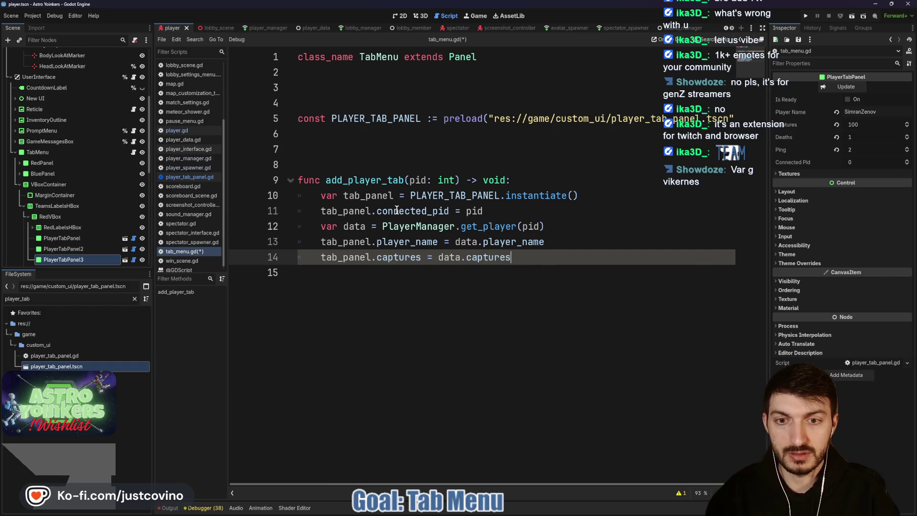
pyautogui.press('Return')
# Add tab_panel.deaths = data.deaths, fixing the comma typo.
pyautogui.write('tab_panel.')
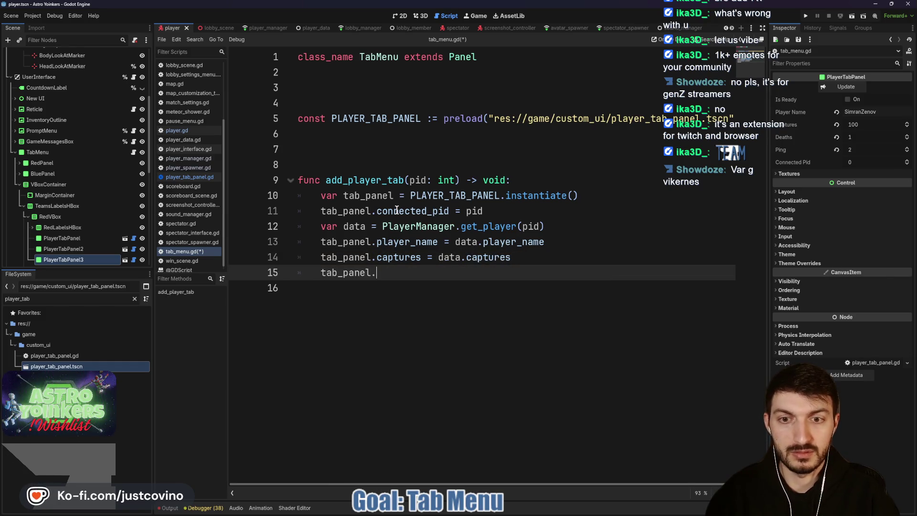
pyautogui.write('deaths')
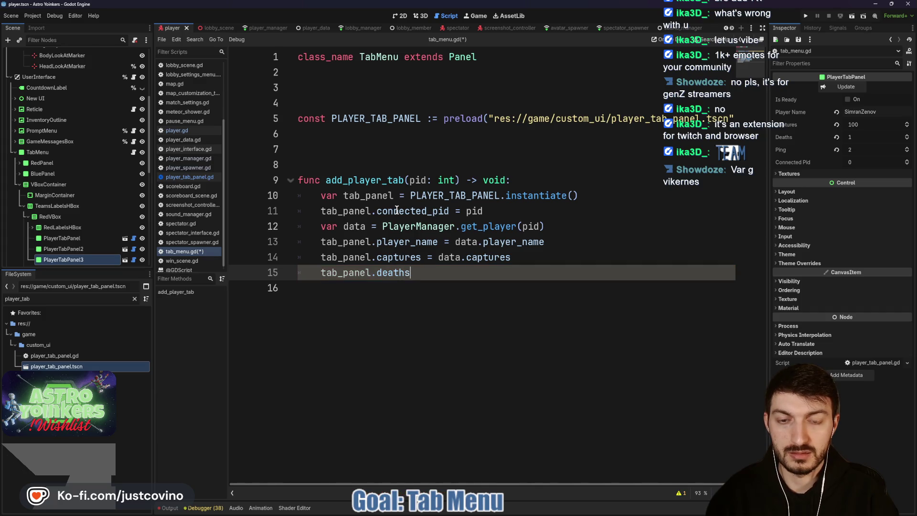
pyautogui.write('= da')
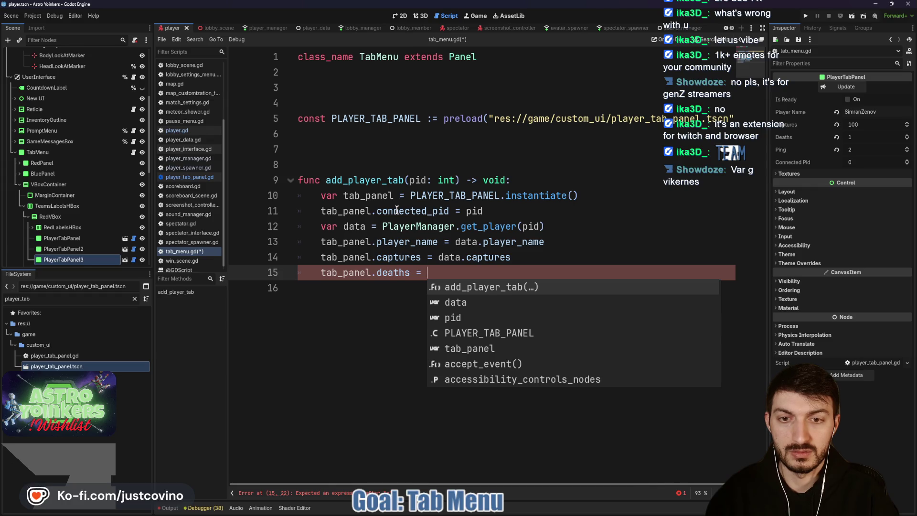
pyautogui.write('ta')
pyautogui.press('BackSpace')
pyautogui.press('BackSpace')
pyautogui.write('data')
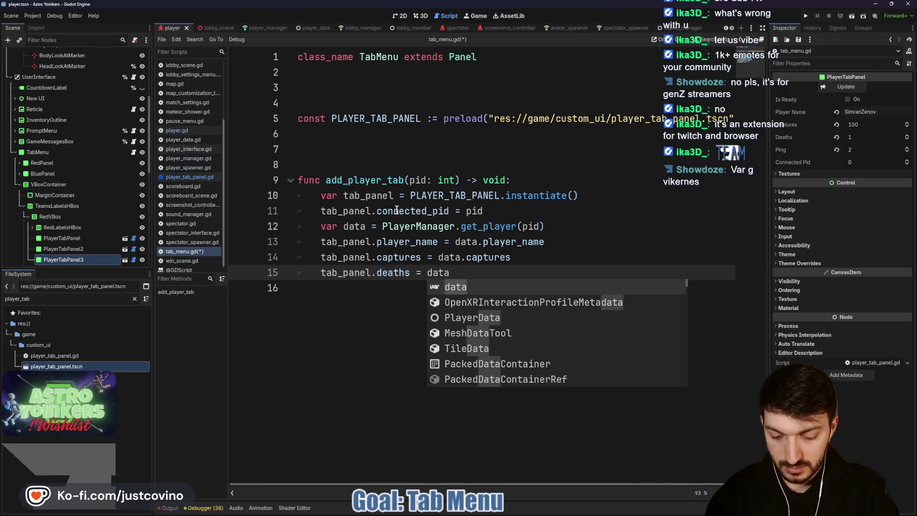
pyautogui.write(',deaths')
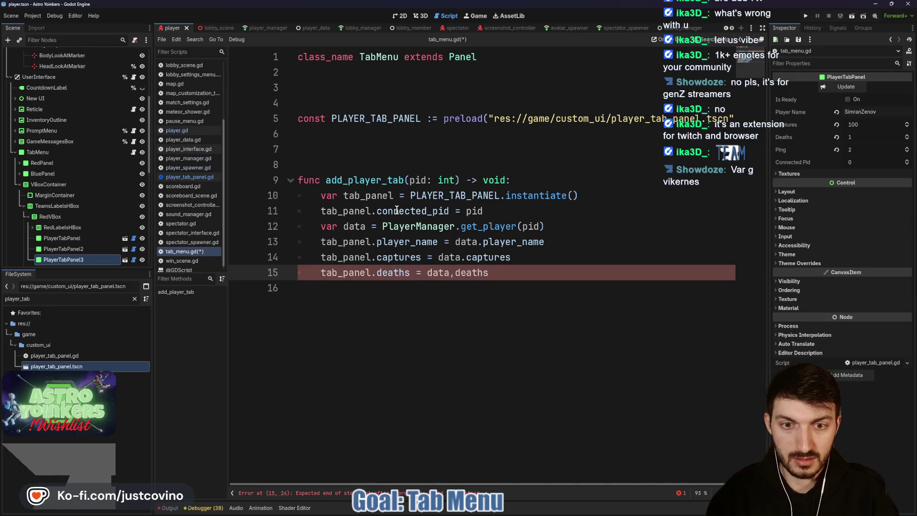
pyautogui.hotkey('ctrl', 'Left')
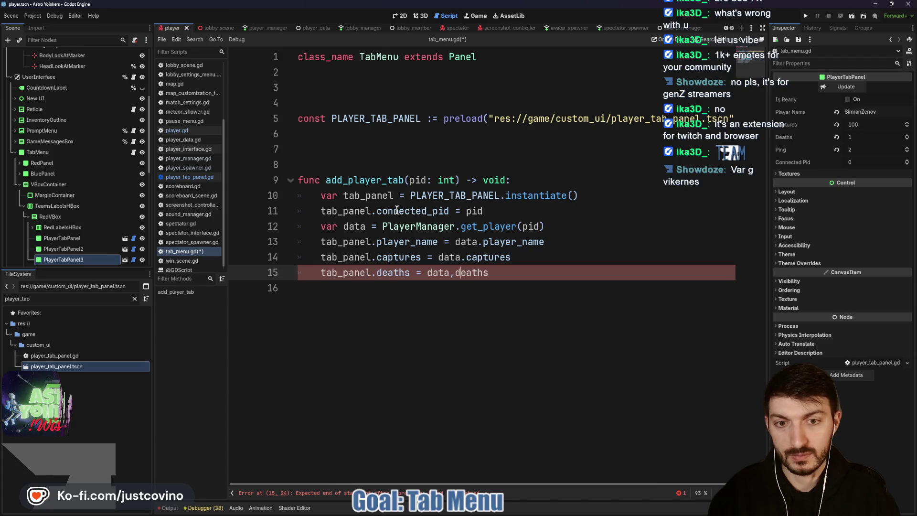
pyautogui.press('BackSpace')
pyautogui.write('.')
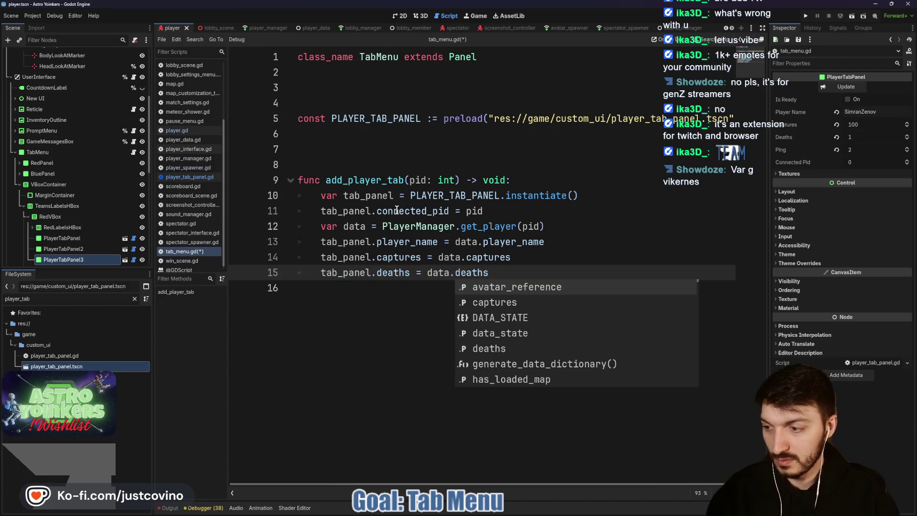
pyautogui.click(372, 210)
pyautogui.click(505, 269)
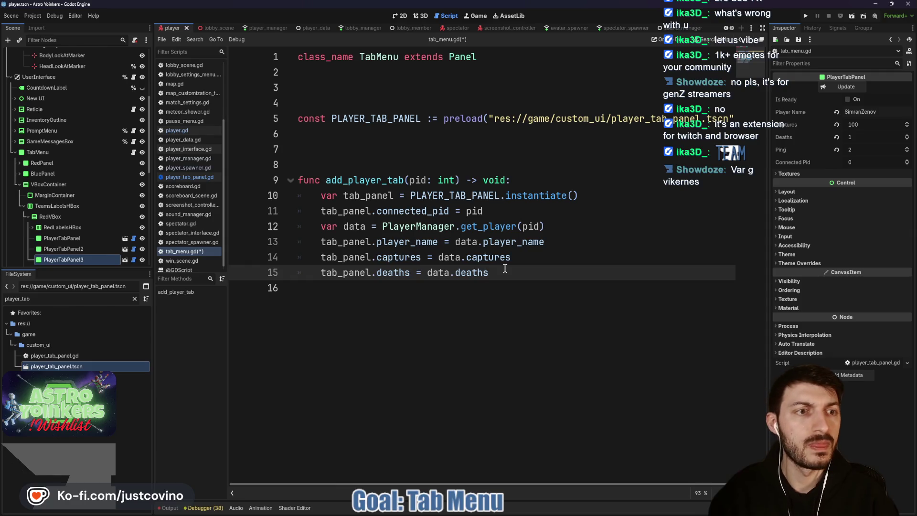
# Set tab_panel.ping to a placeholder value of 1.
pyautogui.press('Return')
pyautogui.write('tab')
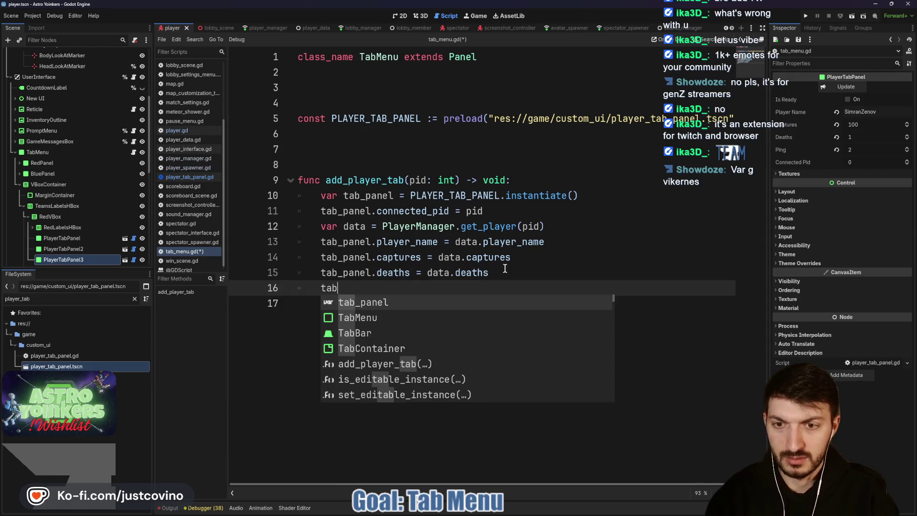
pyautogui.press('Return')
pyautogui.write('.pin')
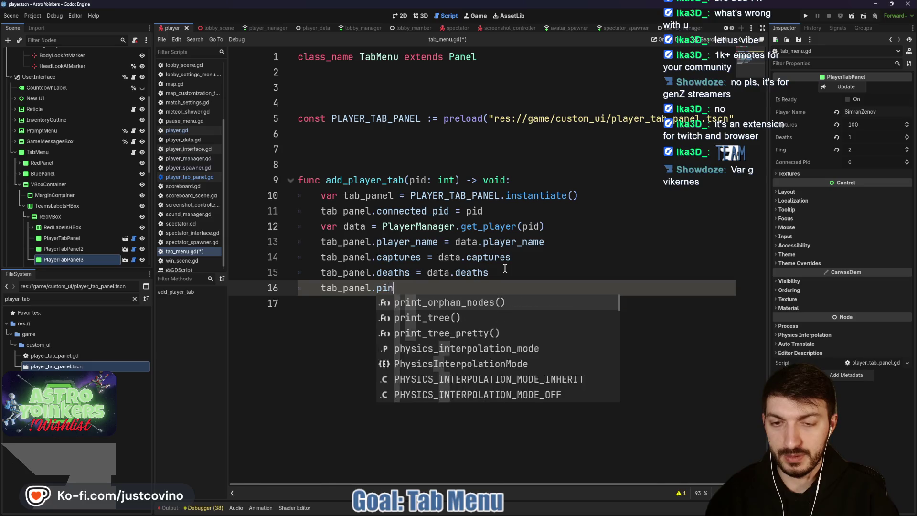
pyautogui.write('g = ')
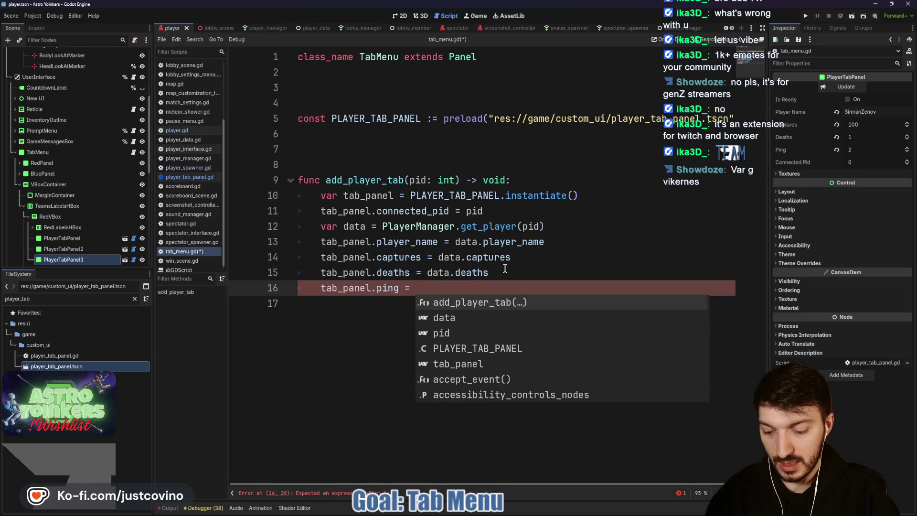
pyautogui.write('GetPing')
pyautogui.press('BackSpace')
pyautogui.press('BackSpace')
pyautogui.press('BackSpace')
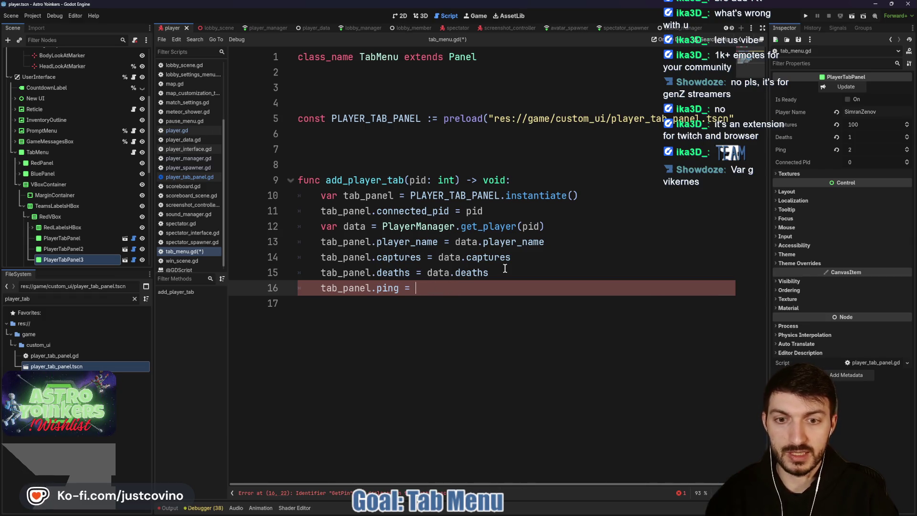
pyautogui.write('ping')
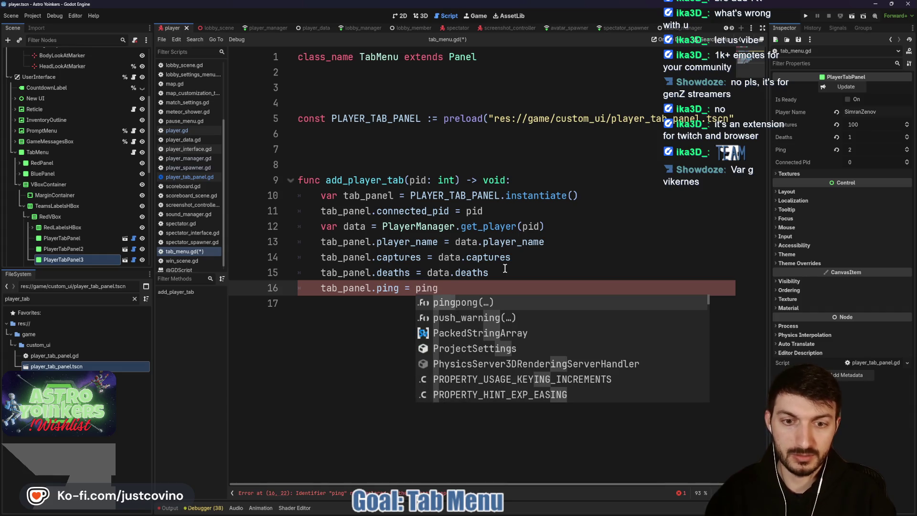
pyautogui.press('BackSpace')
pyautogui.press('BackSpace')
pyautogui.press('BackSpace')
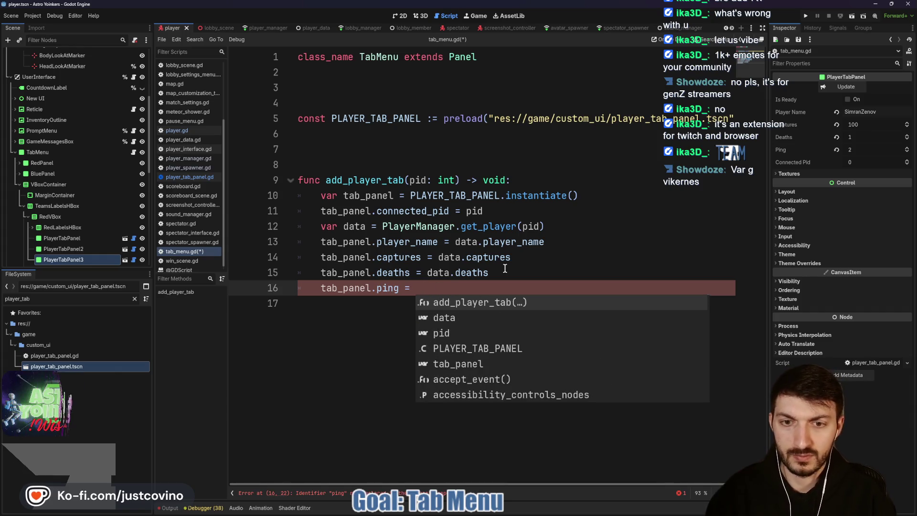
pyautogui.write('1')
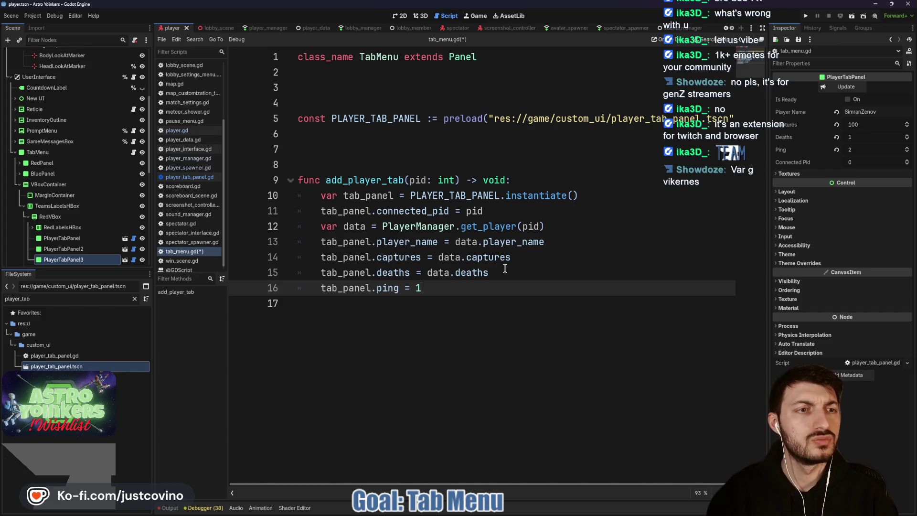
# Add tab_panel.is_ready = false and save tab_menu.gd.
pyautogui.press('Return')
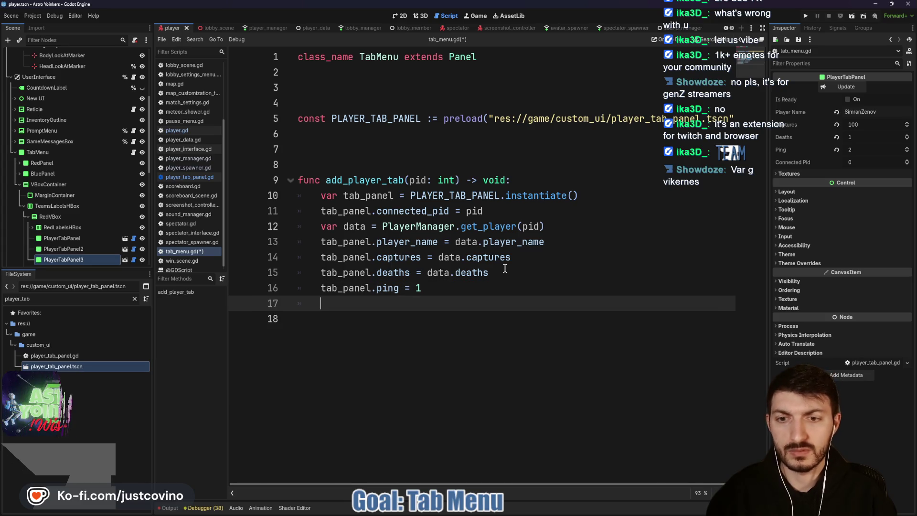
pyautogui.write('tab')
pyautogui.press('Return')
pyautogui.write('.is_re')
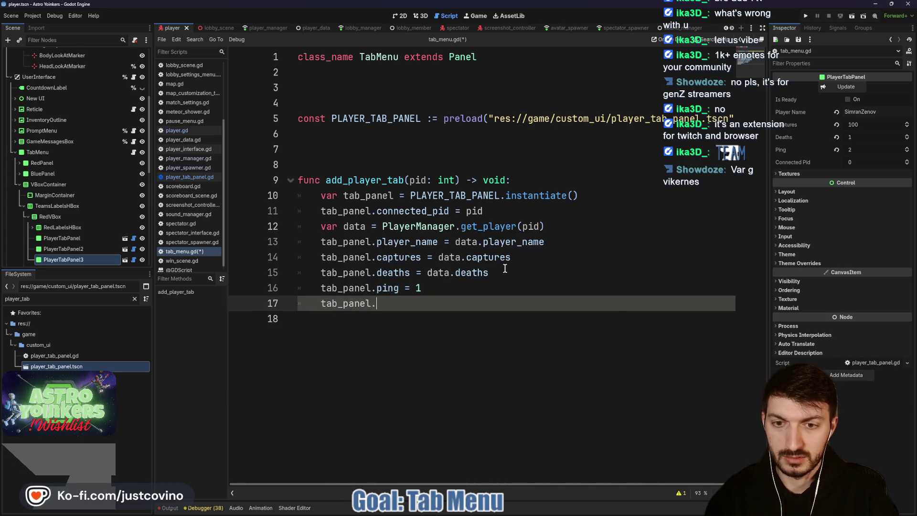
pyautogui.write('ady = false')
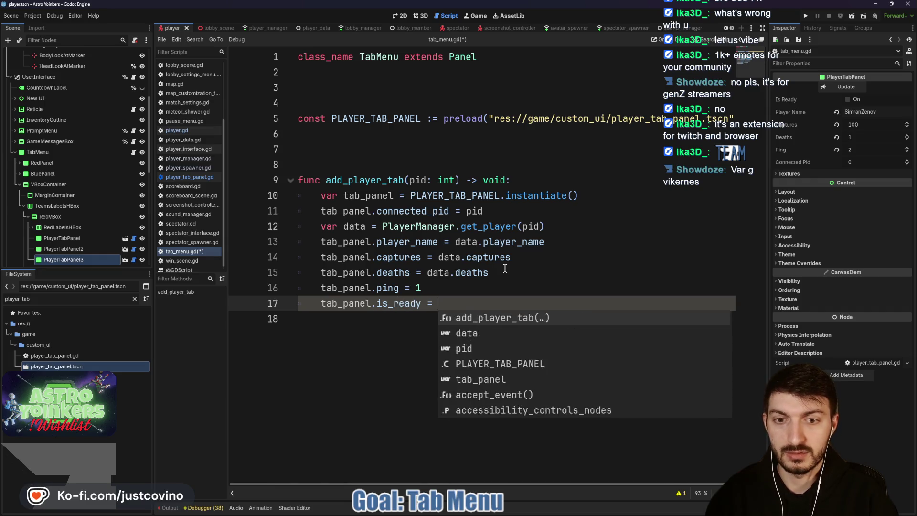
pyautogui.press('Escape')
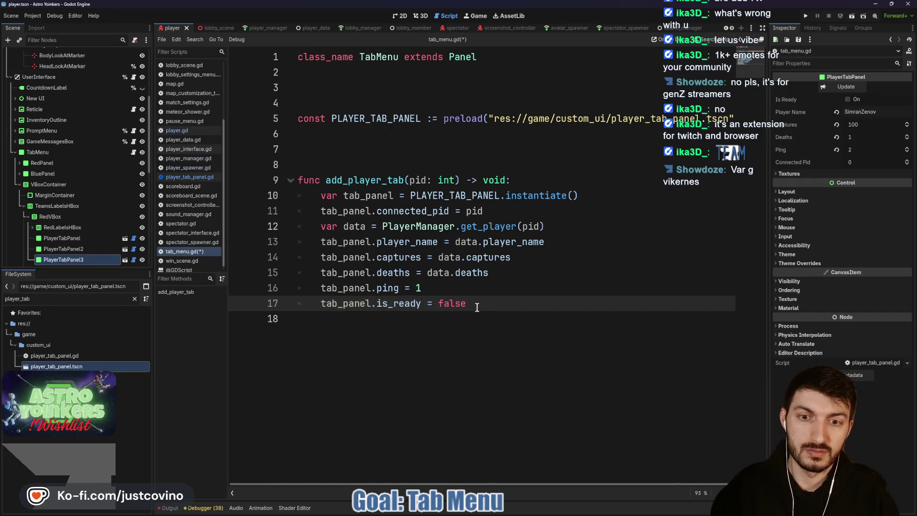
pyautogui.hotkey('ctrl', 's')
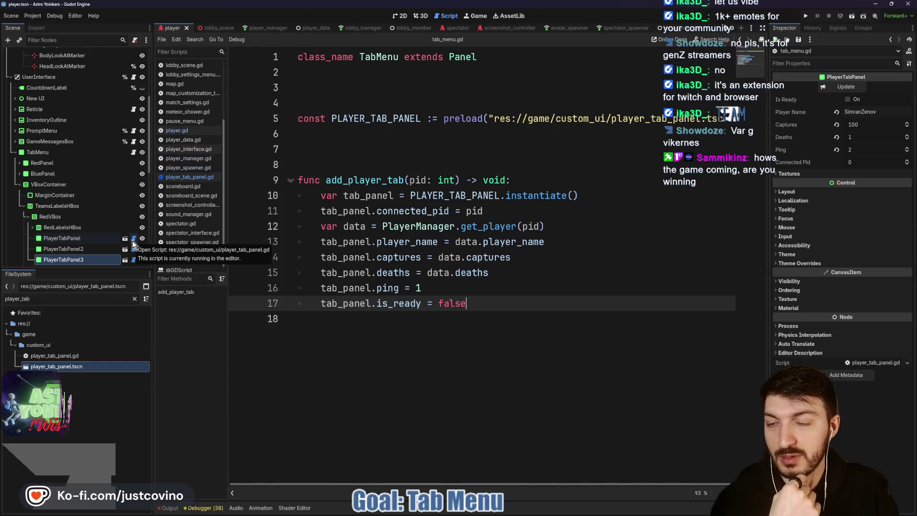
# Make RedVBox and BlueVBox accessible by unique name.
pyautogui.click(133, 259)
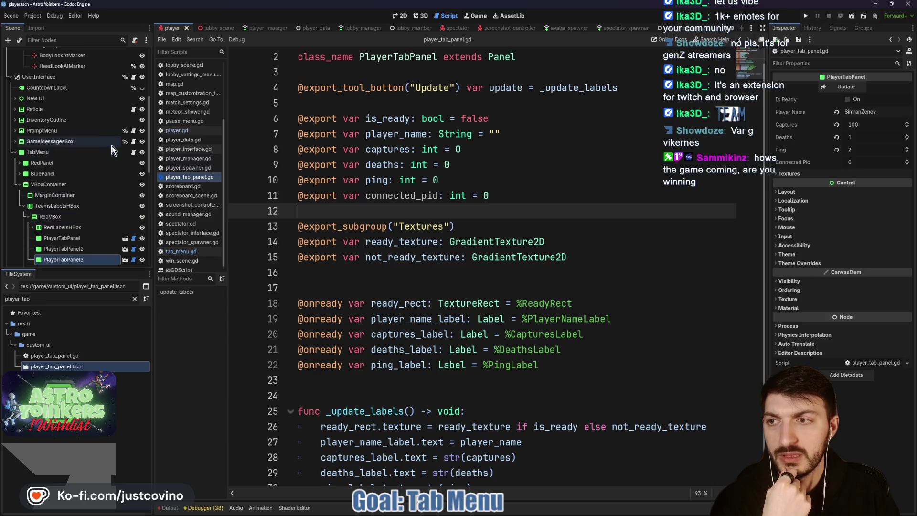
pyautogui.click(134, 152)
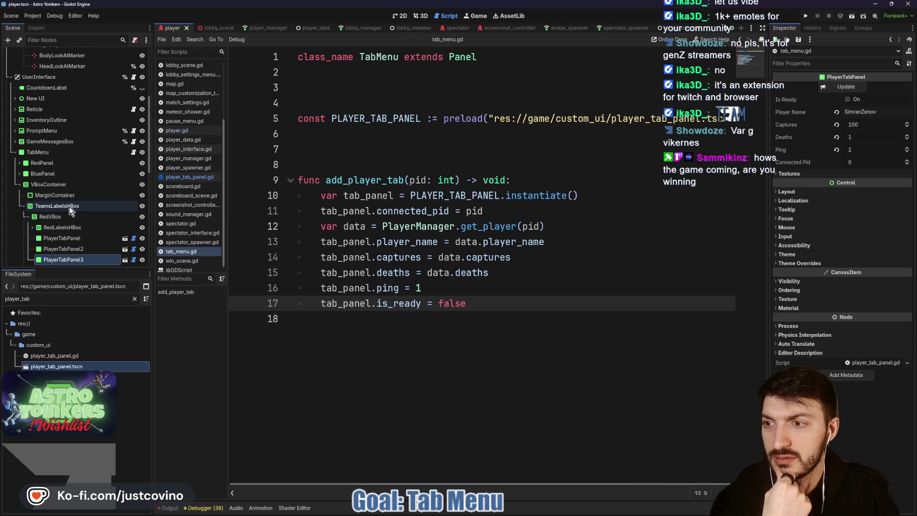
pyautogui.scroll(-3, 65, 218)
pyautogui.click(53, 165)
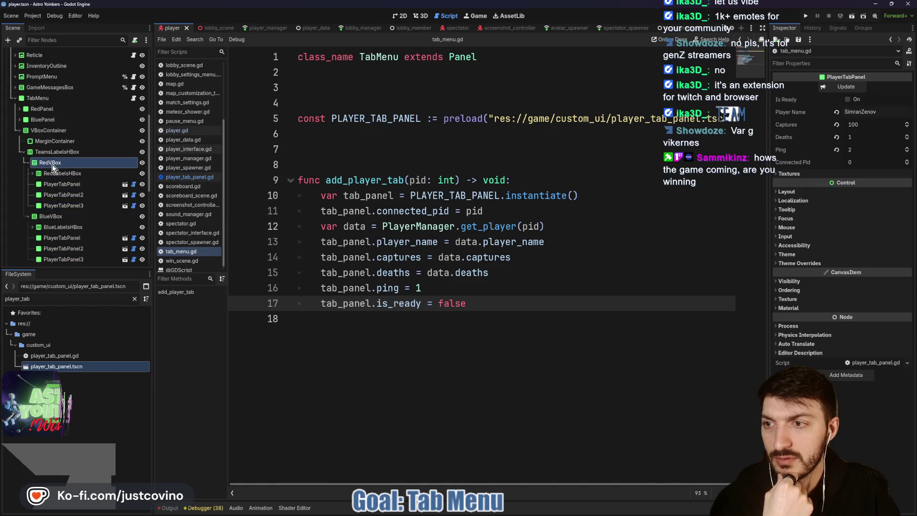
pyautogui.rightClick(53, 164)
pyautogui.click(93, 361)
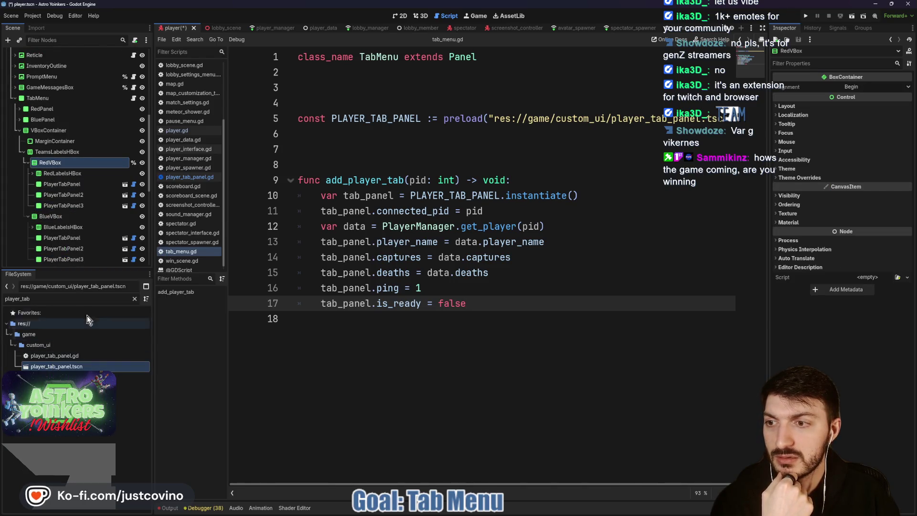
pyautogui.rightClick(54, 216)
pyautogui.click(93, 412)
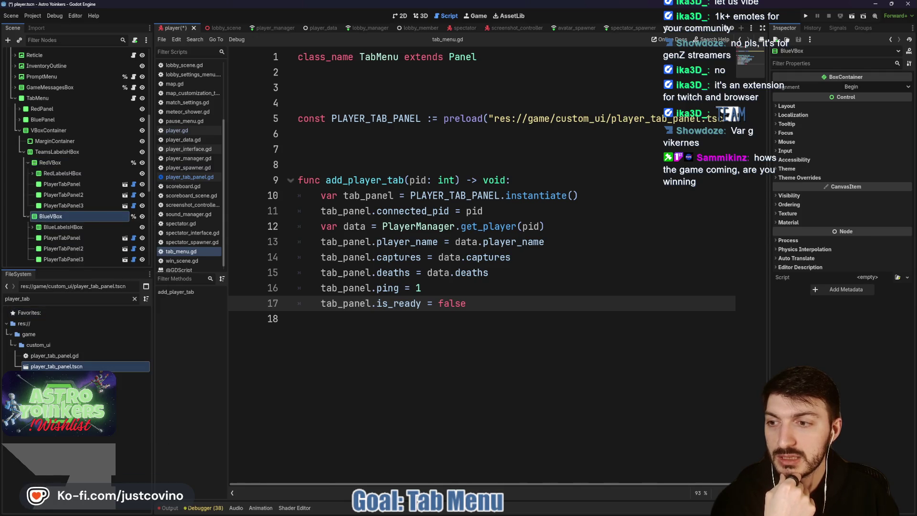
pyautogui.keyDown('ctrl'); pyautogui.click(71, 164); pyautogui.keyUp('ctrl')
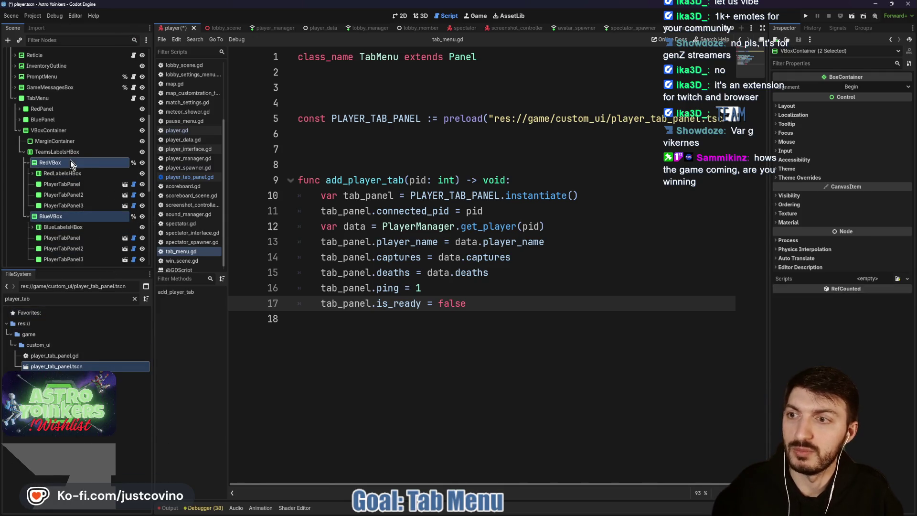
pyautogui.moveTo(67, 167)
pyautogui.mouseDown()
pyautogui.moveTo(191, 149)
pyautogui.moveTo(309, 90)
pyautogui.mouseUp()
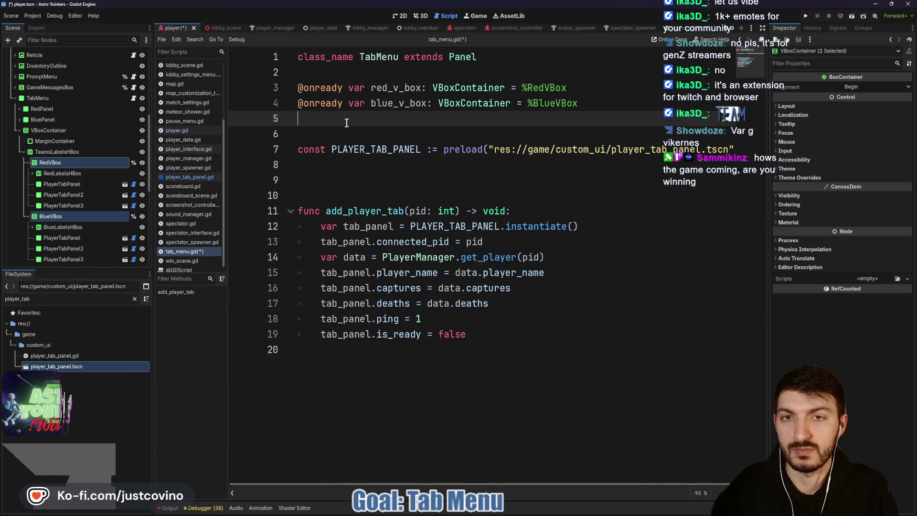
pyautogui.click(410, 104)
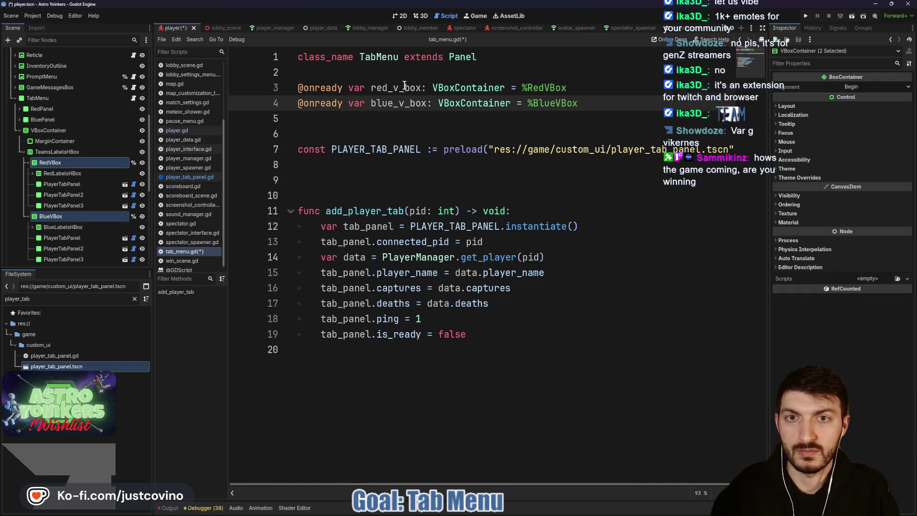
pyautogui.keyDown('alt'); pyautogui.click(405, 87); pyautogui.keyUp('alt')
pyautogui.press('BackSpace')
pyautogui.hotkey('ctrl', 's')
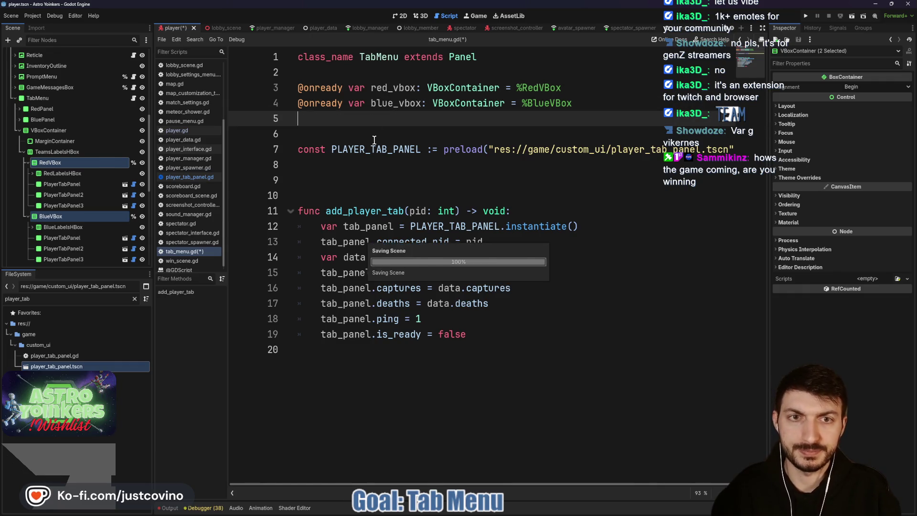
pyautogui.click(372, 351)
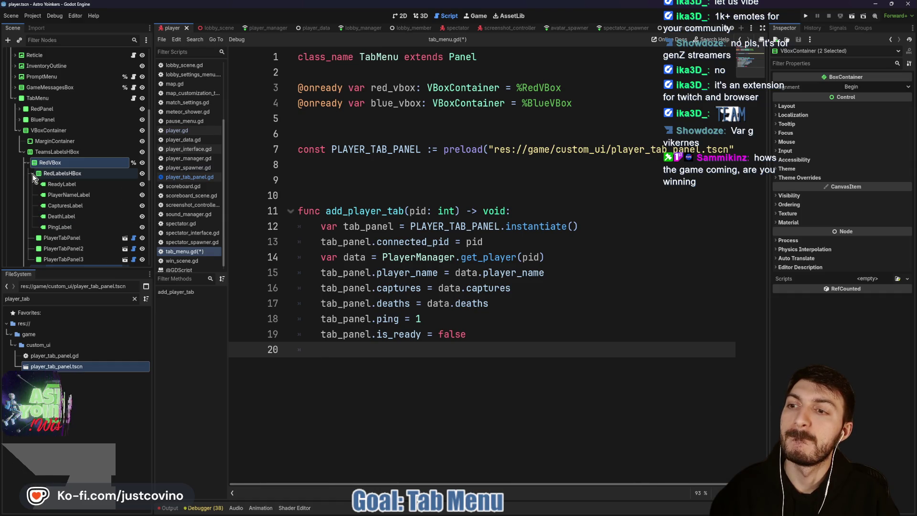
pyautogui.click(84, 154)
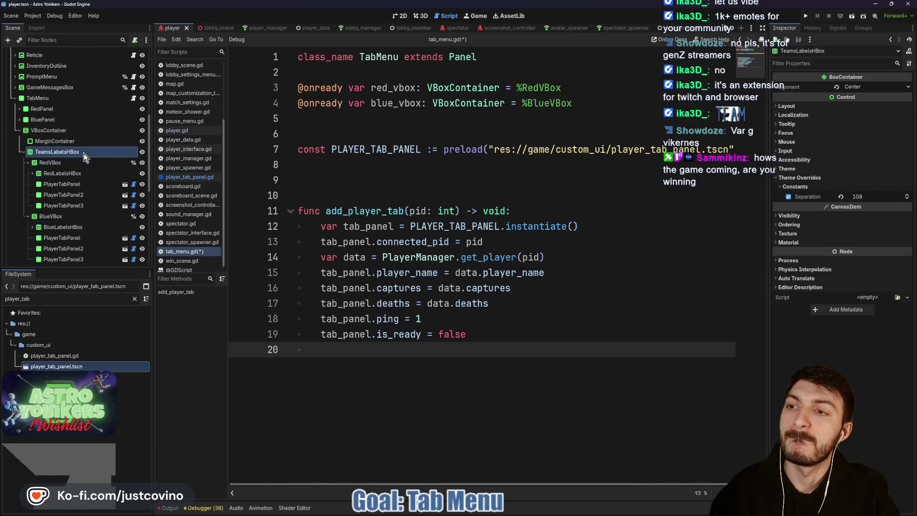
pyautogui.rightClick(84, 153)
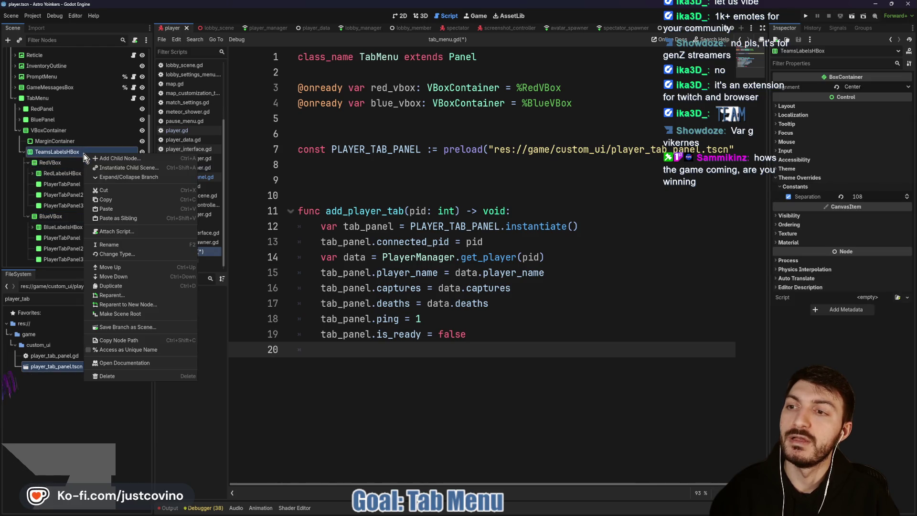
pyautogui.click(127, 351)
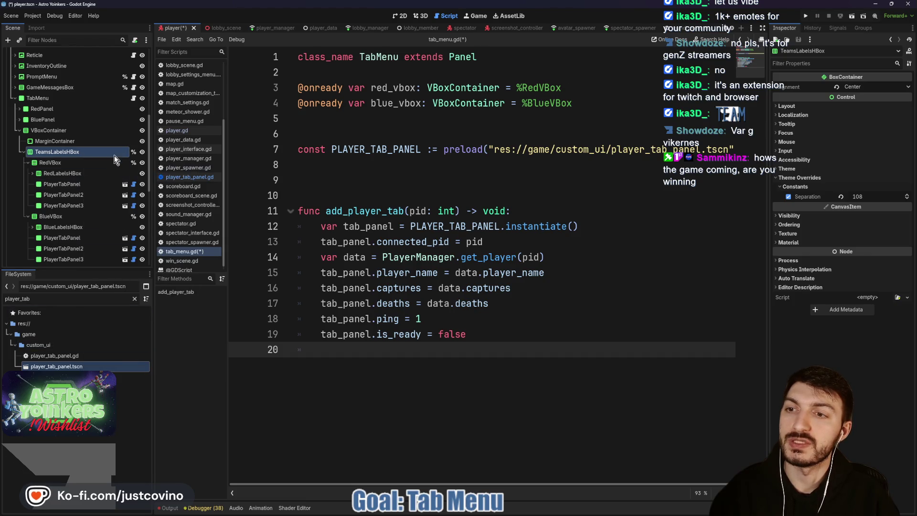
pyautogui.moveTo(101, 157); pyautogui.dragTo(347, 129)
pyautogui.moveTo(615, 97)
pyautogui.mouseDown()
pyautogui.moveTo(341, 75)
pyautogui.moveTo(288, 82)
pyautogui.mouseUp()
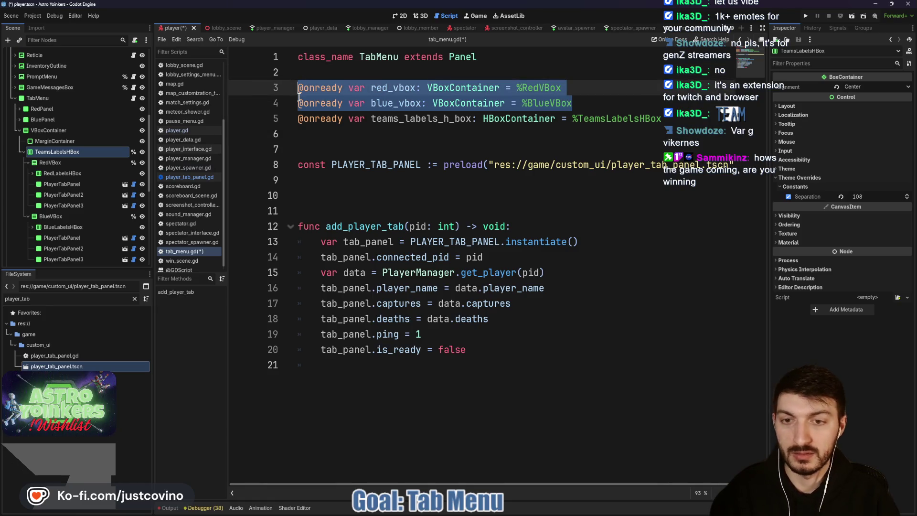
pyautogui.hotkey('ctrl', 'k')
# Start line 21 with the TeamsLabelsHBox reference and rename the variable to teams_labels_hbox.
pyautogui.click(364, 366)
pyautogui.write('teams')
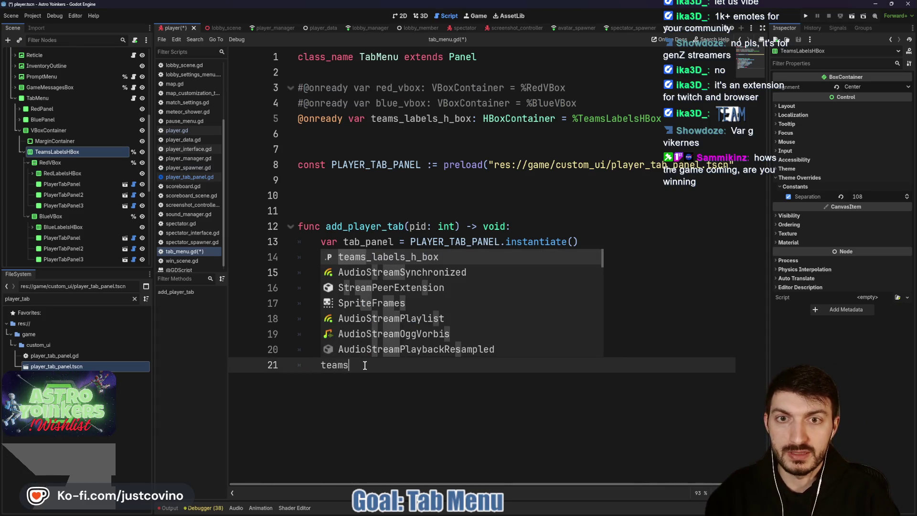
pyautogui.press('Return')
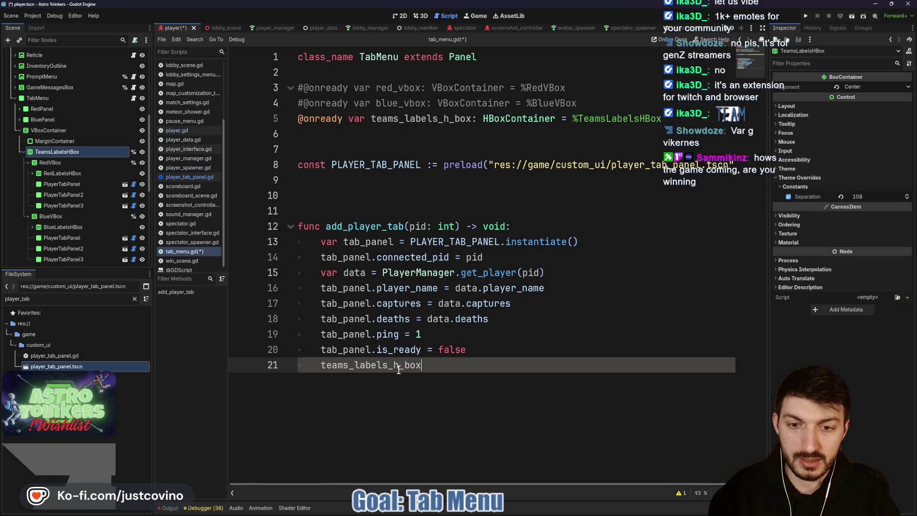
pyautogui.keyDown('alt'); pyautogui.click(455, 119); pyautogui.keyUp('alt')
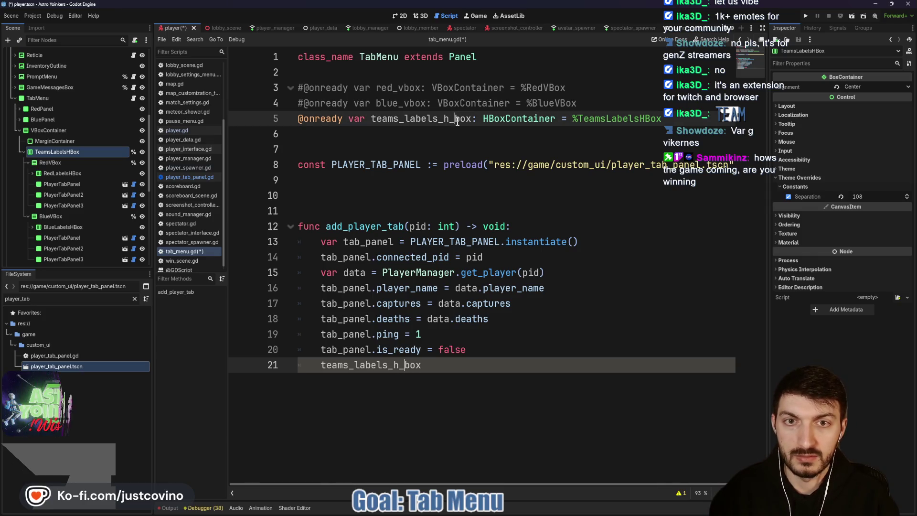
pyautogui.press('BackSpace')
# Look up the team's VBox with get_node using Global.Team.keys()[data.team] plus 'Box'.
pyautogui.click(426, 363)
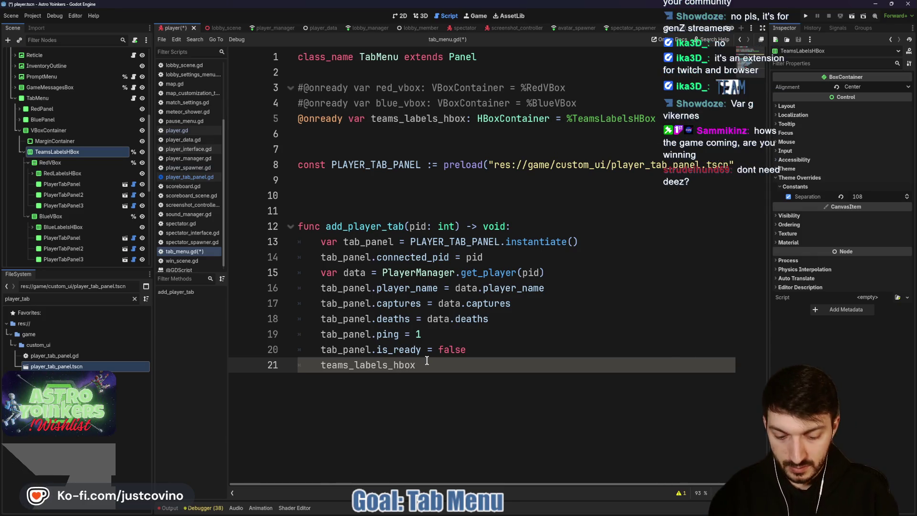
pyautogui.write('.get_node')
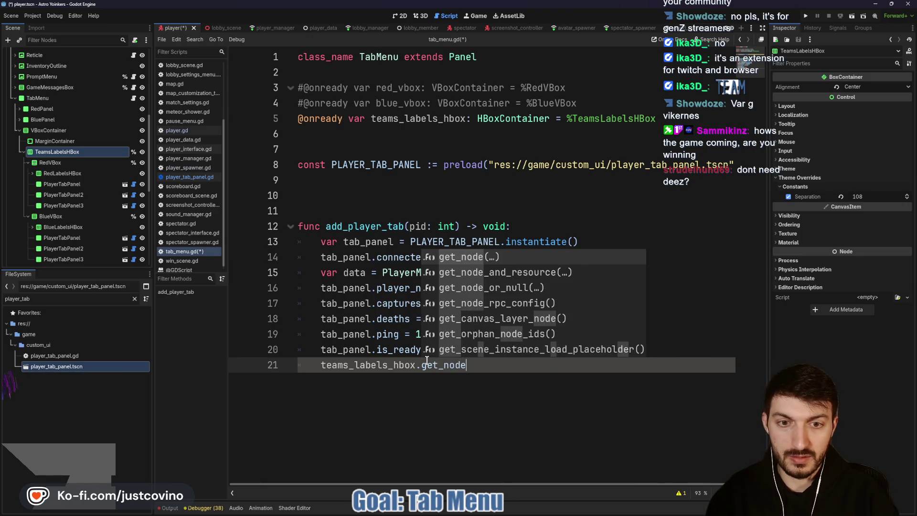
pyautogui.press('Return')
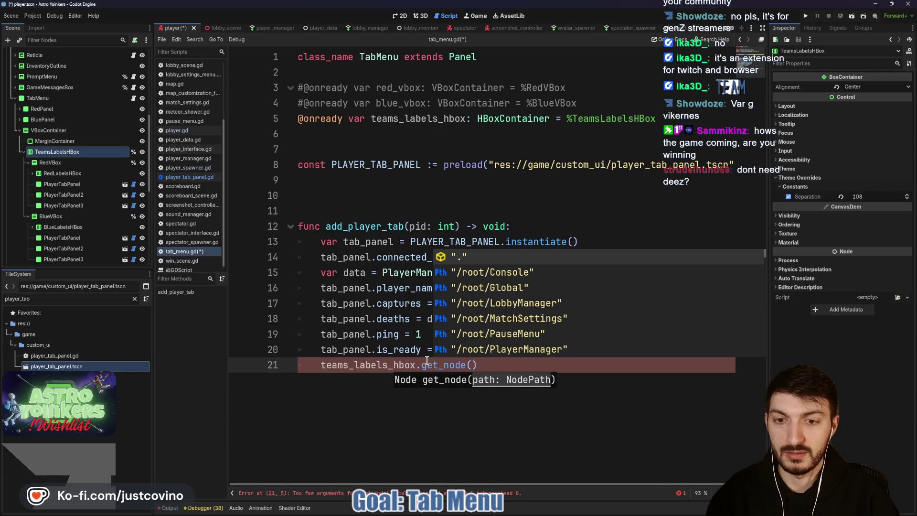
pyautogui.write('data')
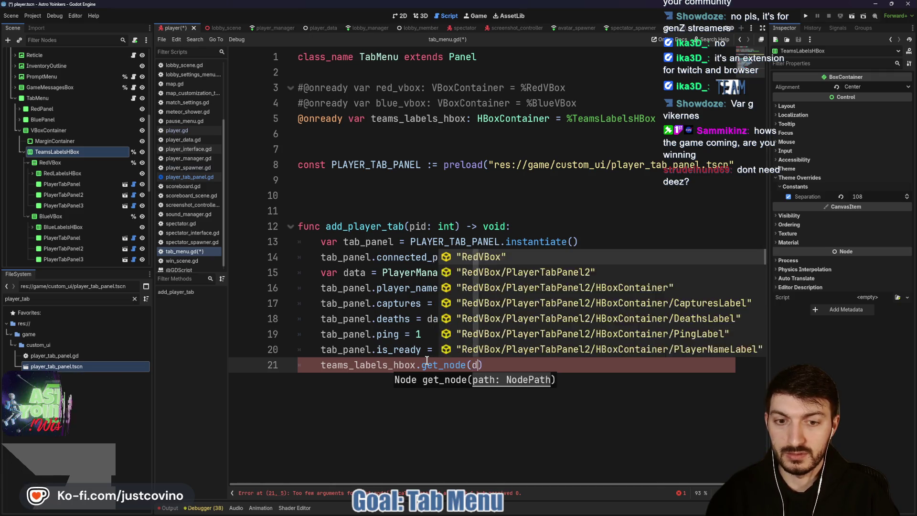
pyautogui.write('.')
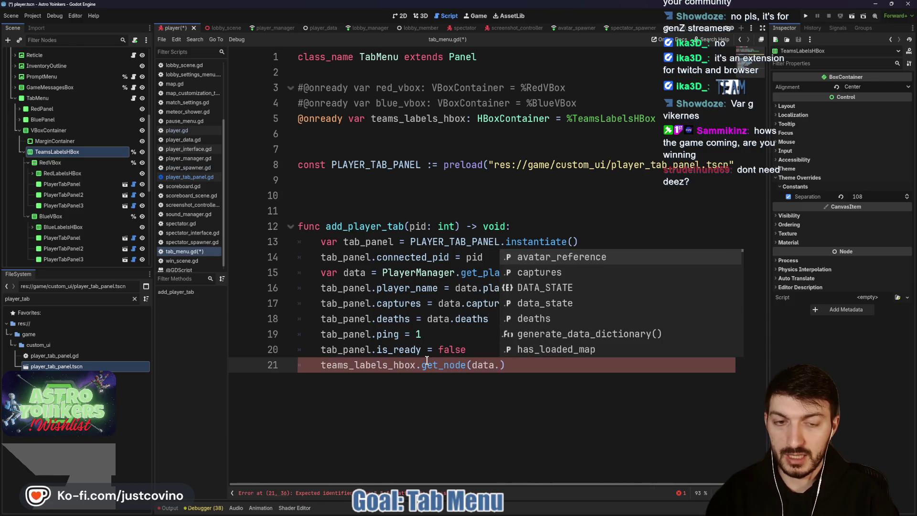
pyautogui.write('team')
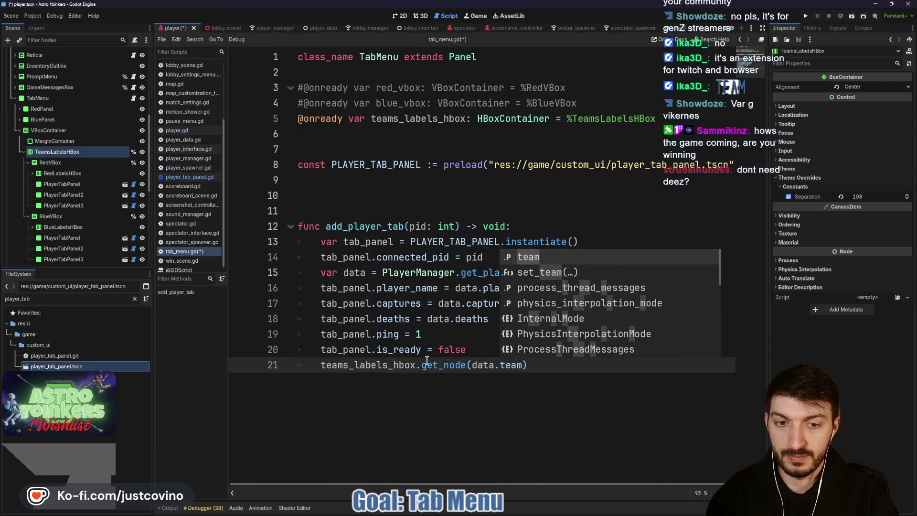
pyautogui.click(475, 366)
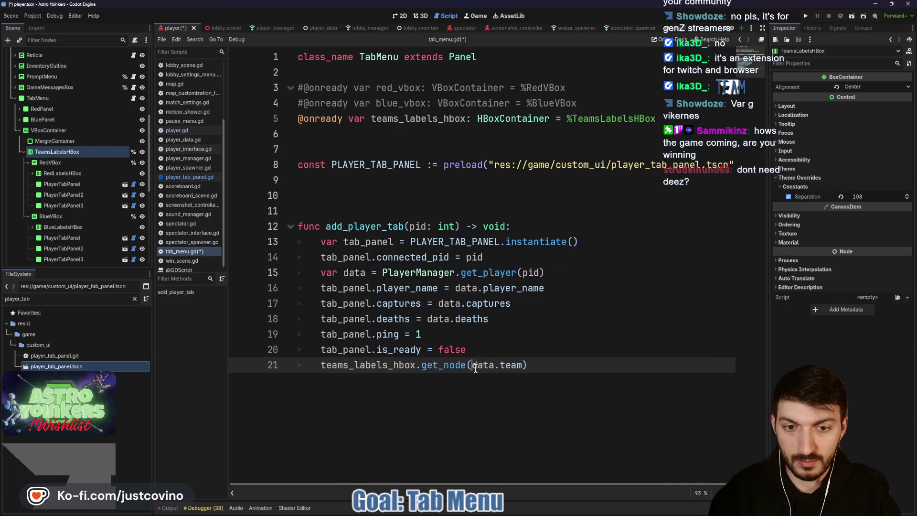
pyautogui.write('Global.')
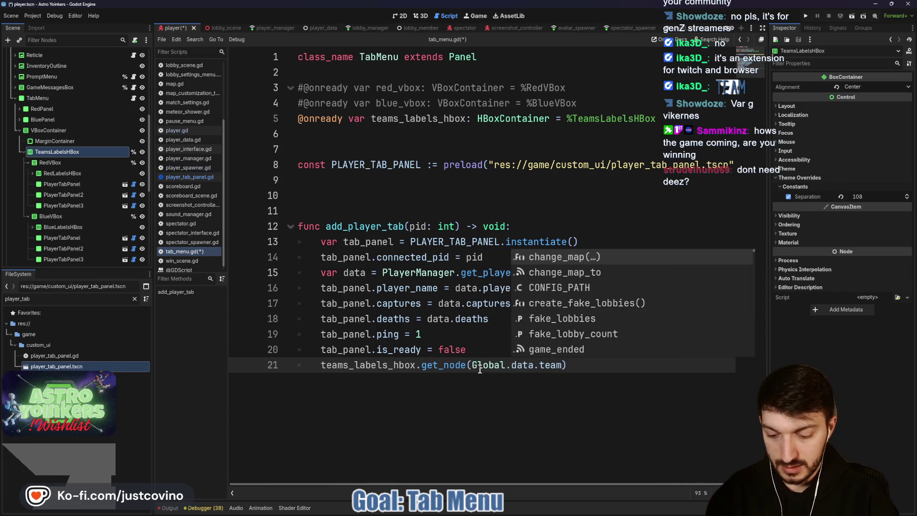
pyautogui.write('Team')
pyautogui.write('.ke')
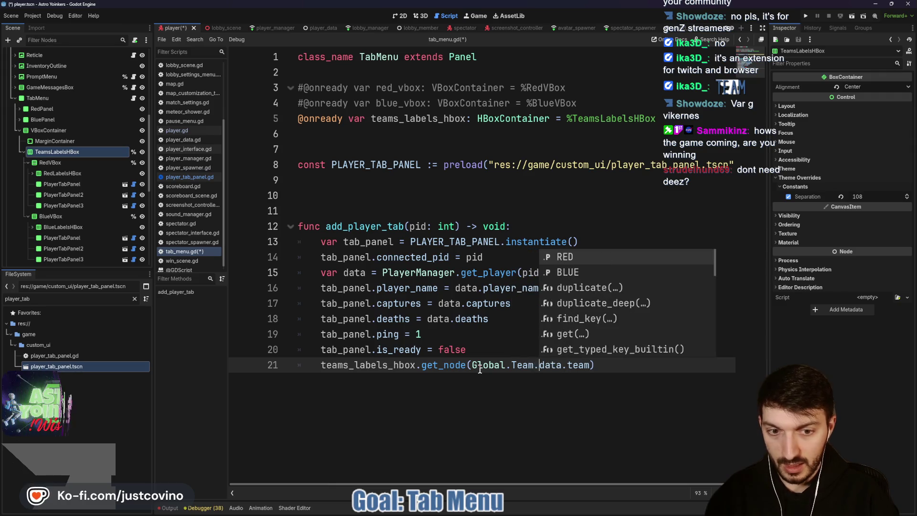
pyautogui.write('ys(')
pyautogui.press('Return')
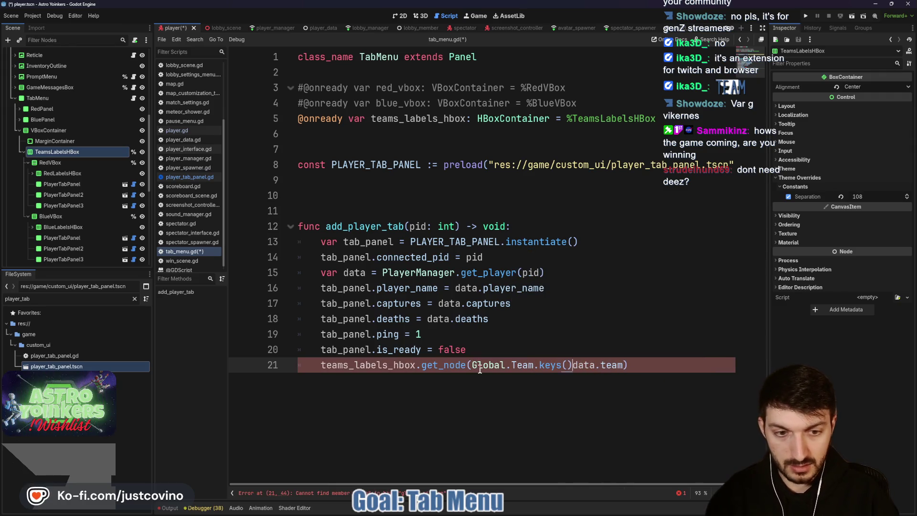
pyautogui.write('[')
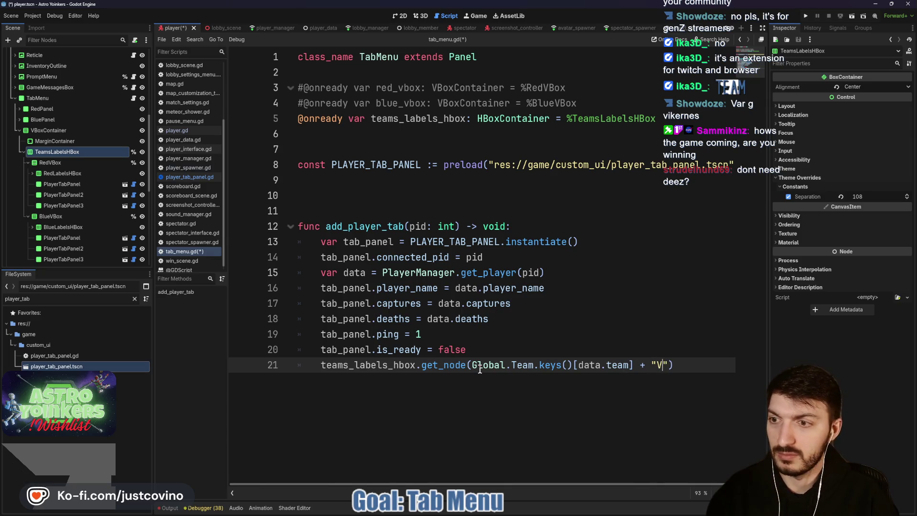
pyautogui.write('Box')
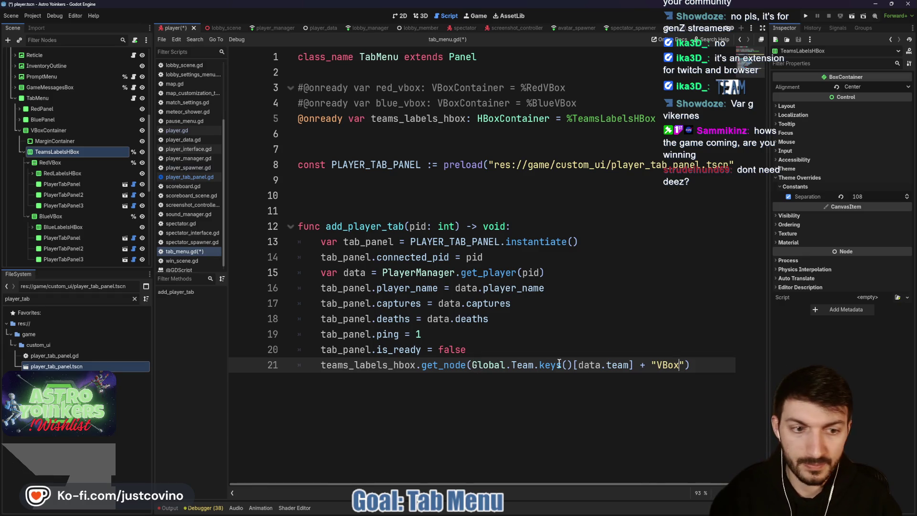
# Finish line 21 with add_child(tab_panel) and save tab_menu.gd.
pyautogui.click(704, 365)
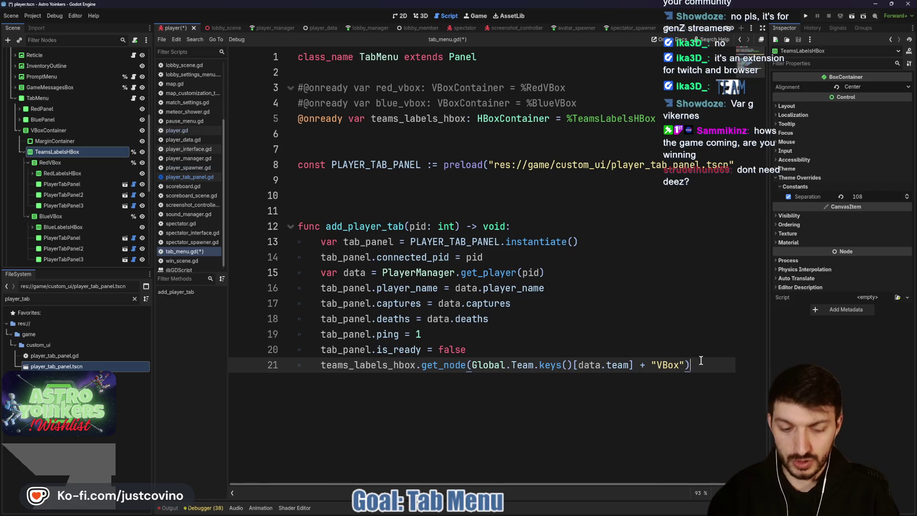
pyautogui.write('.add_chi')
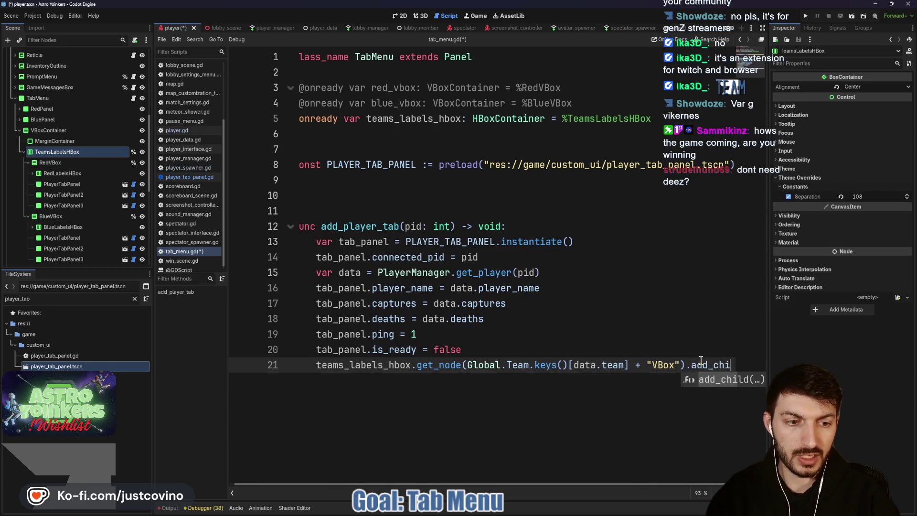
pyautogui.press('Return')
pyautogui.write('tab')
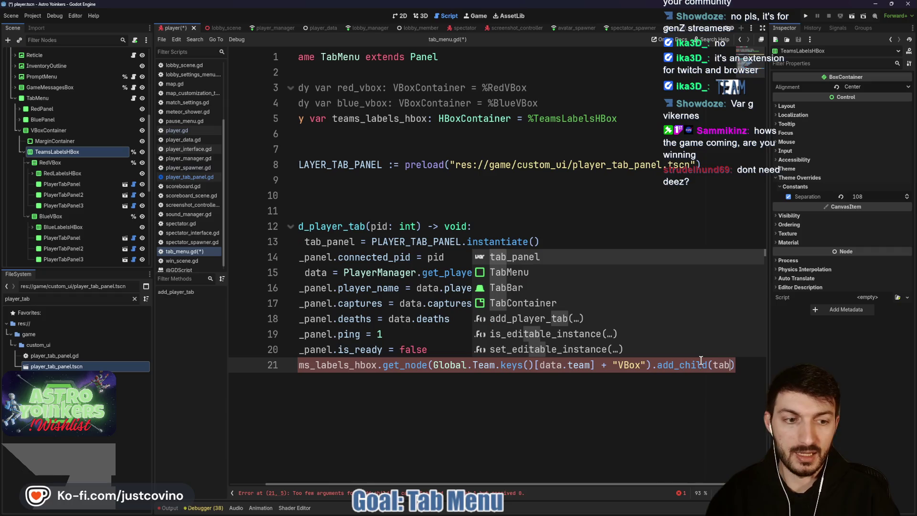
pyautogui.press('Return')
pyautogui.click(564, 348)
pyautogui.hotkey('ctrl', 's')
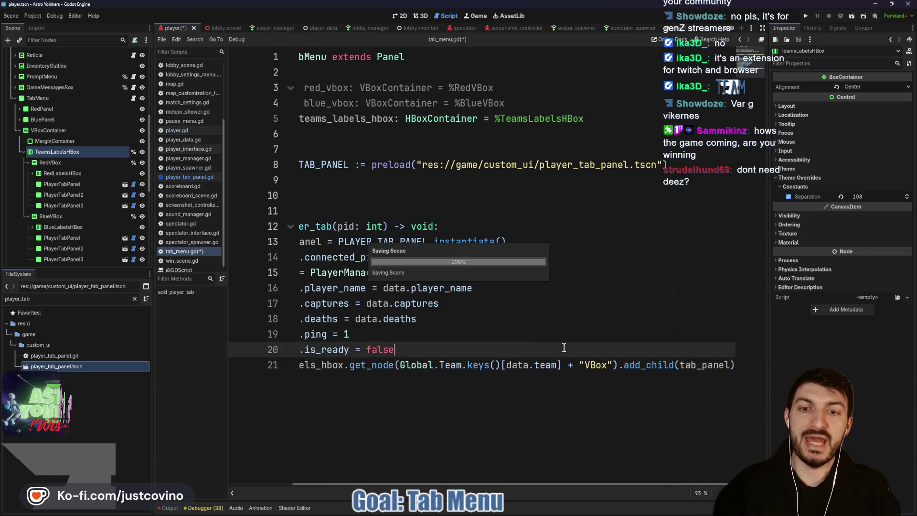
pyautogui.click(364, 205)
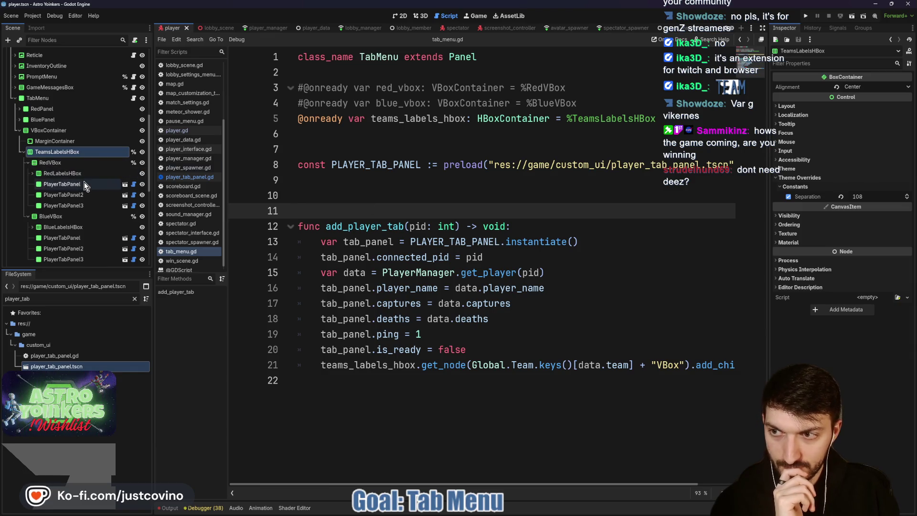
pyautogui.hotkey('ctrl', 'F1')
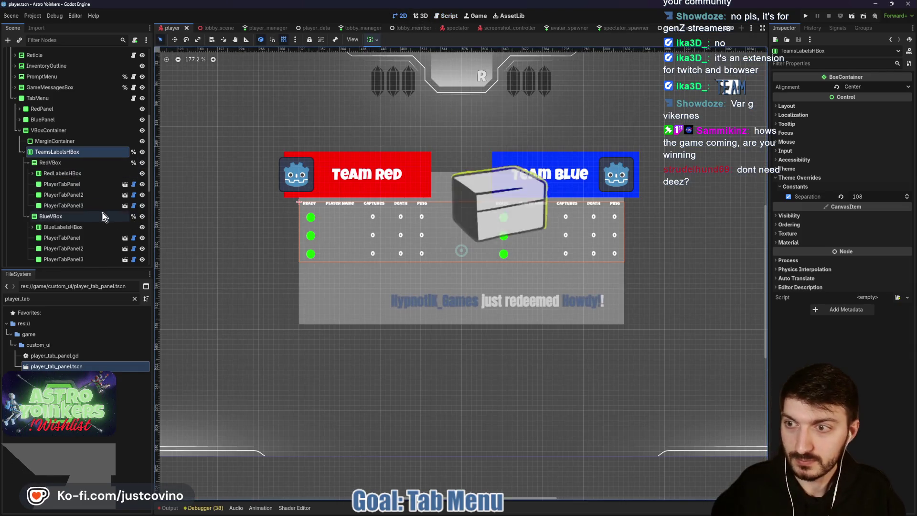
# Delete the three red and three blue placeholder PlayerTabPanel nodes.
pyautogui.click(62, 205)
pyautogui.keyDown('shift'); pyautogui.click(62, 184); pyautogui.keyUp('shift')
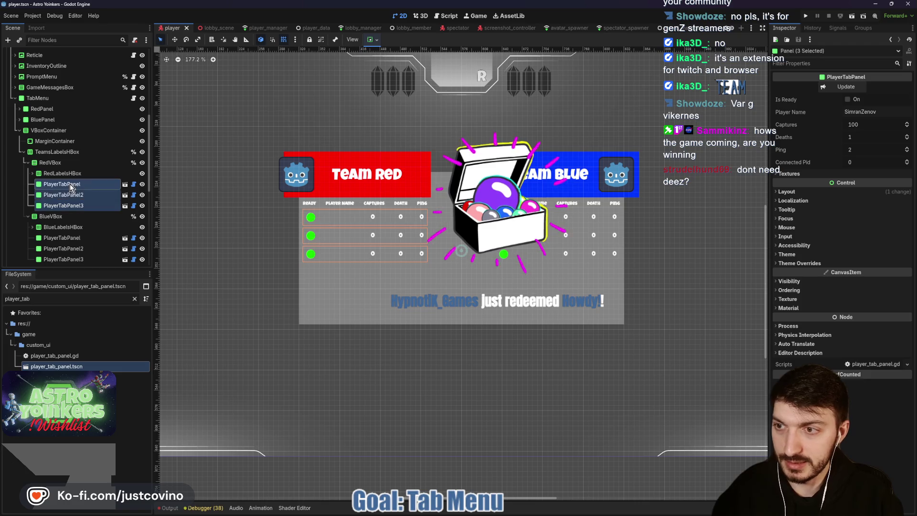
pyautogui.keyDown('ctrl'); pyautogui.click(77, 238); pyautogui.keyUp('ctrl')
pyautogui.keyDown('ctrl'); pyautogui.click(76, 249); pyautogui.keyUp('ctrl')
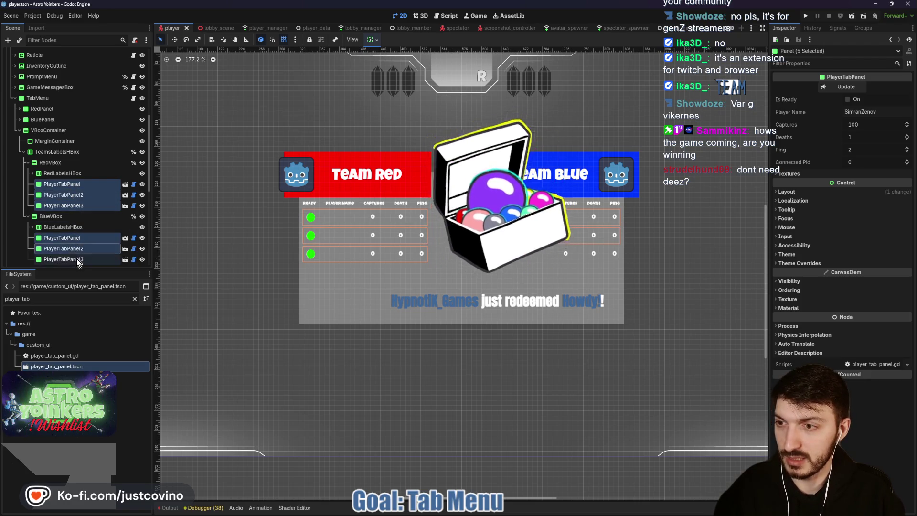
pyautogui.keyDown('ctrl'); pyautogui.click(76, 261); pyautogui.keyUp('ctrl')
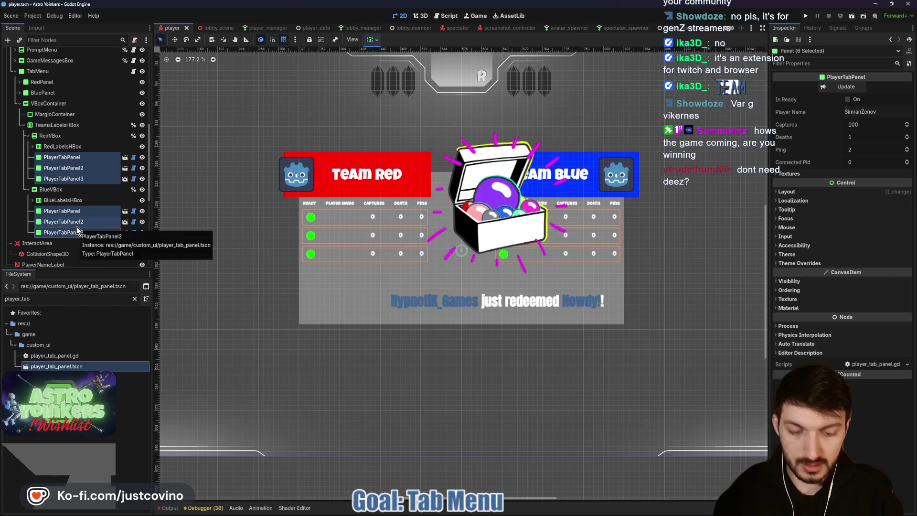
pyautogui.press('Delete')
pyautogui.press('Return')
# Save the scene and go back to the tab_menu.gd script.
pyautogui.hotkey('ctrl', 's')
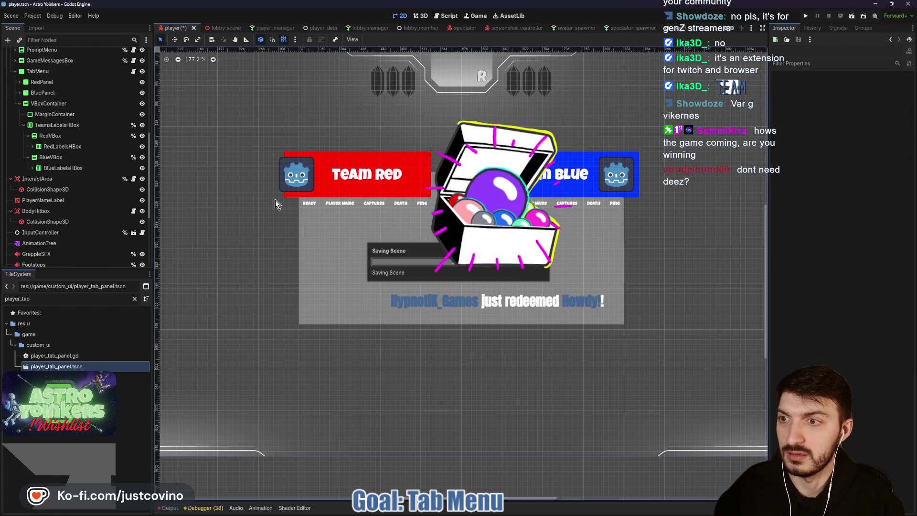
pyautogui.scroll(5, 125, 144)
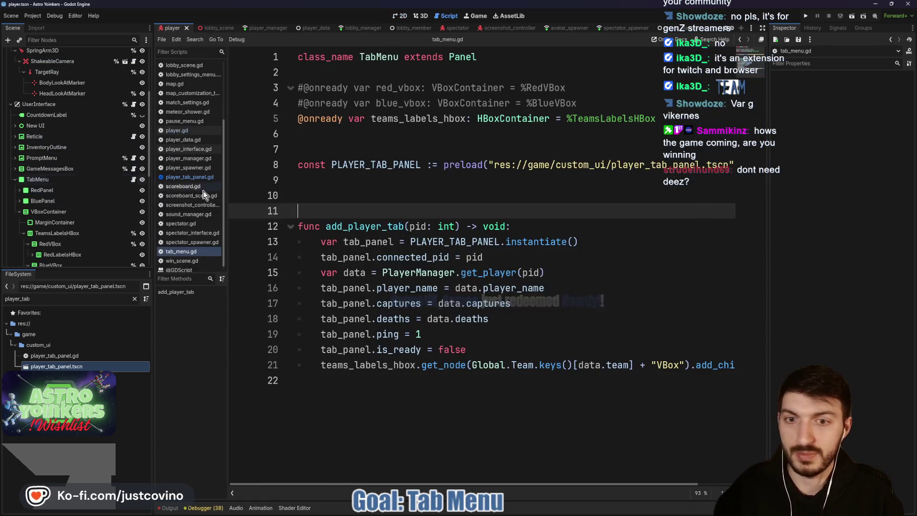
pyautogui.click(133, 179)
pyautogui.click(354, 191)
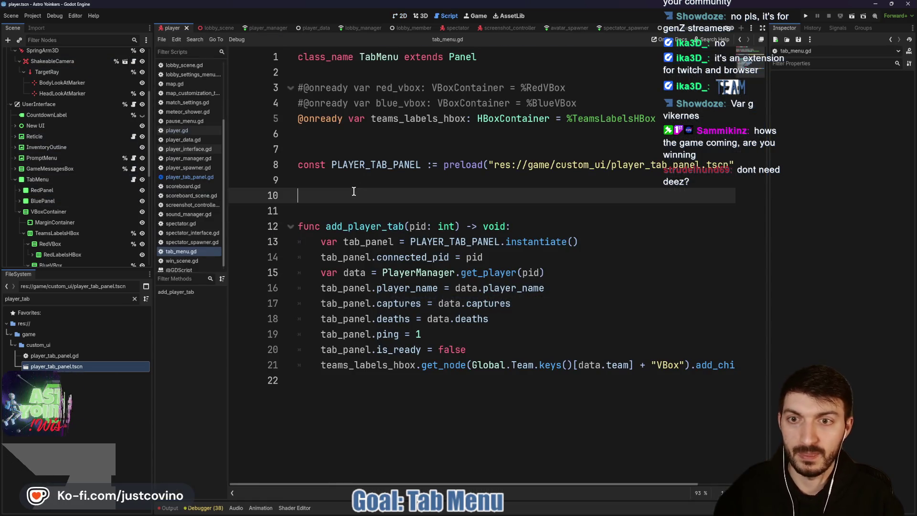
# Write func _ready() looping over PlayerManager.players and calling add_player_tab(data.peer_id).
pyautogui.write('func _ready() -> void:')
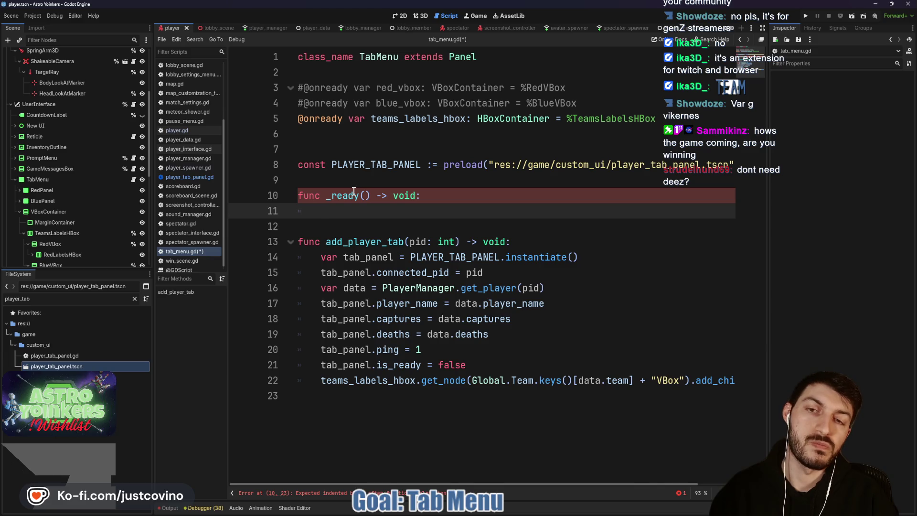
pyautogui.write('for playe')
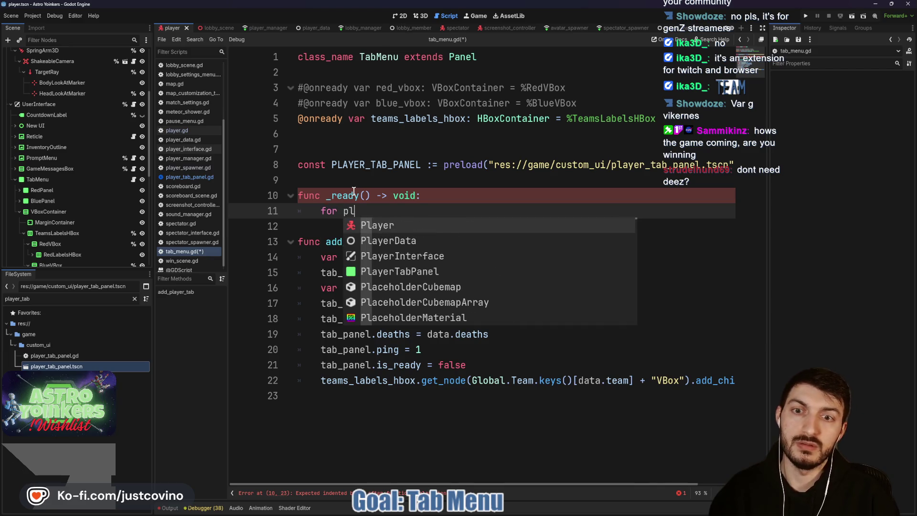
pyautogui.press('BackSpace')
pyautogui.press('BackSpace')
pyautogui.press('BackSpace')
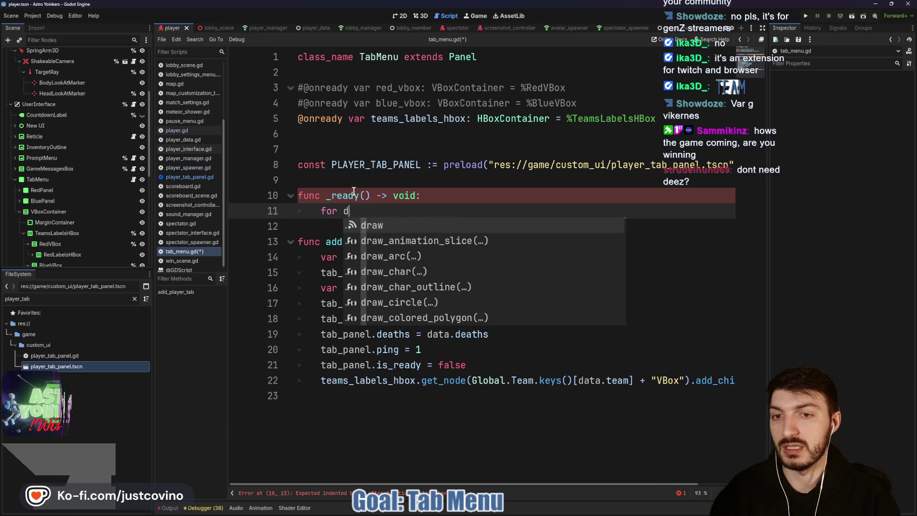
pyautogui.write('data in PlayerMan')
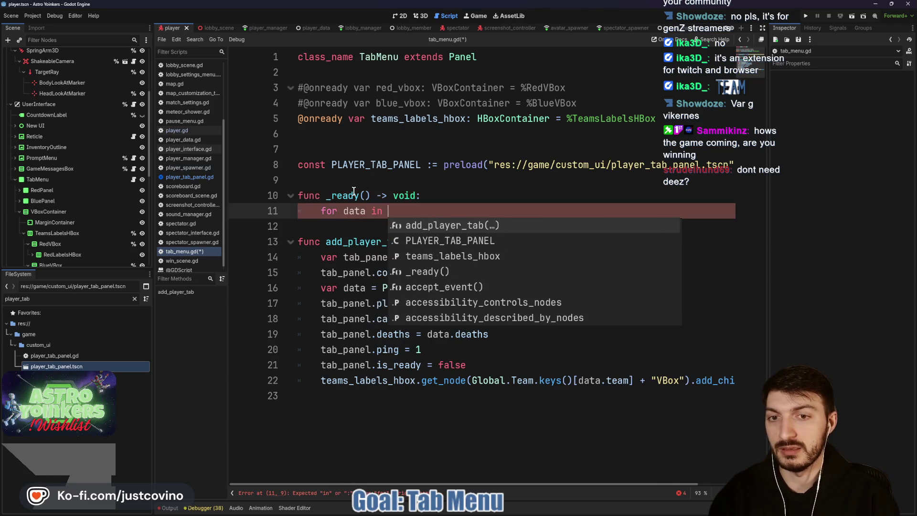
pyautogui.press('Return')
pyautogui.write('.play')
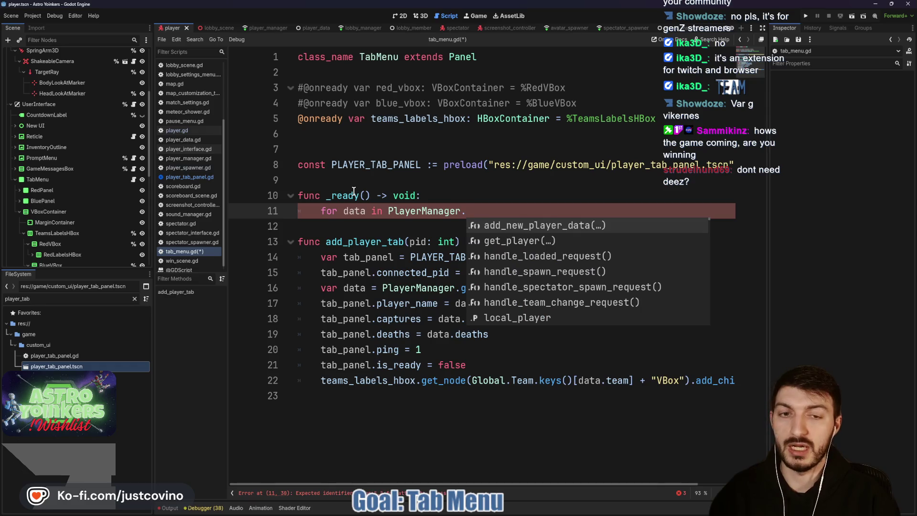
pyautogui.press('Return')
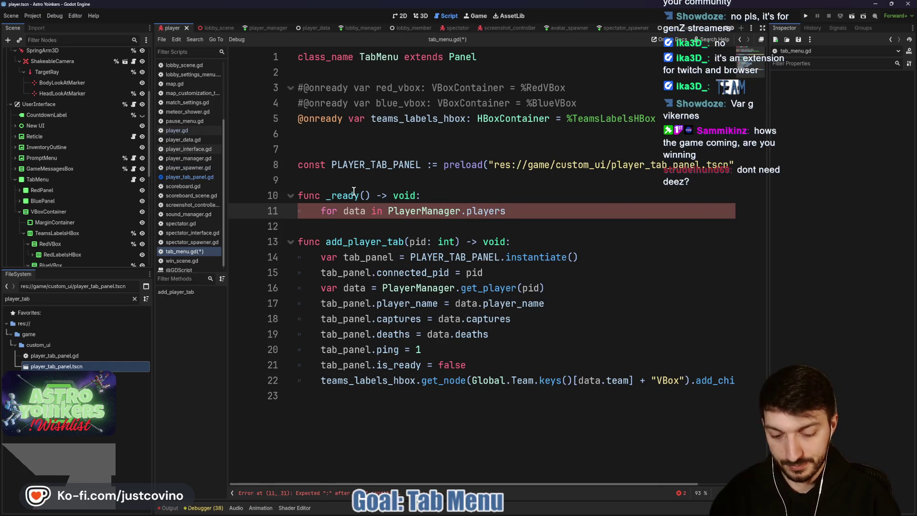
pyautogui.write(':')
pyautogui.press('Return')
pyautogui.write('dat')
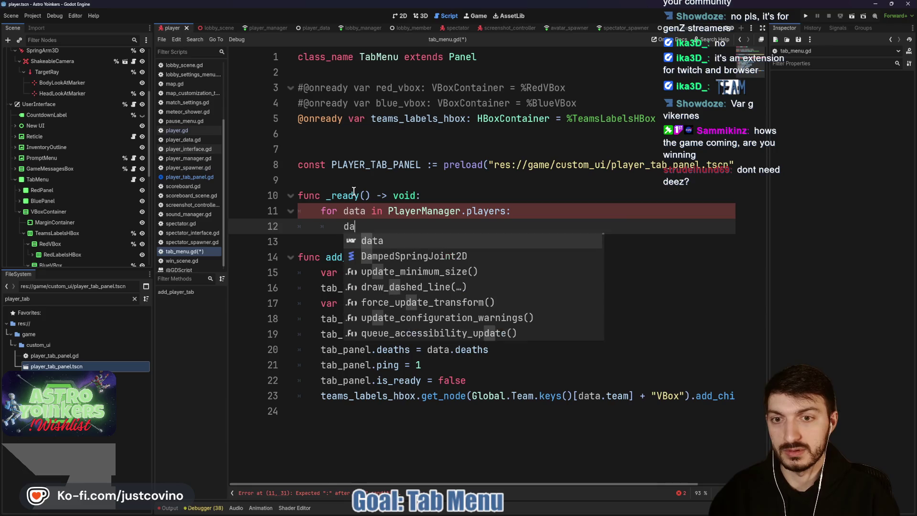
pyautogui.press('BackSpace')
pyautogui.press('BackSpace')
pyautogui.press('BackSpace')
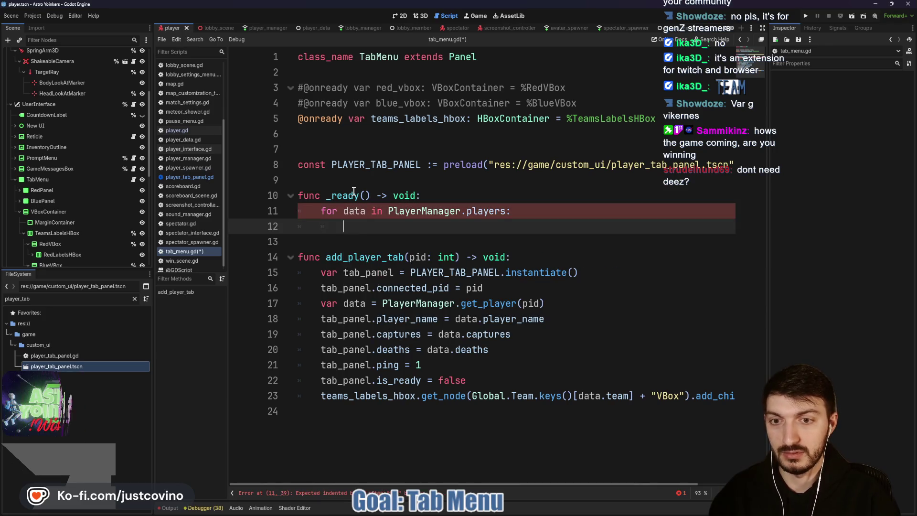
pyautogui.write('add')
pyautogui.press('Return')
pyautogui.write('data.')
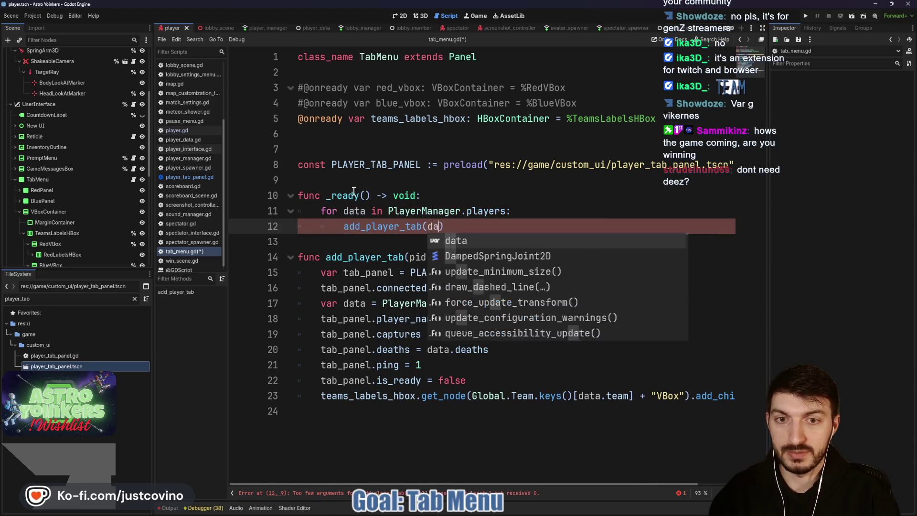
pyautogui.write('pe')
pyautogui.press('Return')
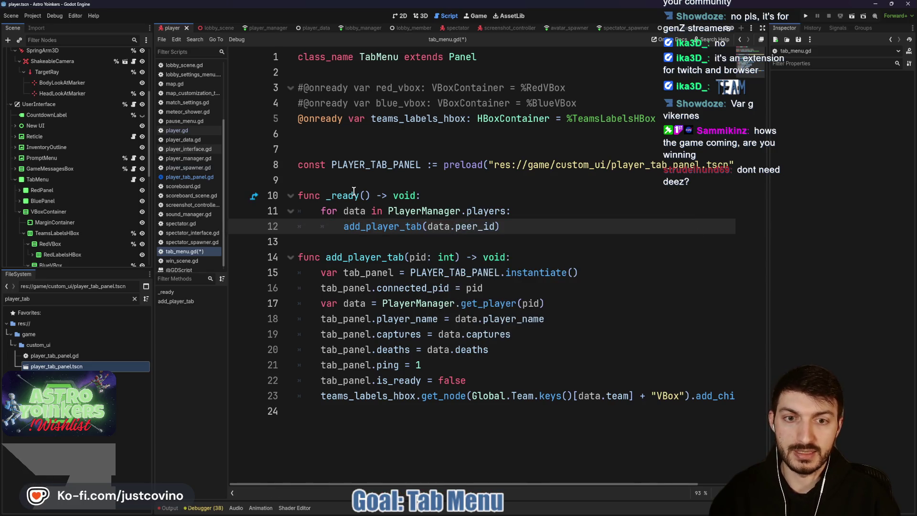
# Add blank lines around _ready and its loop body, and save the script.
pyautogui.click(357, 248)
pyautogui.press('Return')
pyautogui.hotkey('ctrl', 's')
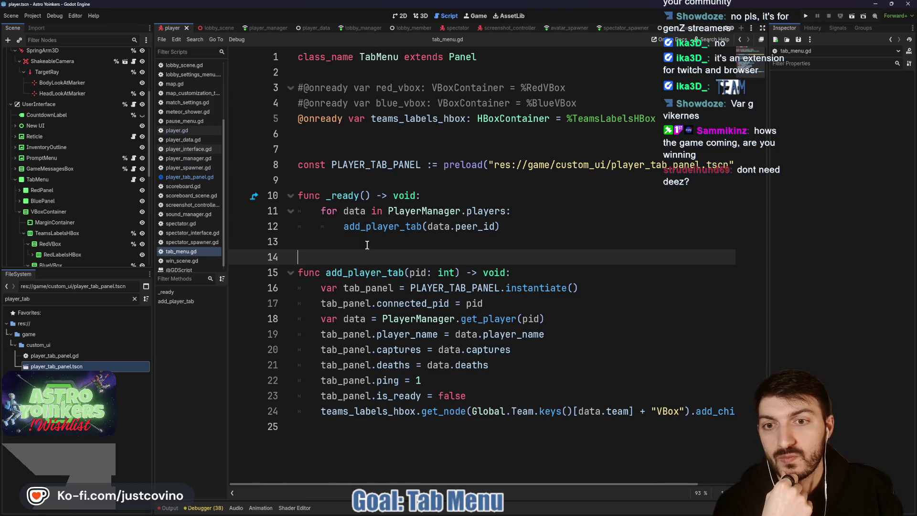
pyautogui.click(350, 183)
pyautogui.press('Return')
pyautogui.press('Up')
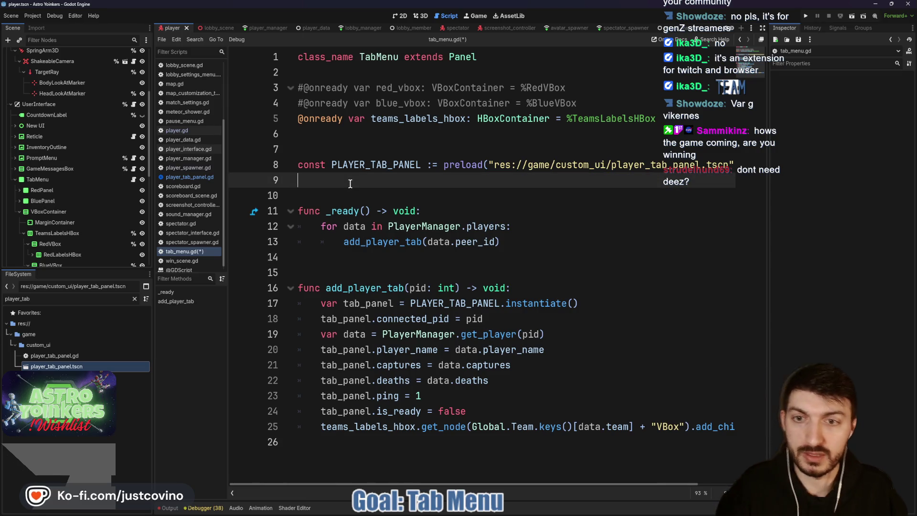
pyautogui.hotkey('ctrl', 's')
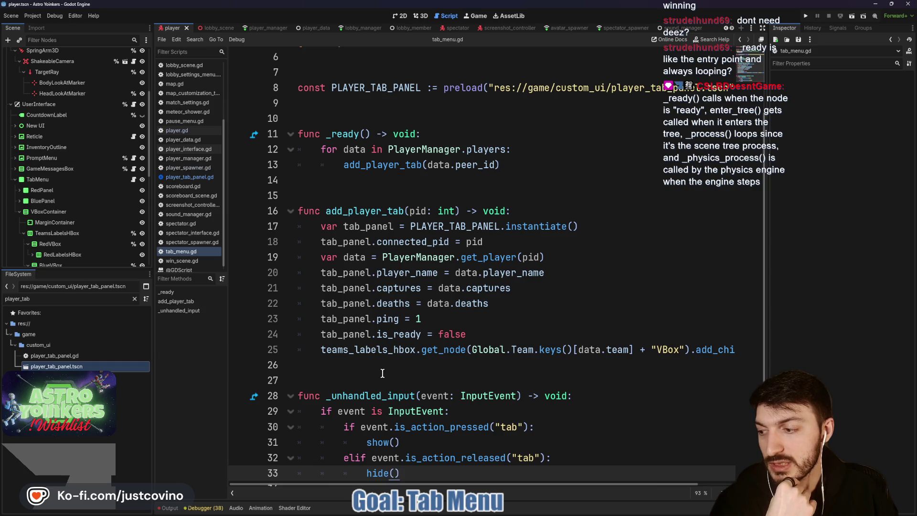
# Run the project to test the tab menu.
pyautogui.click(383, 373)
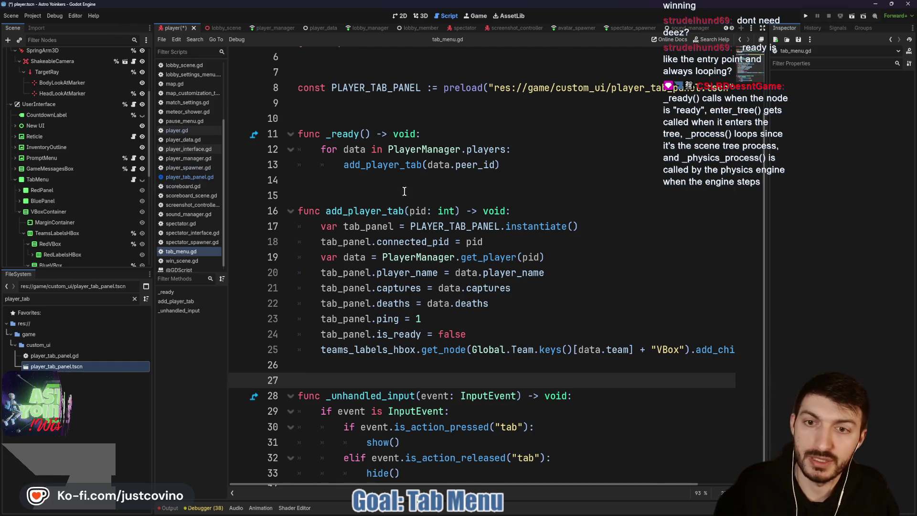
pyautogui.click(419, 197)
pyautogui.click(806, 16)
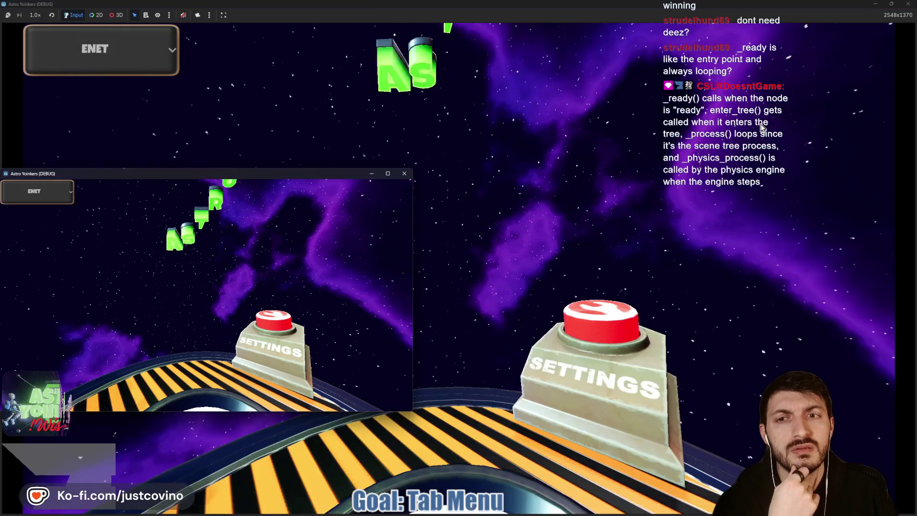
# In the running game, host a lobby and pick a lobby type.
pyautogui.click(891, 3)
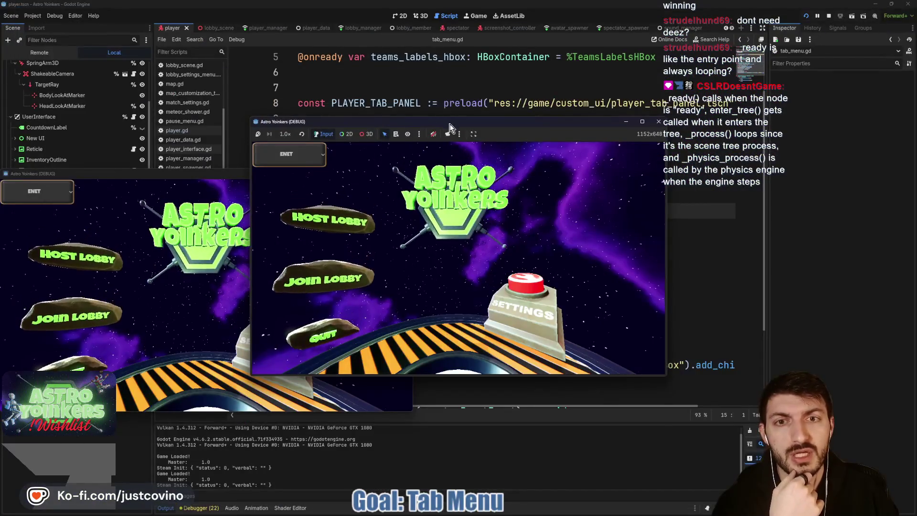
pyautogui.click(293, 207)
pyautogui.click(436, 214)
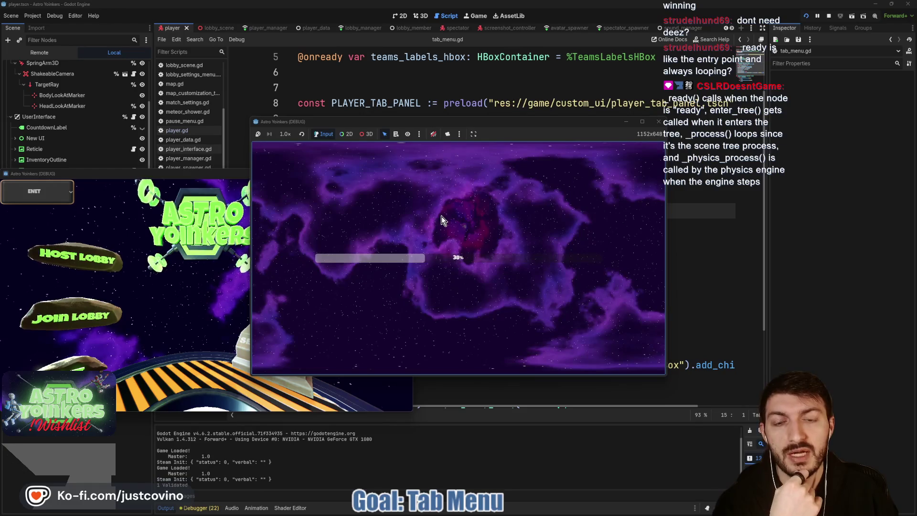
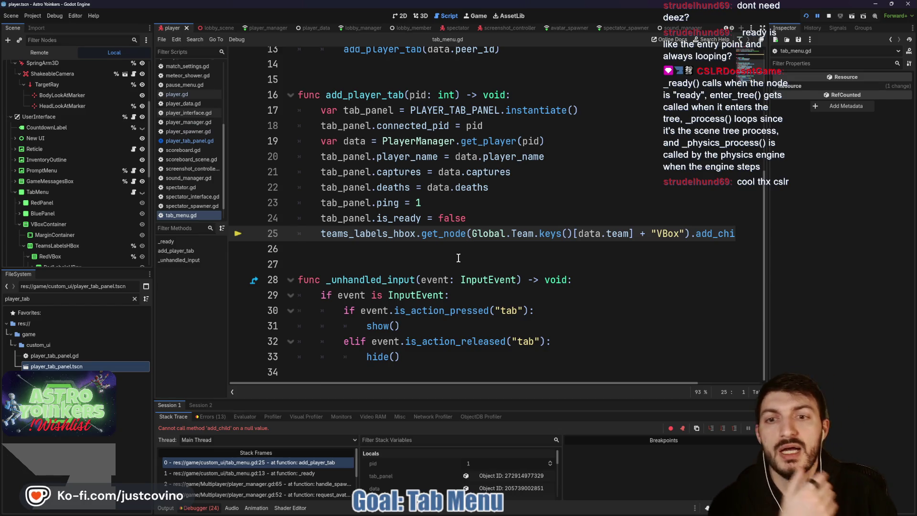
# Stop the debug session and select the _ready loop over PlayerManager.players in tab_menu.gd.
pyautogui.press('F8')
pyautogui.scroll(4, 389, 200)
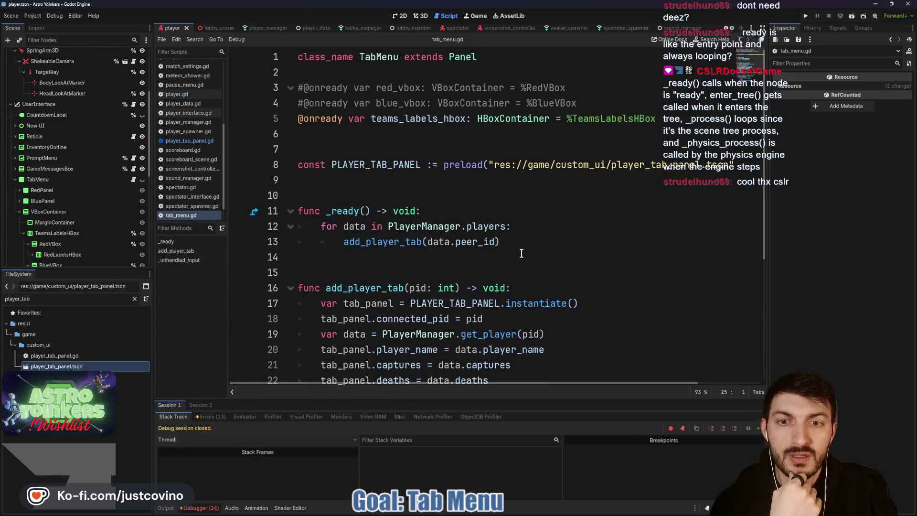
pyautogui.moveTo(520, 252); pyautogui.dragTo(282, 232)
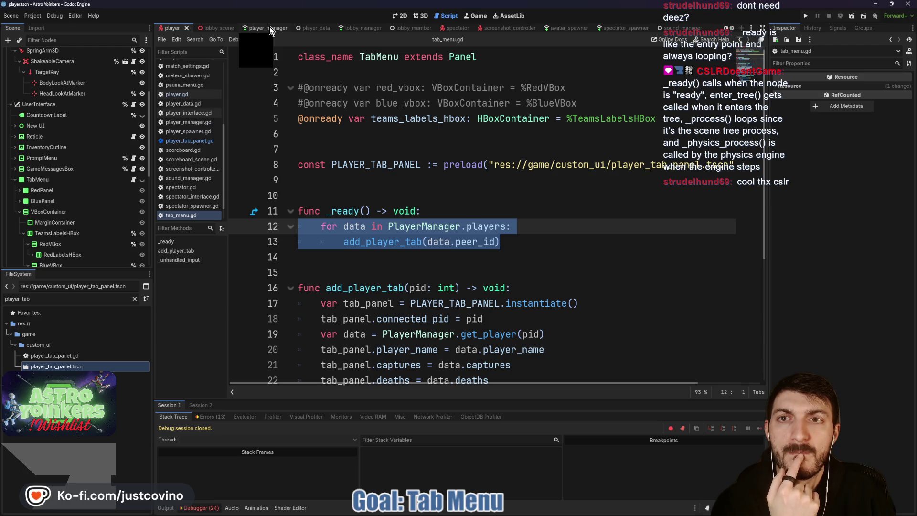
# Review the code of lobby_manager.gd, then bring up player_manager.gd.
pyautogui.click(363, 27)
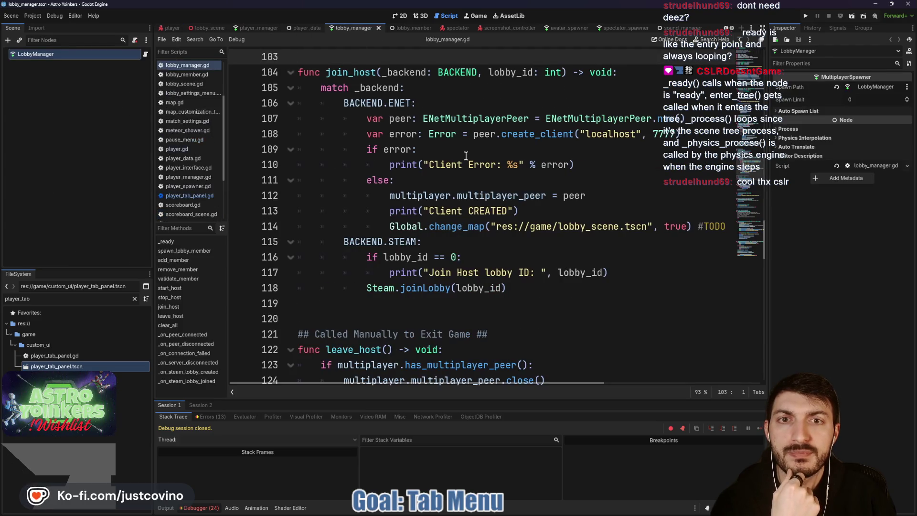
pyautogui.scroll(5, 468, 156)
pyautogui.scroll(5, 468, 156)
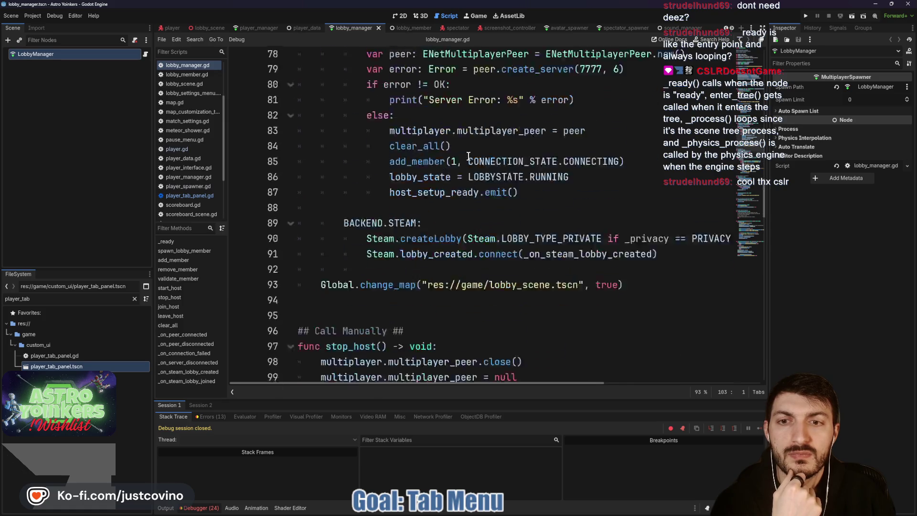
pyautogui.scroll(-11, 465, 155)
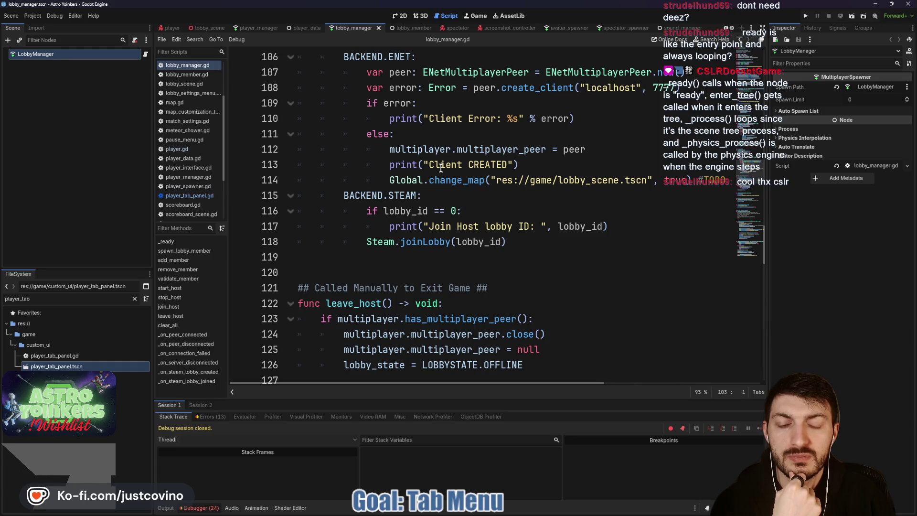
pyautogui.scroll(-4, 440, 167)
pyautogui.scroll(20, 441, 167)
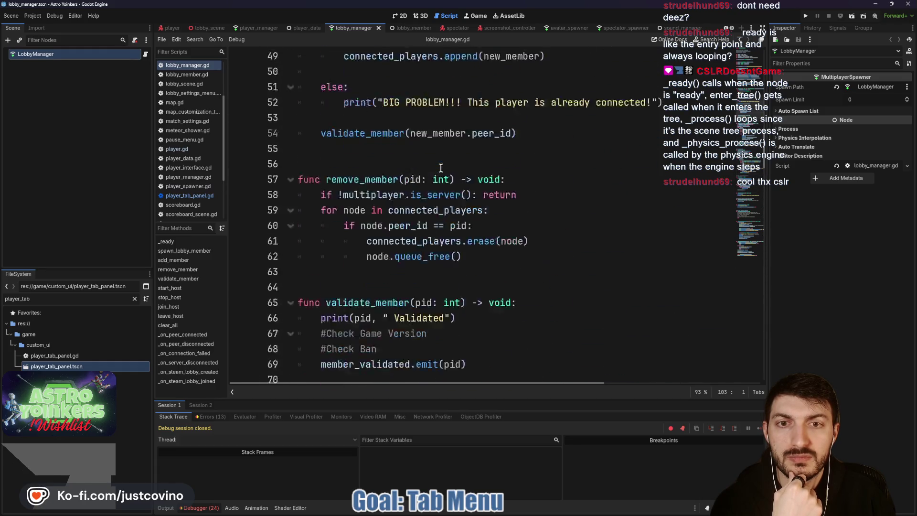
pyautogui.scroll(2, 440, 167)
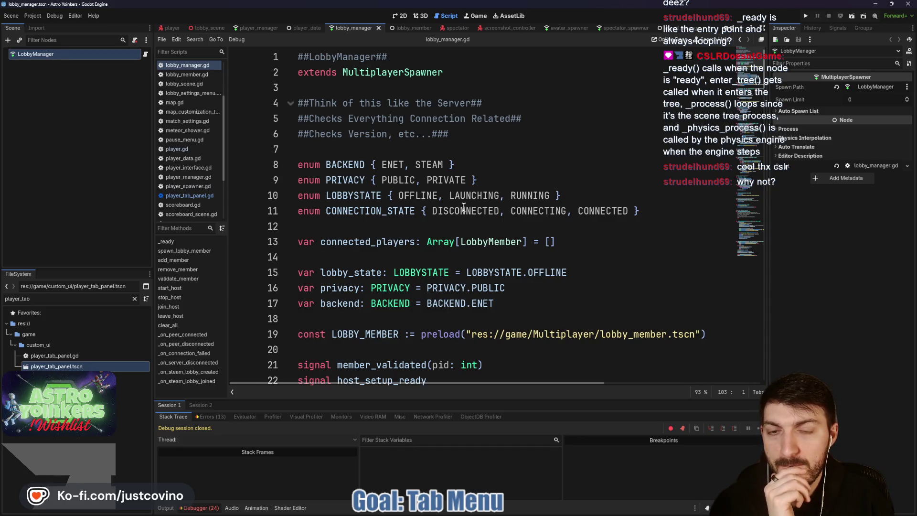
pyautogui.scroll(-7, 461, 205)
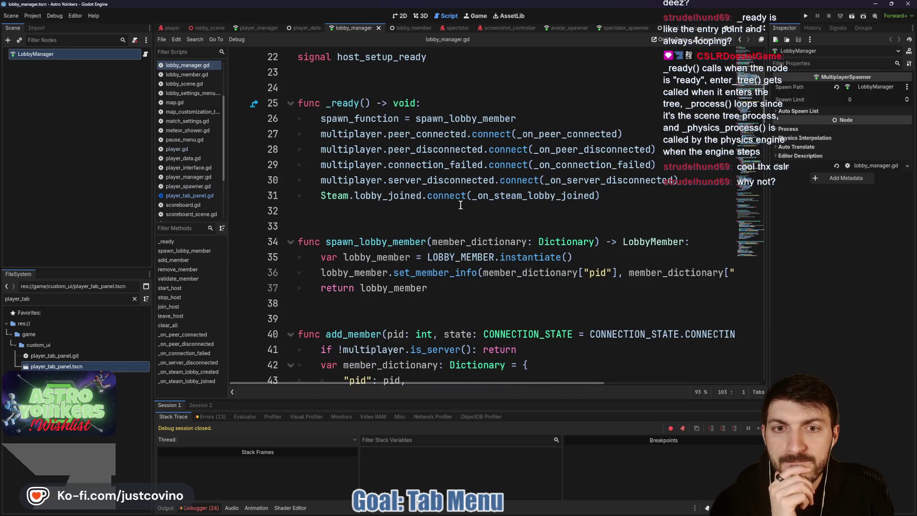
pyautogui.click(260, 29)
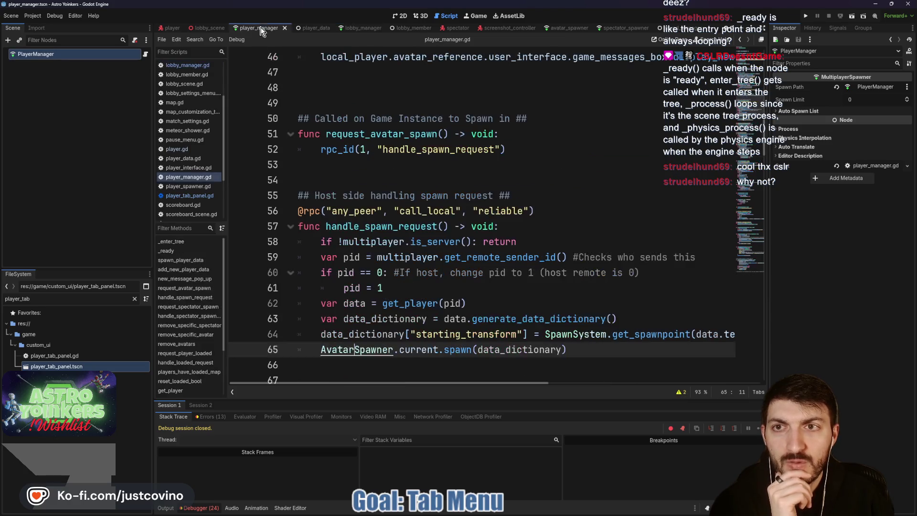
# Review player_manager.gd, selecting AvatarSpawner on line 65, down to handle_loaded_request.
pyautogui.scroll(-2, 459, 203)
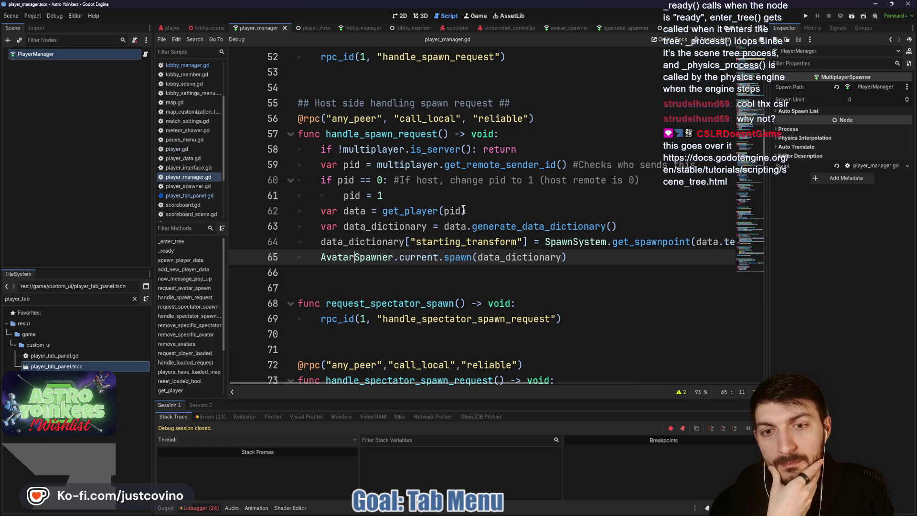
pyautogui.doubleClick(357, 259)
pyautogui.scroll(-2, 496, 229)
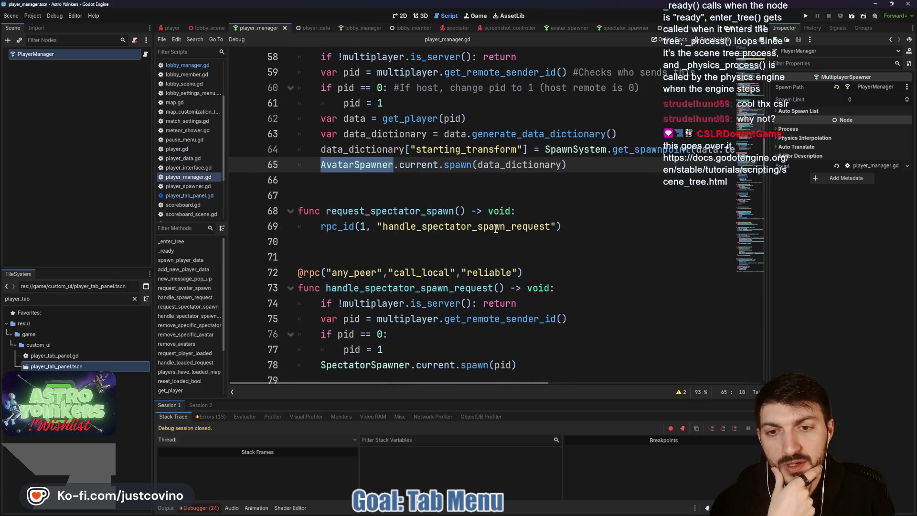
pyautogui.scroll(-2, 497, 228)
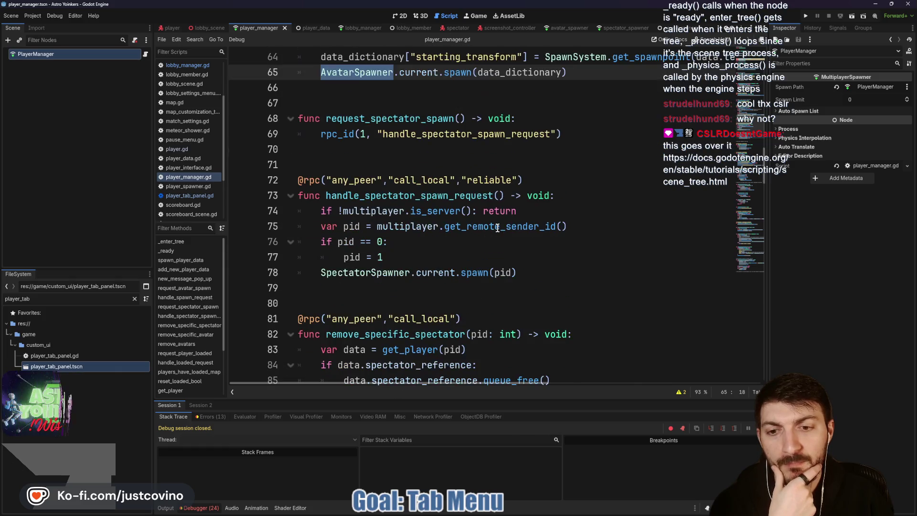
pyautogui.scroll(8, 497, 227)
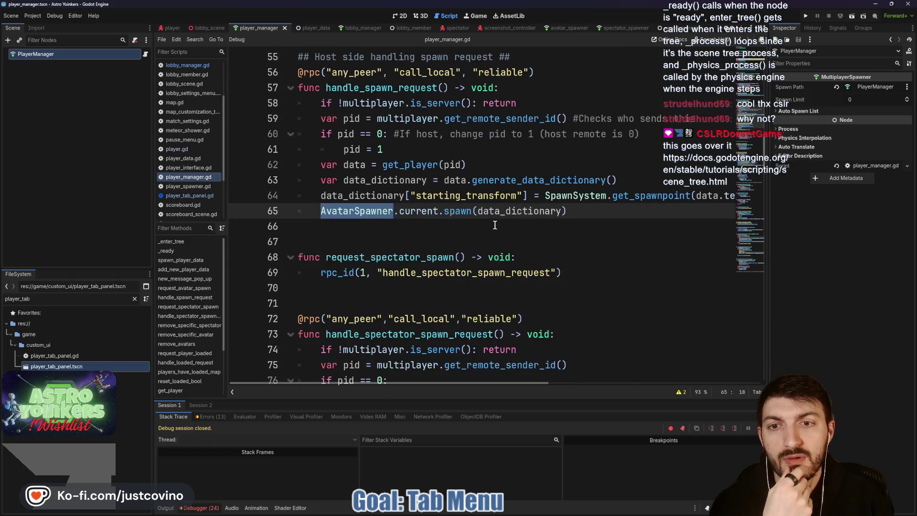
pyautogui.scroll(5, 495, 226)
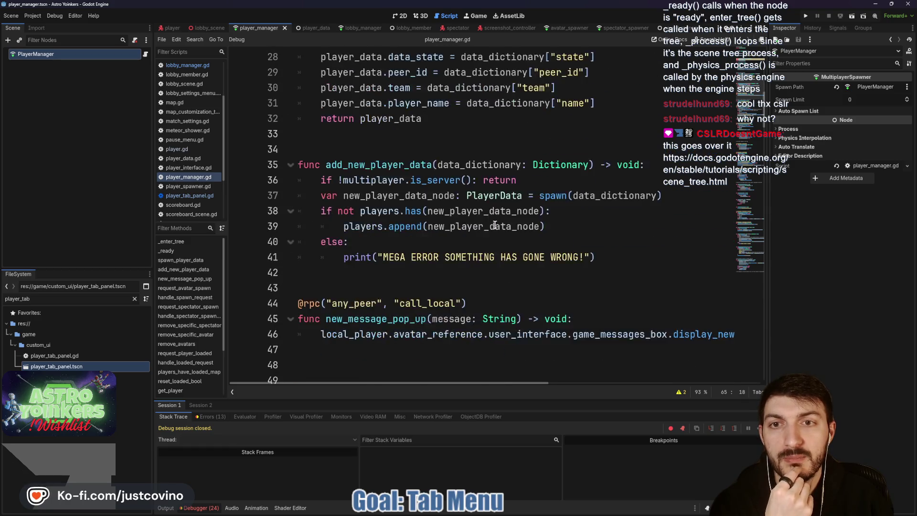
pyautogui.scroll(-3, 495, 225)
pyautogui.scroll(-10, 495, 225)
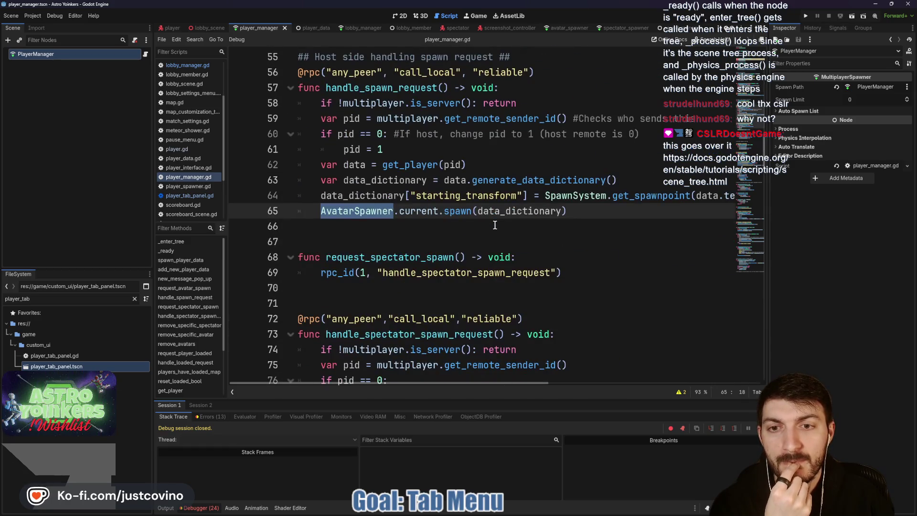
pyautogui.scroll(5, 495, 225)
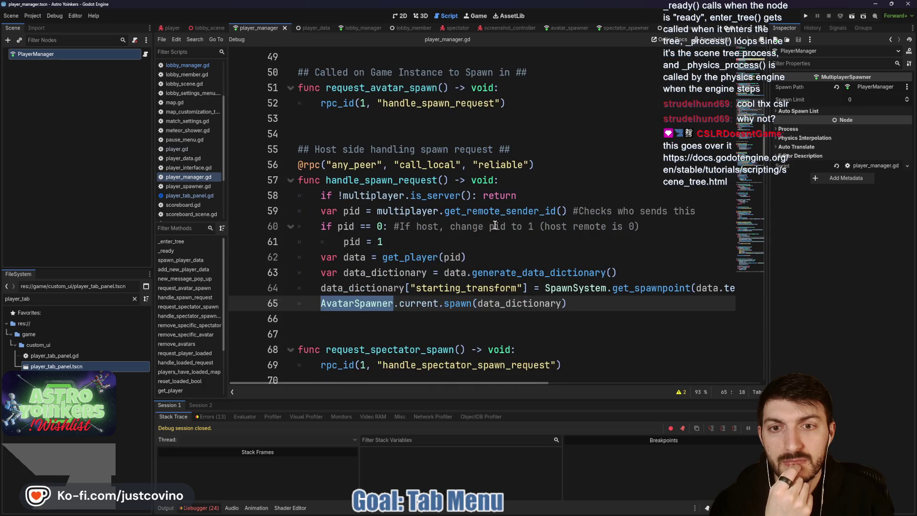
pyautogui.scroll(-8, 458, 213)
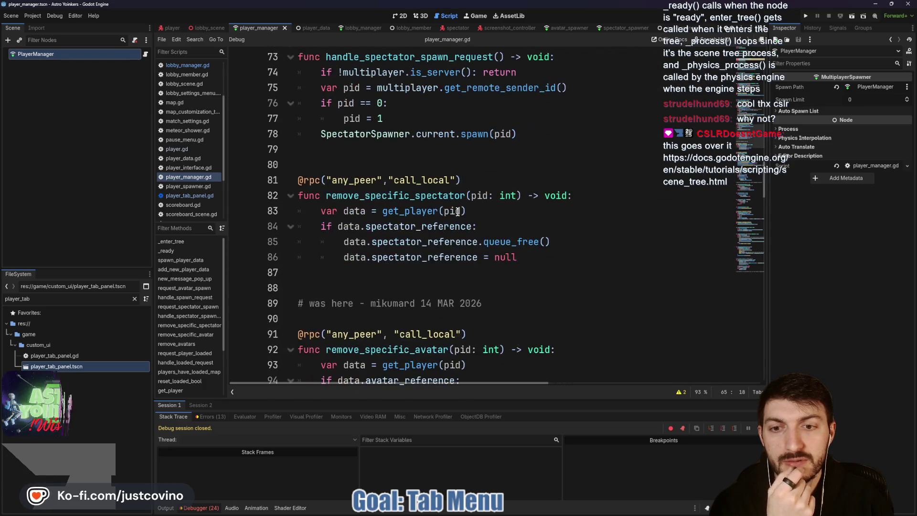
pyautogui.scroll(-3, 458, 211)
pyautogui.scroll(-4, 458, 212)
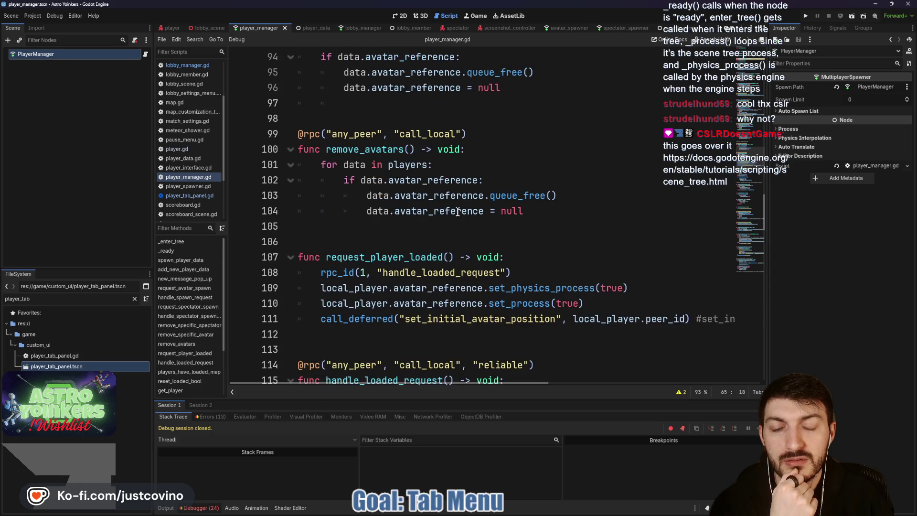
pyautogui.scroll(-3, 458, 212)
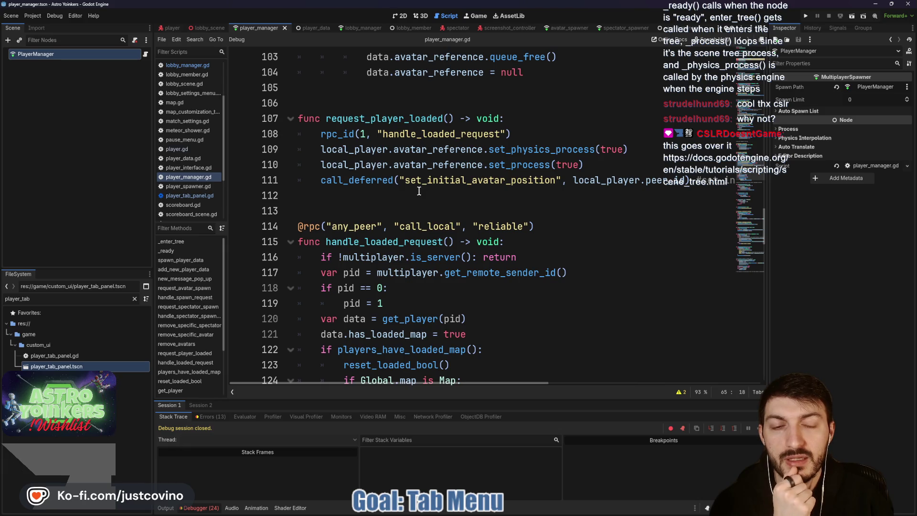
pyautogui.hscroll(3, 422, 192)
pyautogui.hscroll(-3, 424, 195)
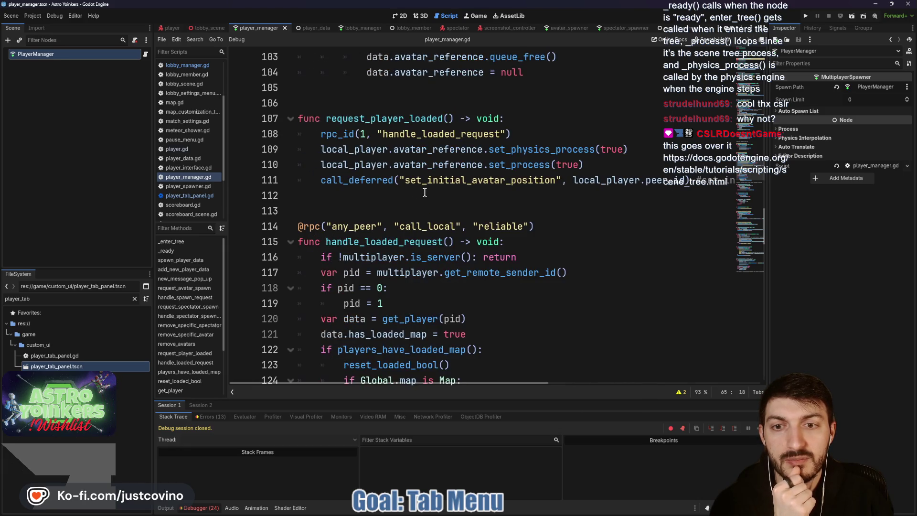
# Place the caret on empty line 112, then return to the player scene and player.gd.
pyautogui.click(379, 196)
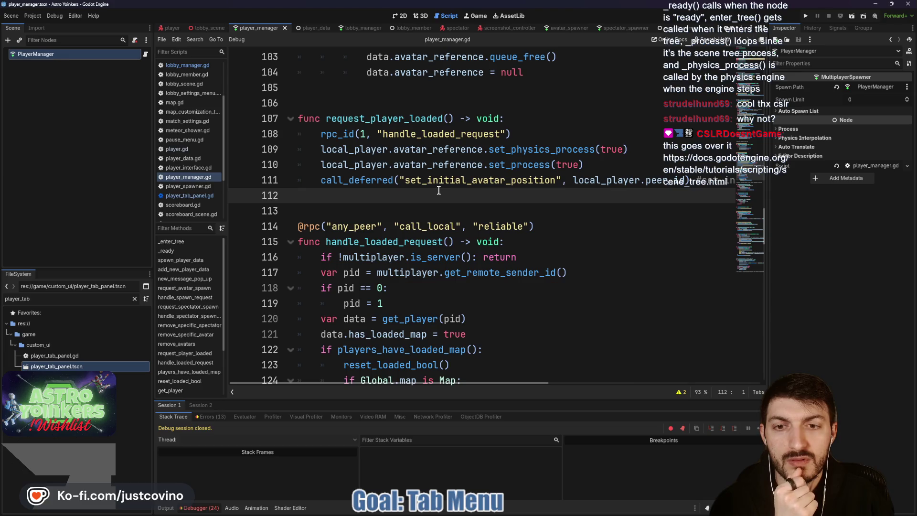
pyautogui.moveTo(433, 187)
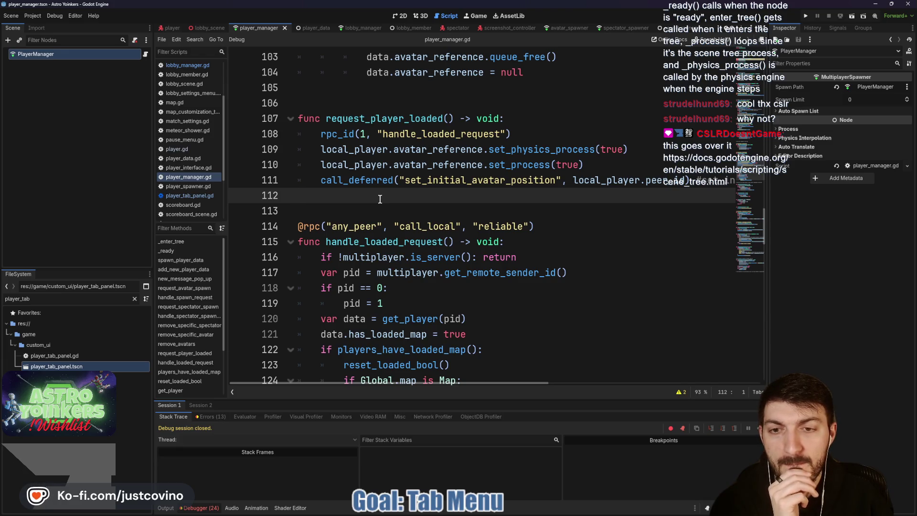
pyautogui.scroll(-1, 379, 198)
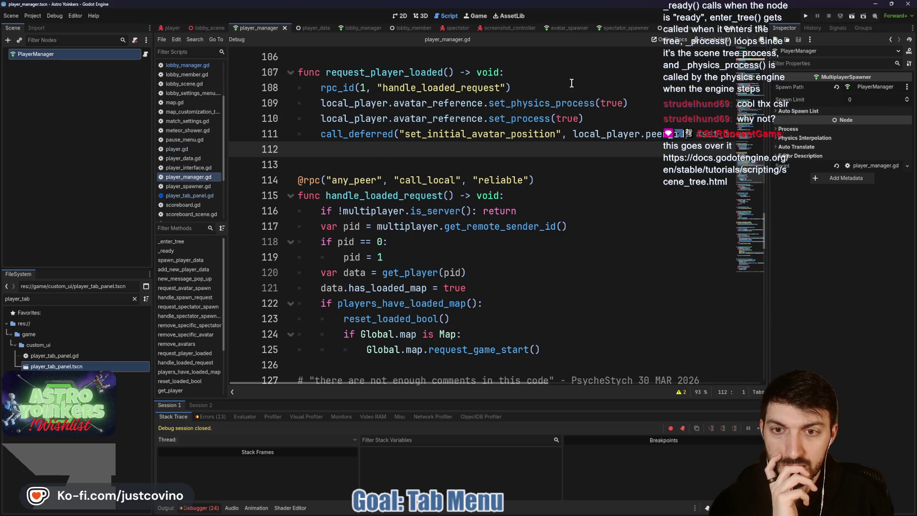
pyautogui.click(174, 27)
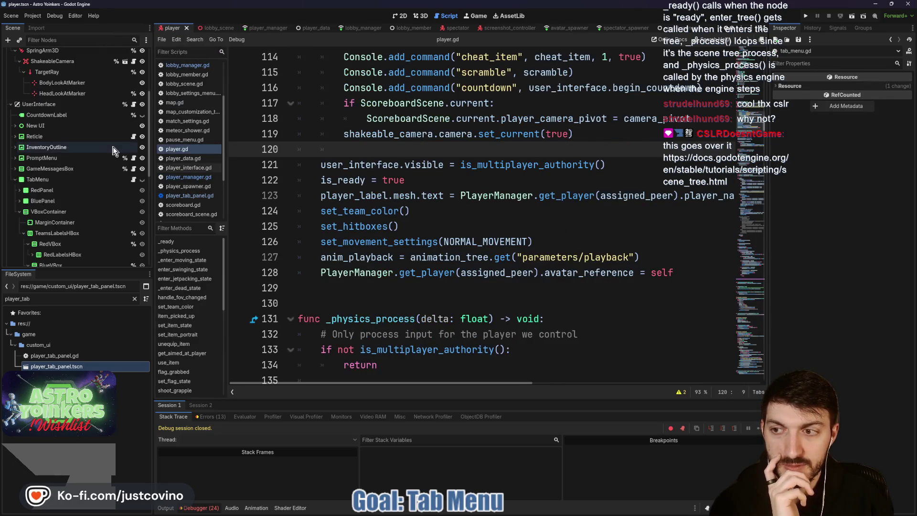
# Open the UserInterface script and give the TabMenu node a scene-unique name.
pyautogui.scroll(5, 98, 196)
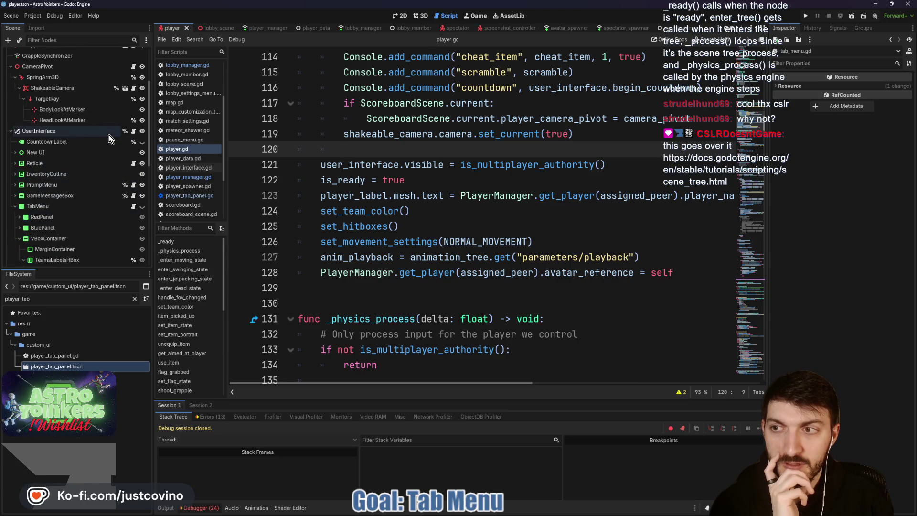
pyautogui.click(133, 131)
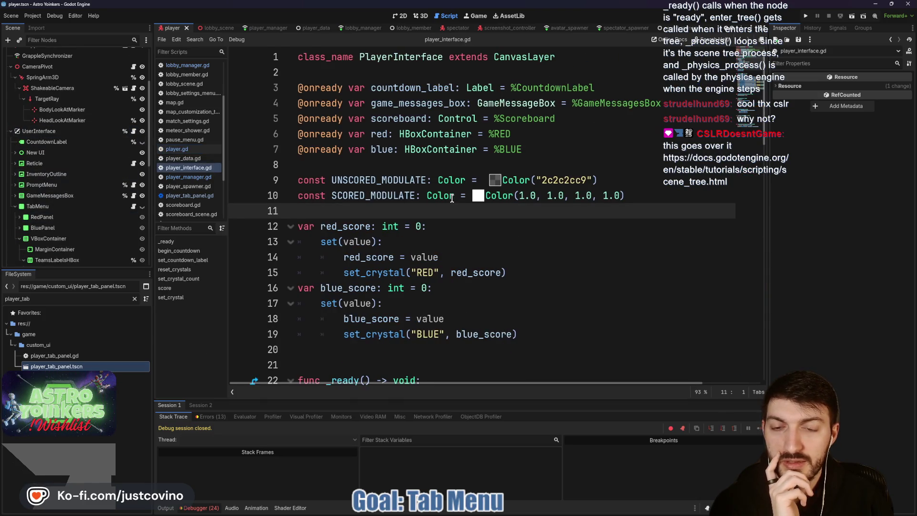
pyautogui.scroll(-3, 113, 178)
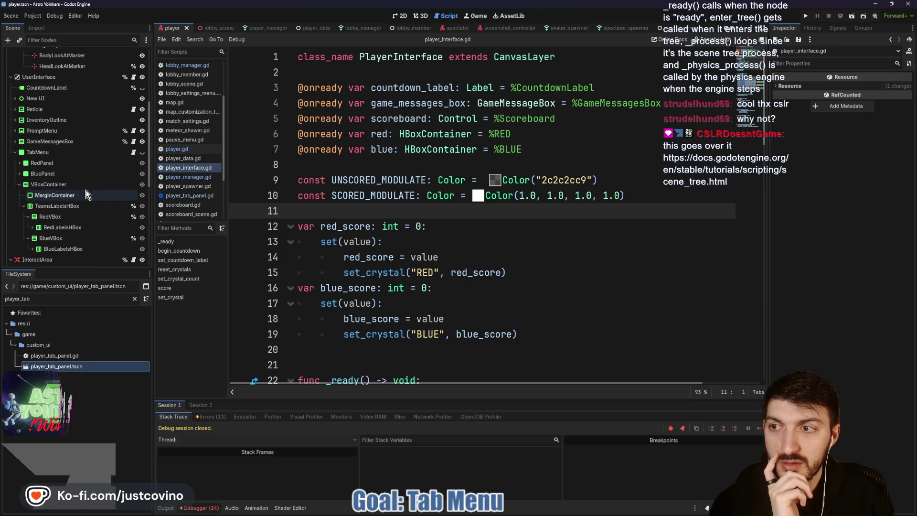
pyautogui.click(85, 153)
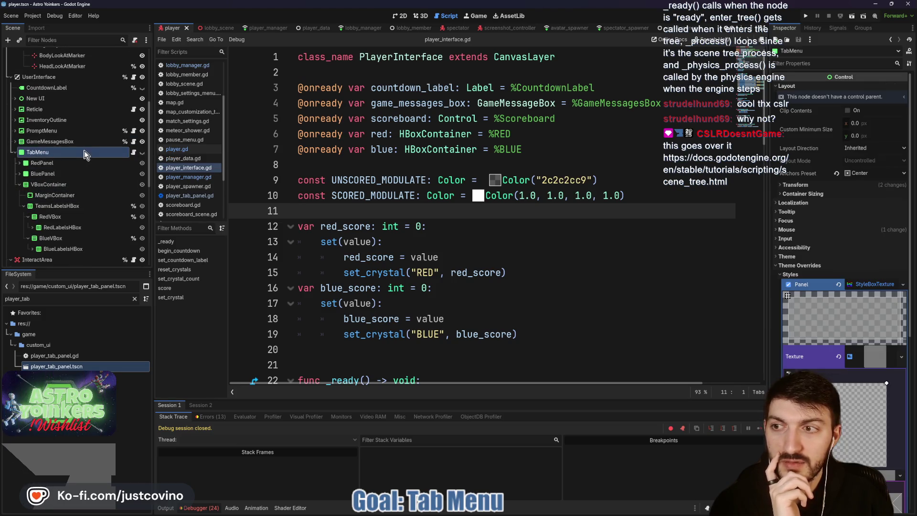
pyautogui.rightClick(88, 158)
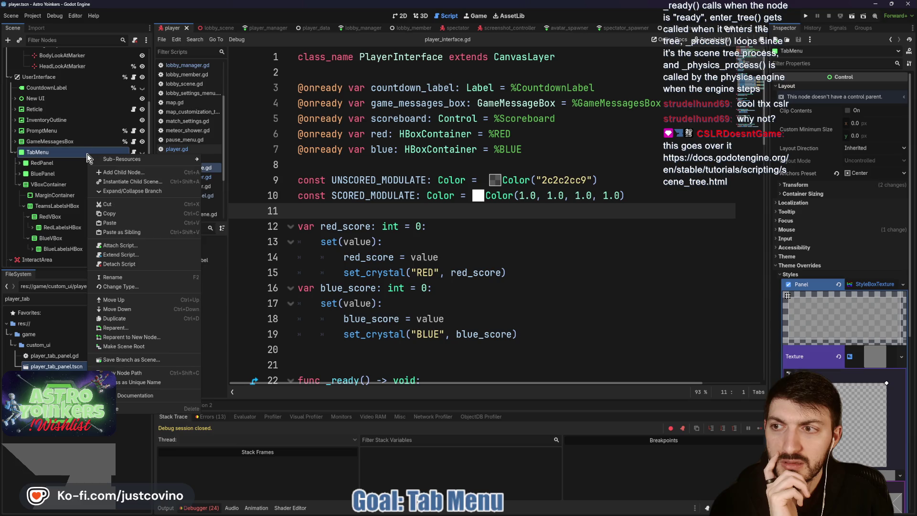
pyautogui.click(120, 378)
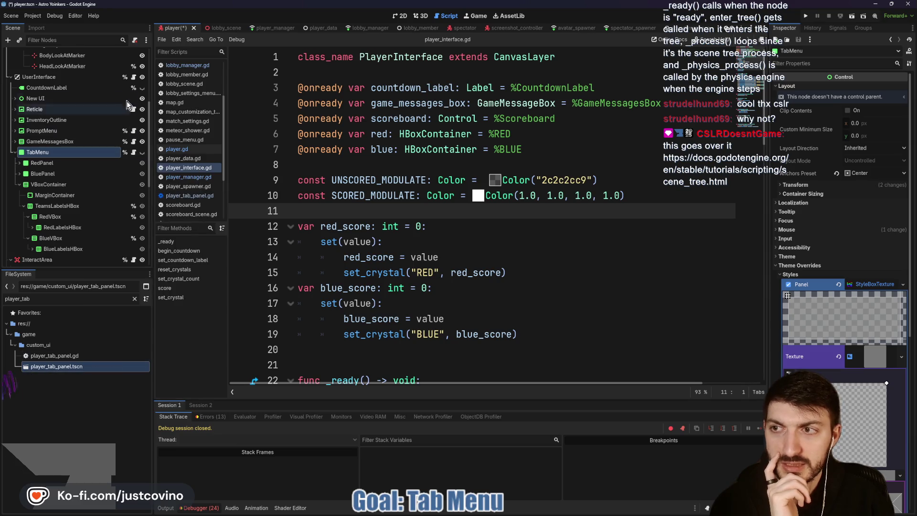
pyautogui.click(366, 165)
pyautogui.press('Return')
pyautogui.press('Up')
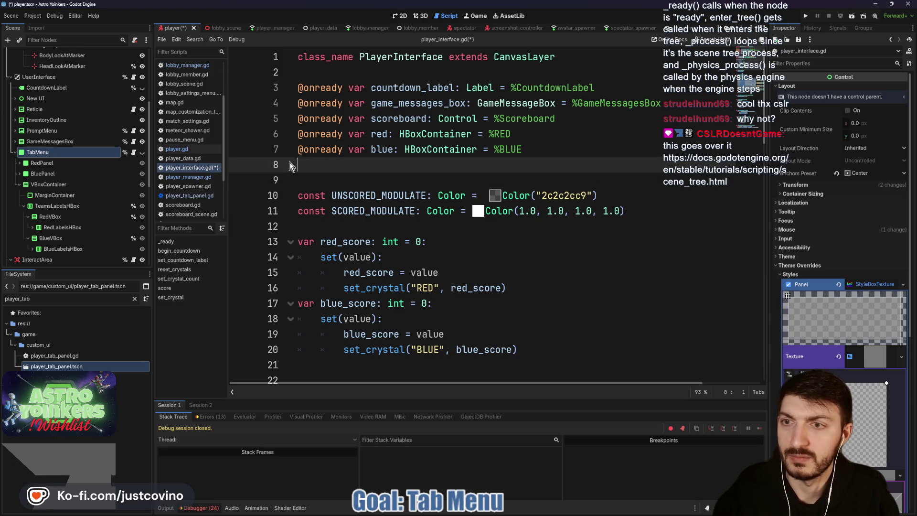
pyautogui.moveTo(50, 153)
pyautogui.mouseDown()
pyautogui.moveTo(200, 175)
pyautogui.moveTo(311, 167)
pyautogui.mouseUp()
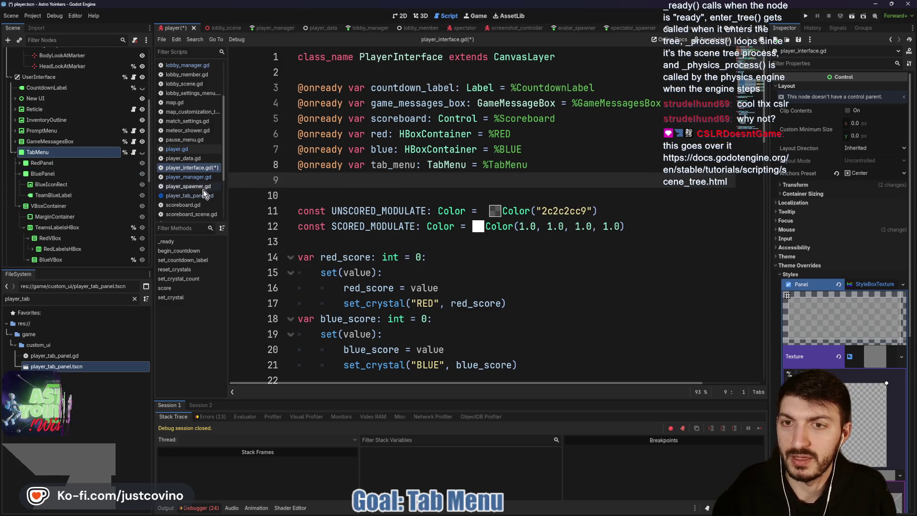
pyautogui.click(353, 190)
pyautogui.click(133, 152)
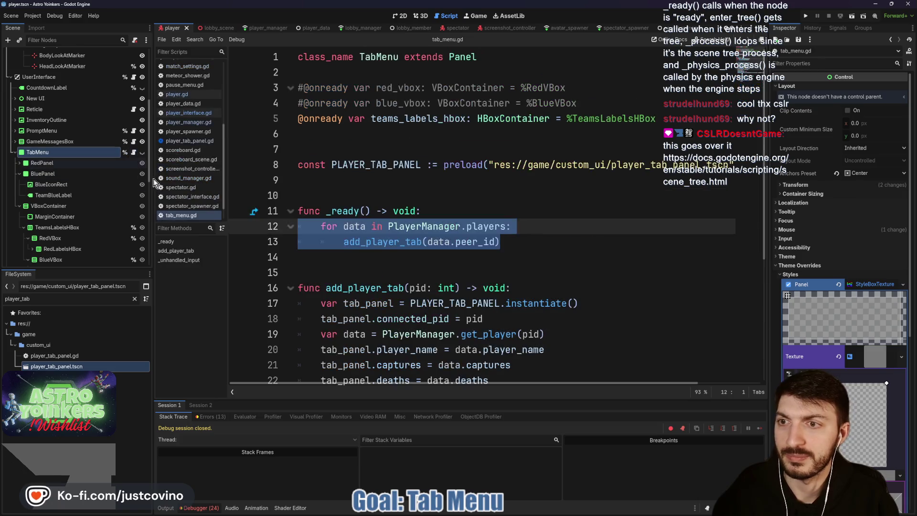
# Delete _ready() and write the signature func update_player_tabs() -> void: in tab_menu.gd.
pyautogui.moveTo(324, 231); pyautogui.dragTo(265, 210)
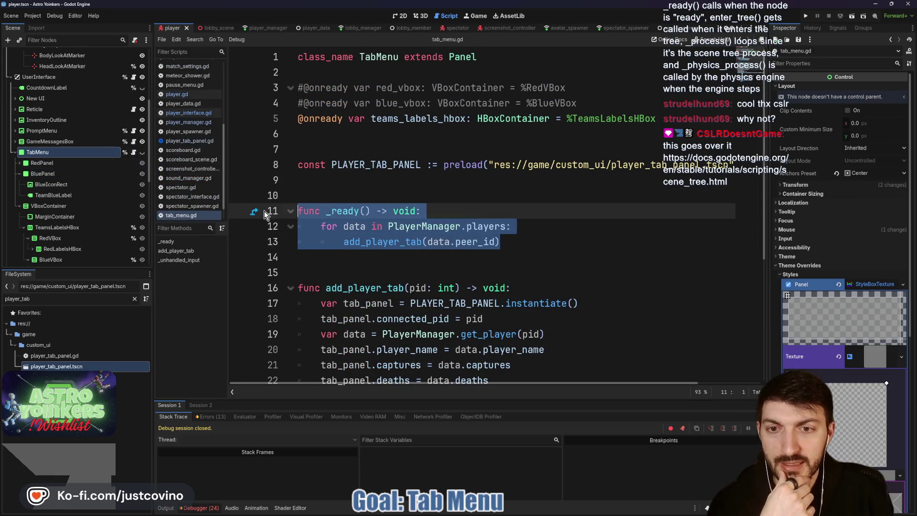
pyautogui.press('BackSpace')
pyautogui.press('BackSpace')
pyautogui.click(344, 217)
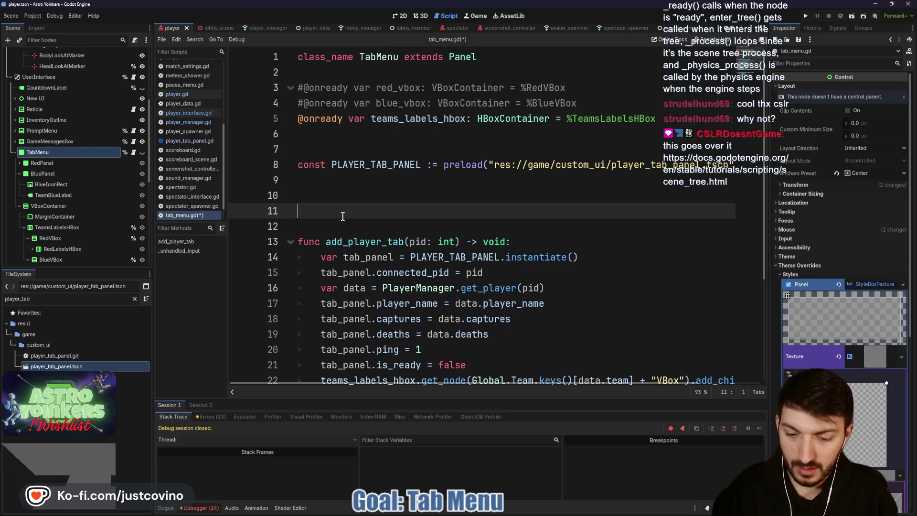
pyautogui.write('func update')
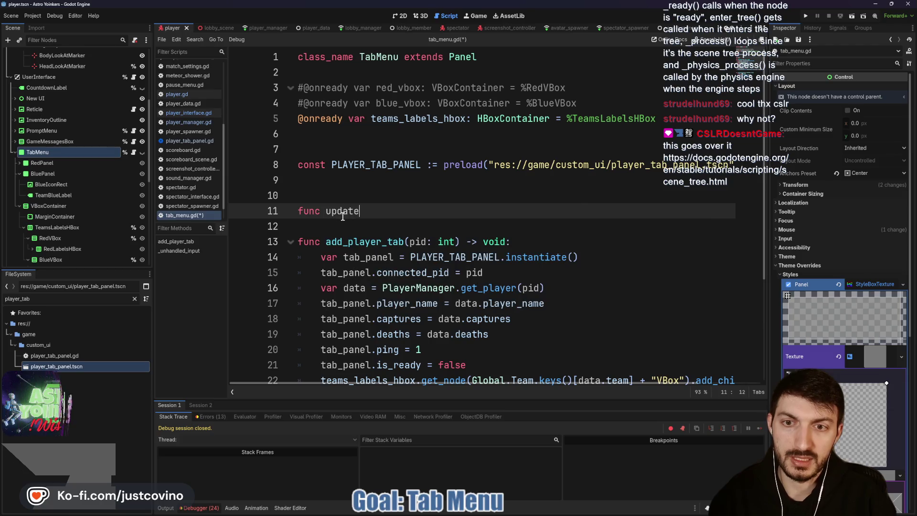
pyautogui.write('_player_tabs() ->')
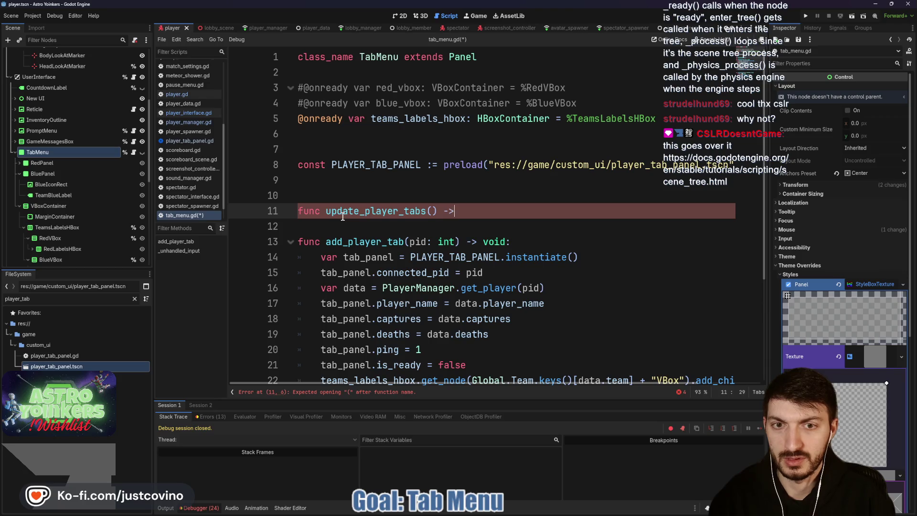
pyautogui.write(' void:')
pyautogui.press('Return')
# Add a for data in PlayerManager.players: loop and blank lines for another function.
pyautogui.write('for')
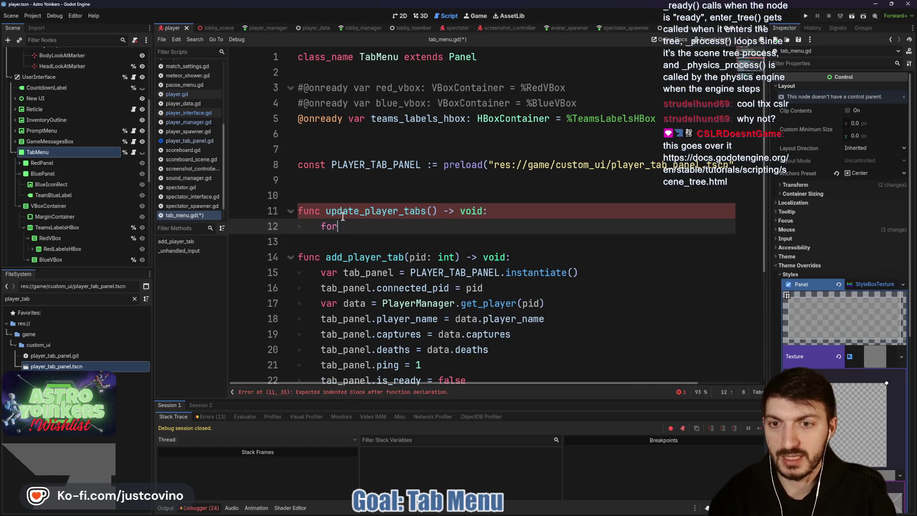
pyautogui.write(' data in ')
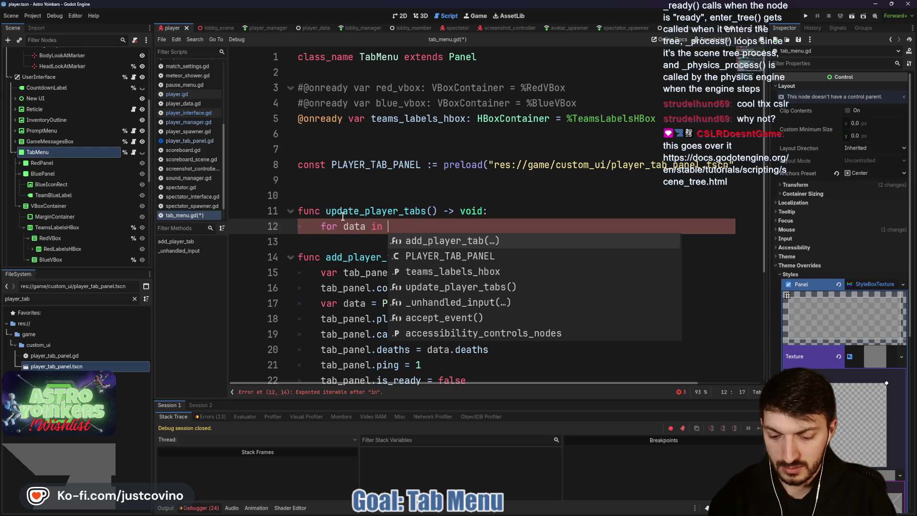
pyautogui.write('PlayerManager.')
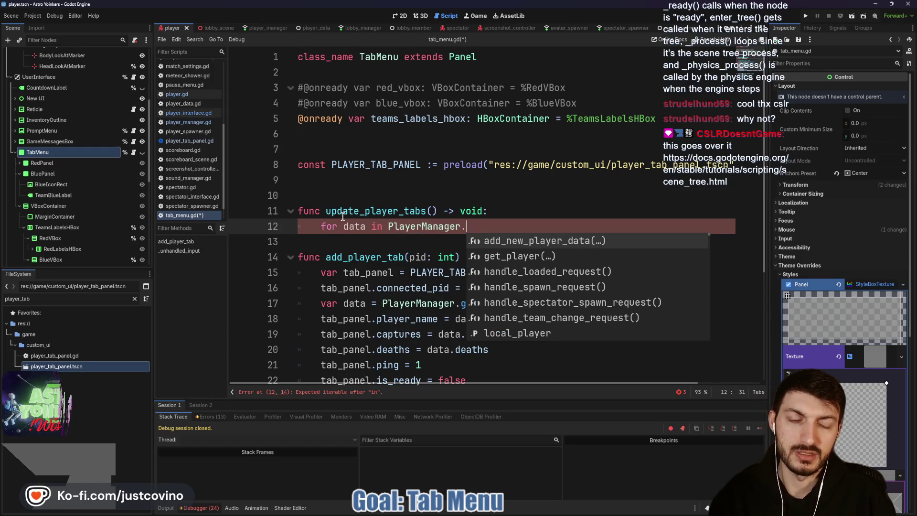
pyautogui.write('pla')
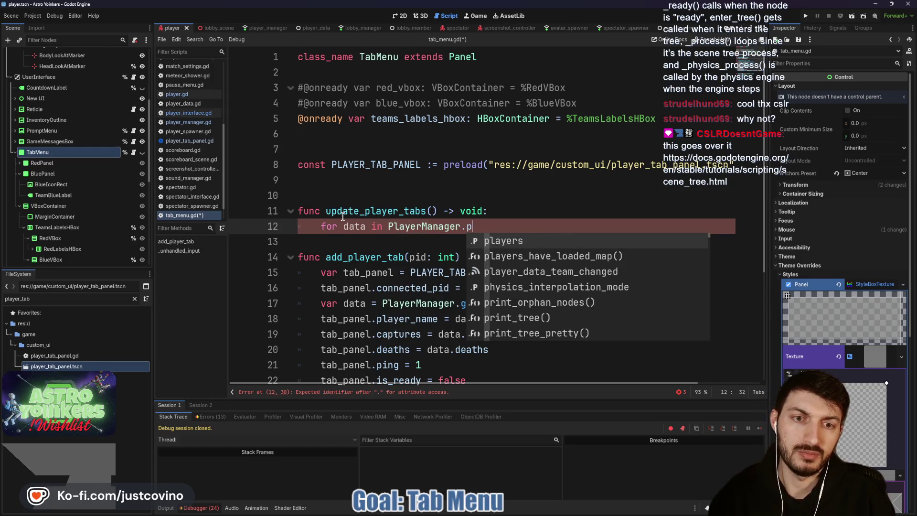
pyautogui.press('Return')
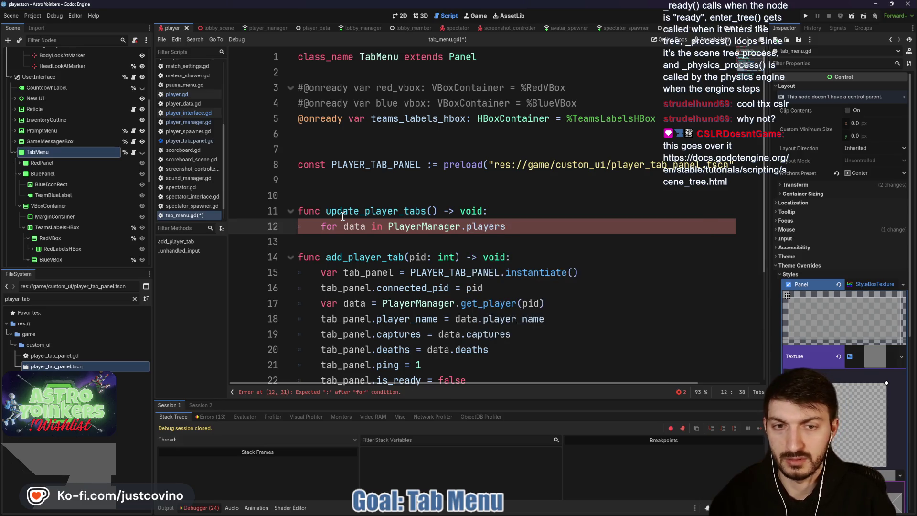
pyautogui.write(':')
pyautogui.press('Return')
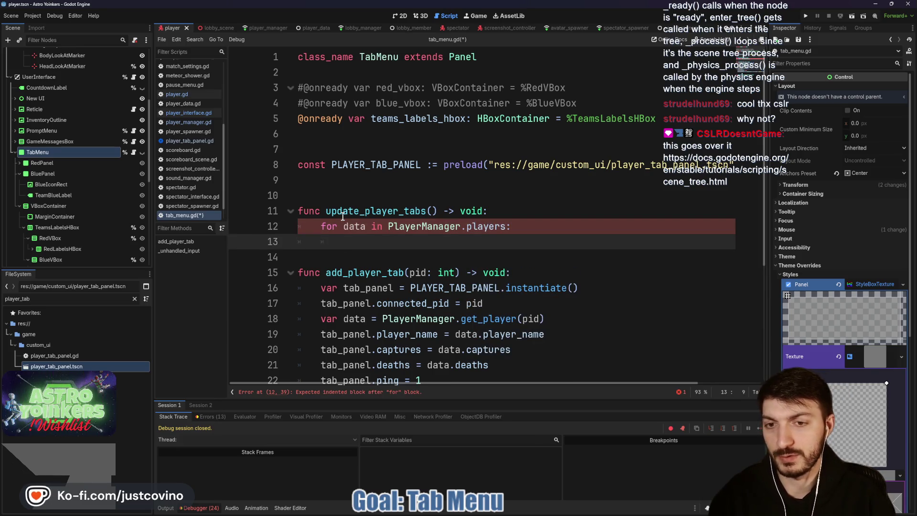
pyautogui.click(340, 264)
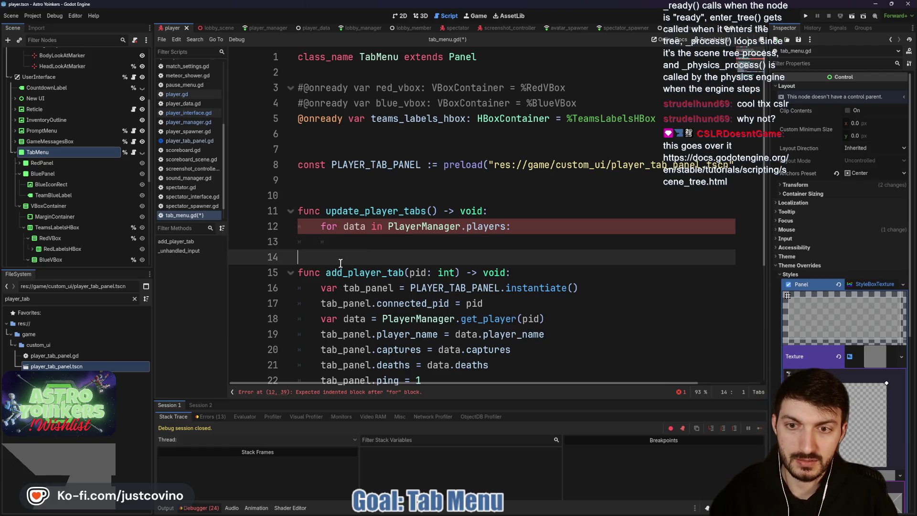
pyautogui.scroll(-2, 367, 251)
pyautogui.scroll(1, 390, 205)
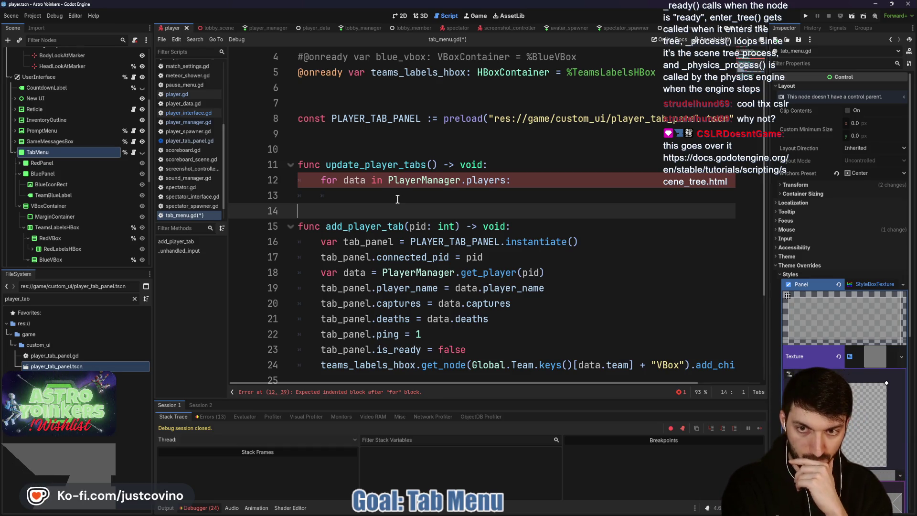
pyautogui.press('Return')
pyautogui.press('Return')
pyautogui.press('Return')
pyautogui.press('Up')
pyautogui.press('Up')
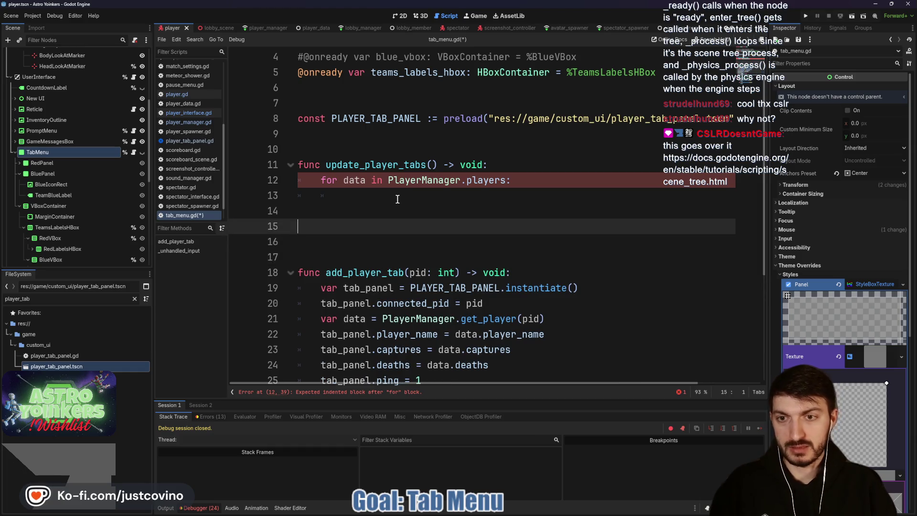
# Write func check_if_exists(pid: int) -> void: below update_player_tabs with an empty body.
pyautogui.write('func check_if_exists')
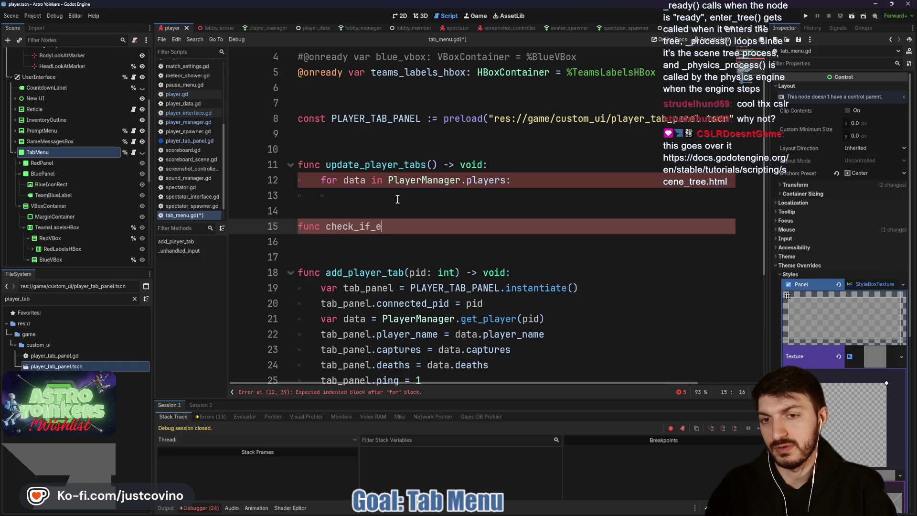
pyautogui.write('(pid: int')
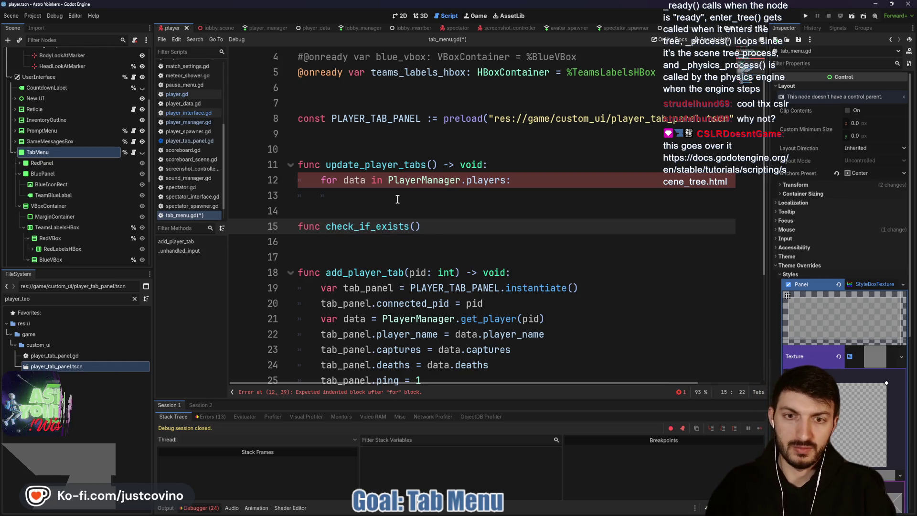
pyautogui.write(')')
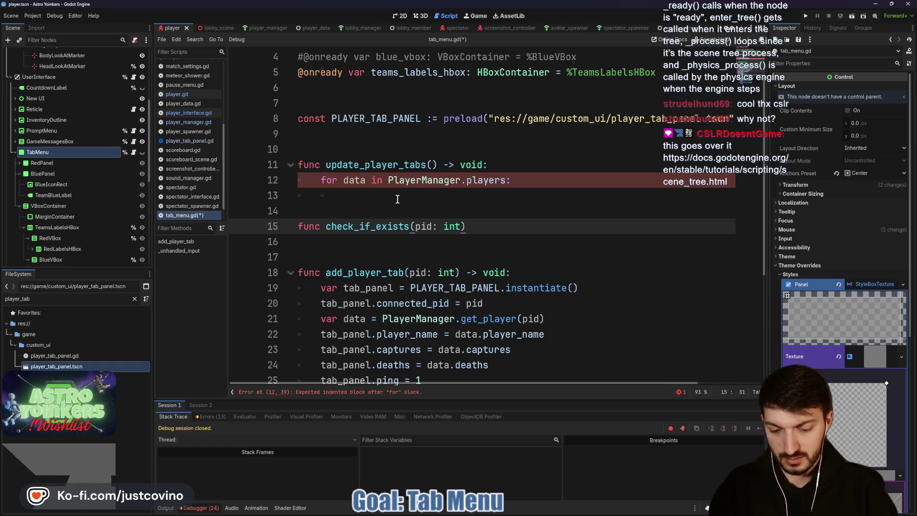
pyautogui.write(' -> void')
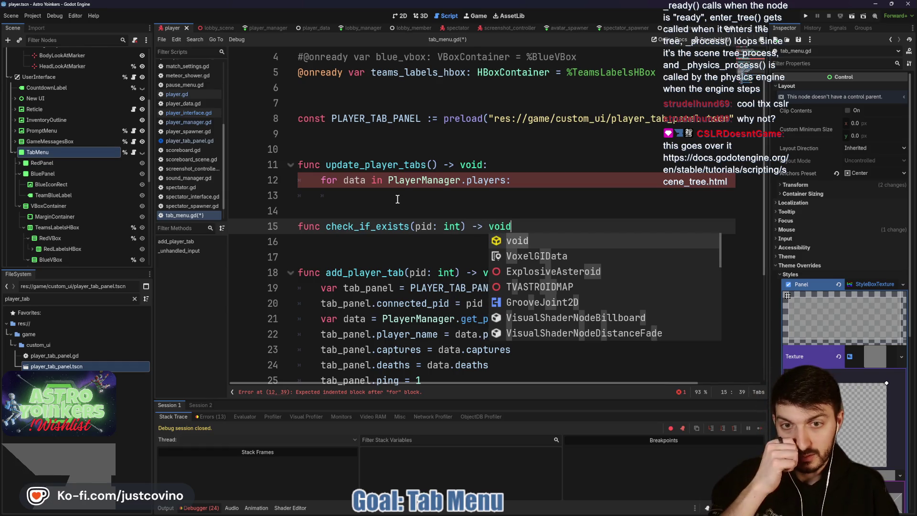
pyautogui.write(':')
pyautogui.press('Return')
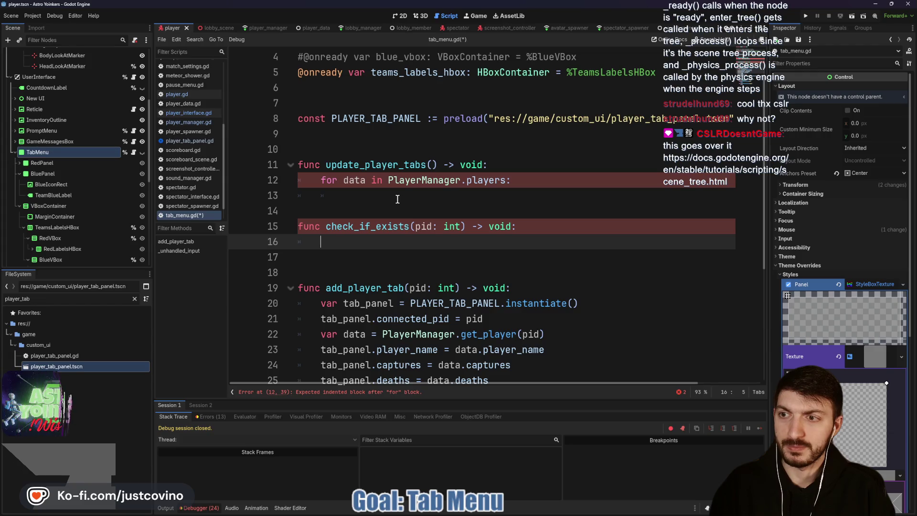
pyautogui.scroll(1, 427, 201)
pyautogui.moveTo(577, 103); pyautogui.dragTo(290, 87)
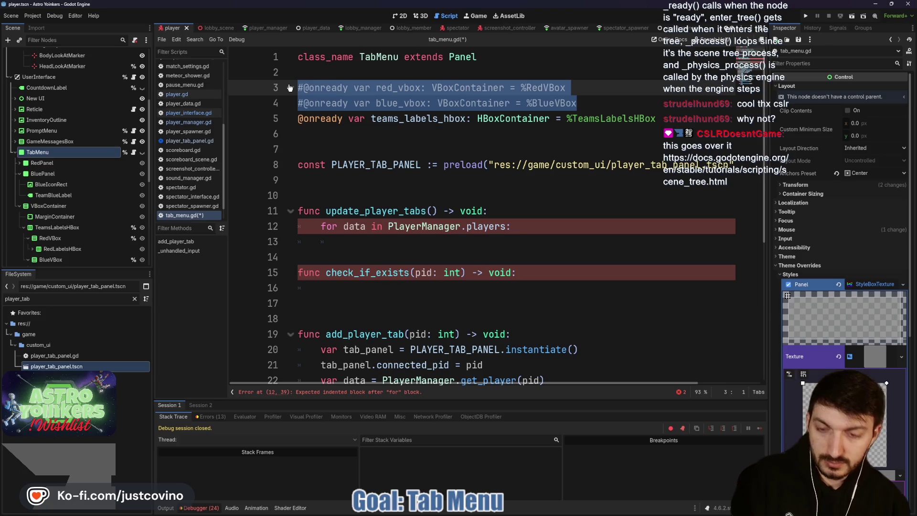
pyautogui.hotkey('ctrl', 'k')
pyautogui.scroll(-1, 335, 239)
pyautogui.click(361, 256)
pyautogui.scroll(1, 388, 226)
pyautogui.scroll(-1, 388, 226)
# Put pass in the players loop and start 'for panel' in check_if_exists.
pyautogui.click(366, 191)
pyautogui.write('pass')
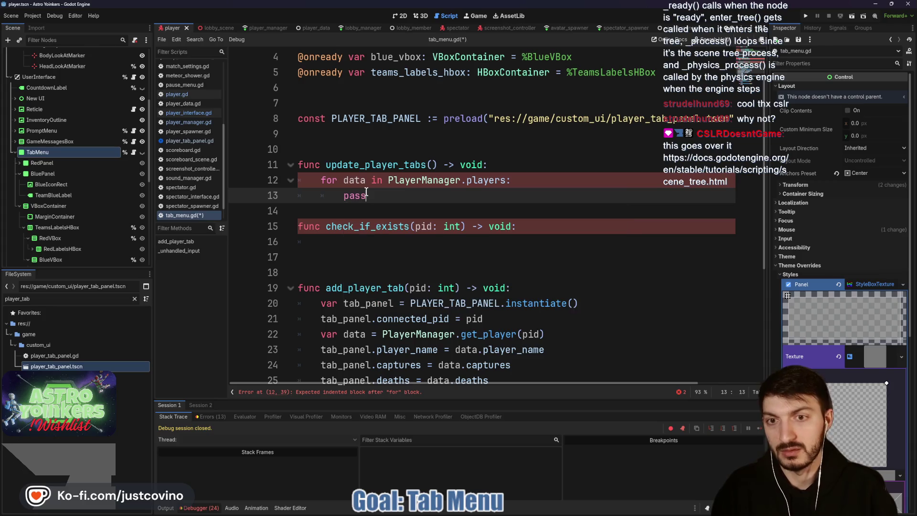
pyautogui.click(365, 242)
pyautogui.scroll(3, 461, 223)
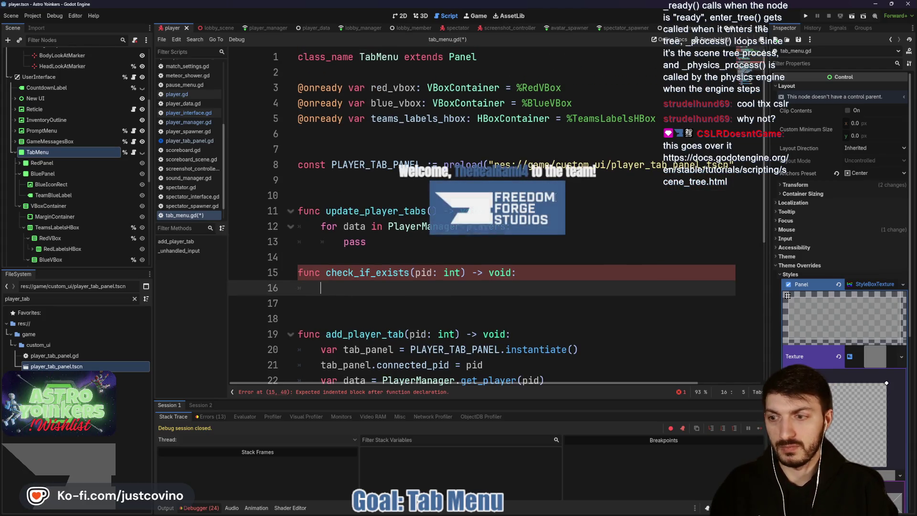
pyautogui.write('for panel')
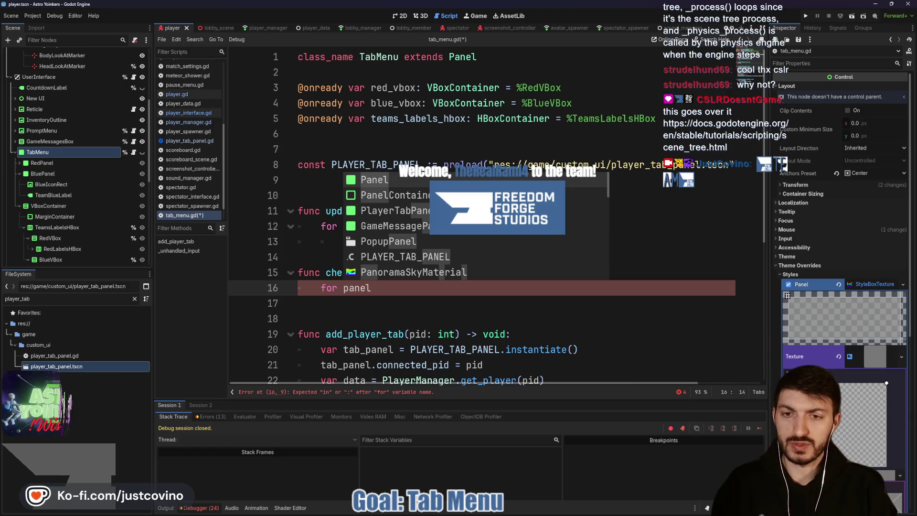
# Loop panels in red_vbox, skipping any that are not PlayerTabPanel with continue.
pyautogui.write('in red')
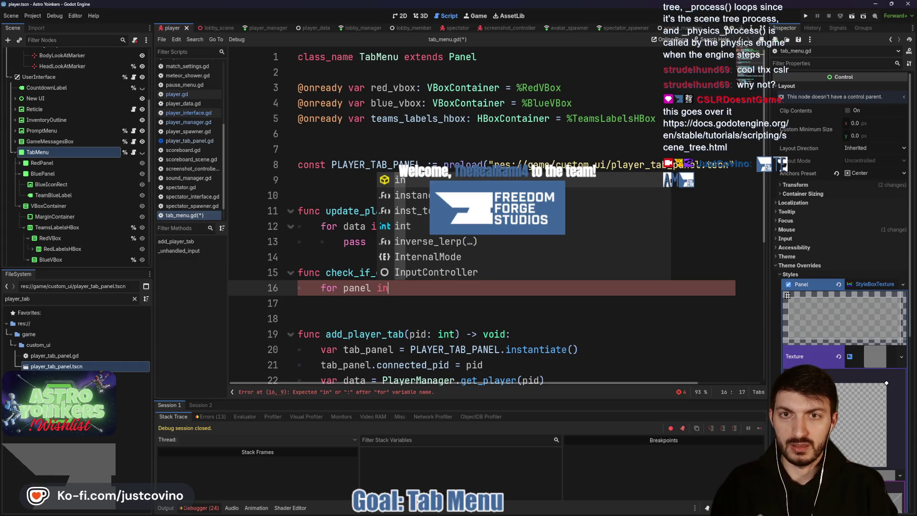
pyautogui.press('Return')
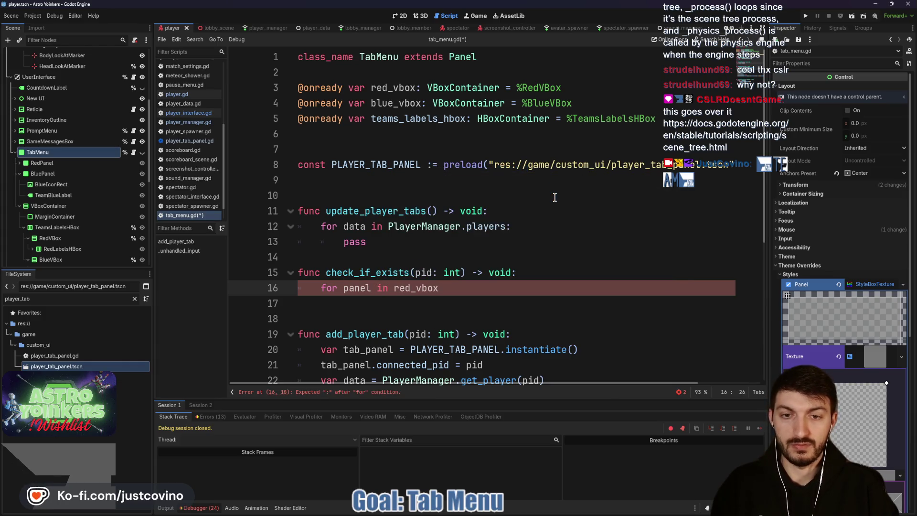
pyautogui.write(':')
pyautogui.press('Return')
pyautogui.write('if panel is not')
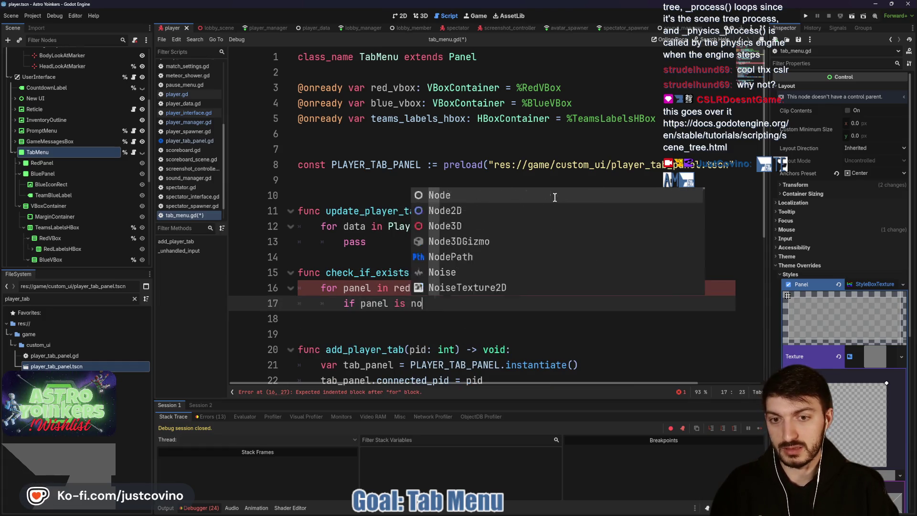
pyautogui.write(' Player')
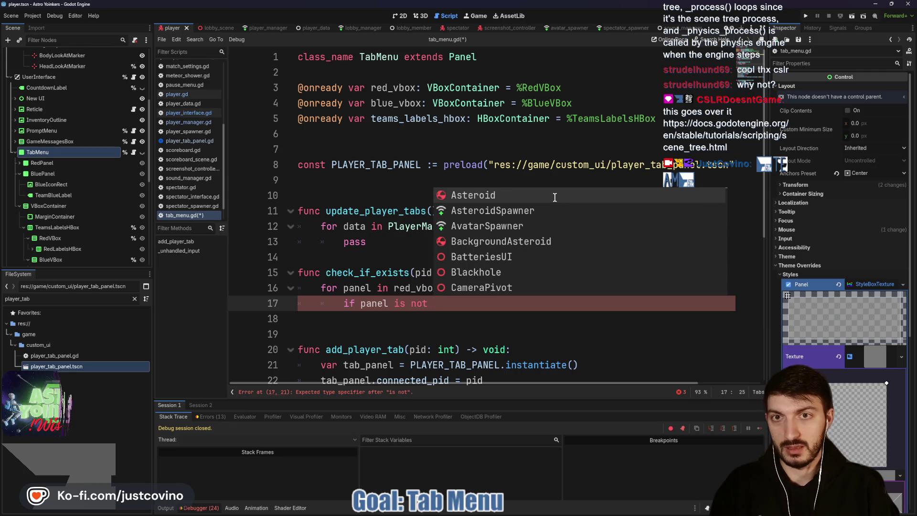
pyautogui.write('T')
pyautogui.press('Return')
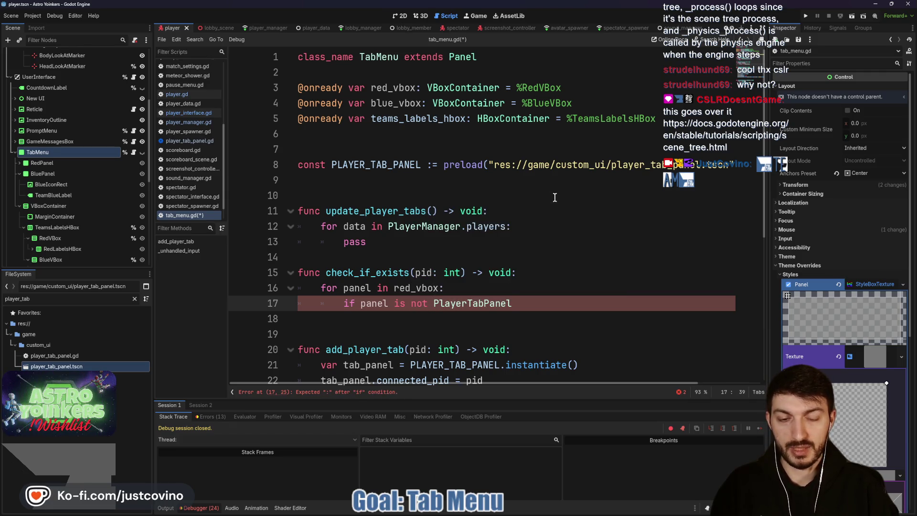
pyautogui.write(': continue')
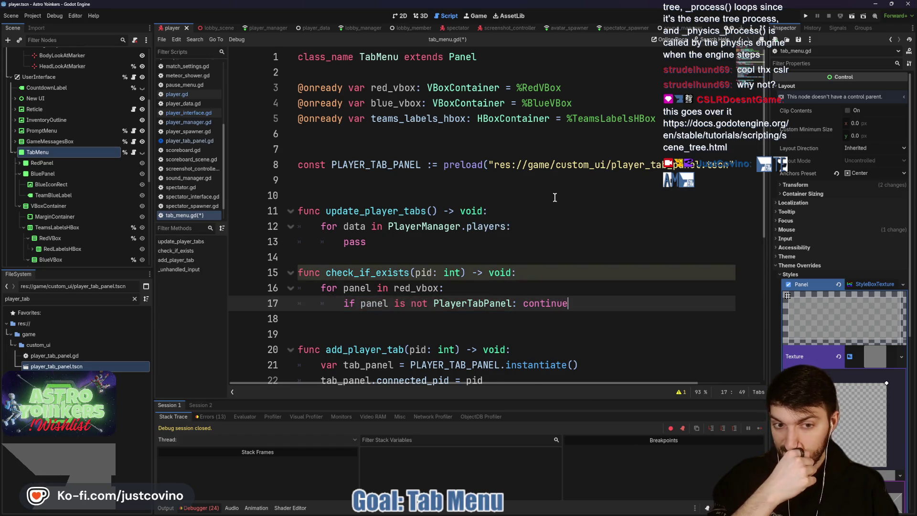
pyautogui.press('Return')
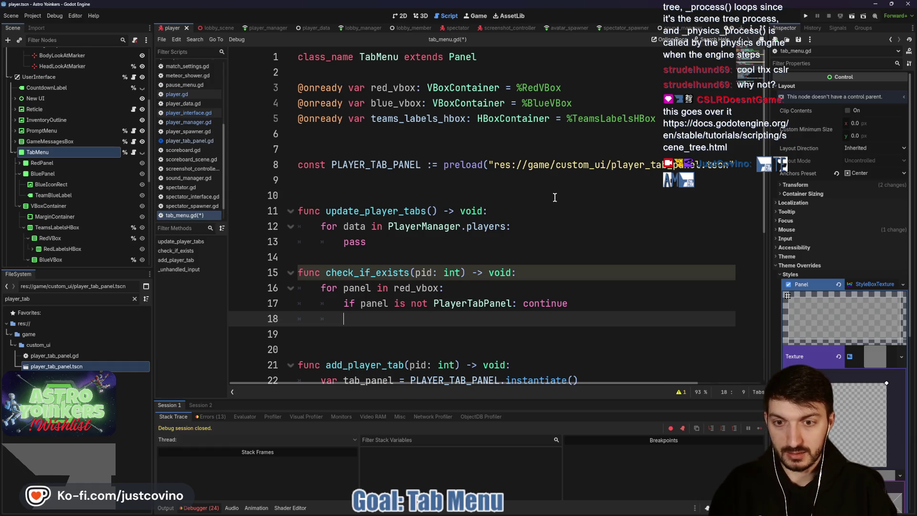
# Add the condition if panel.connected_pid == pid: inside the loop.
pyautogui.write('if pane')
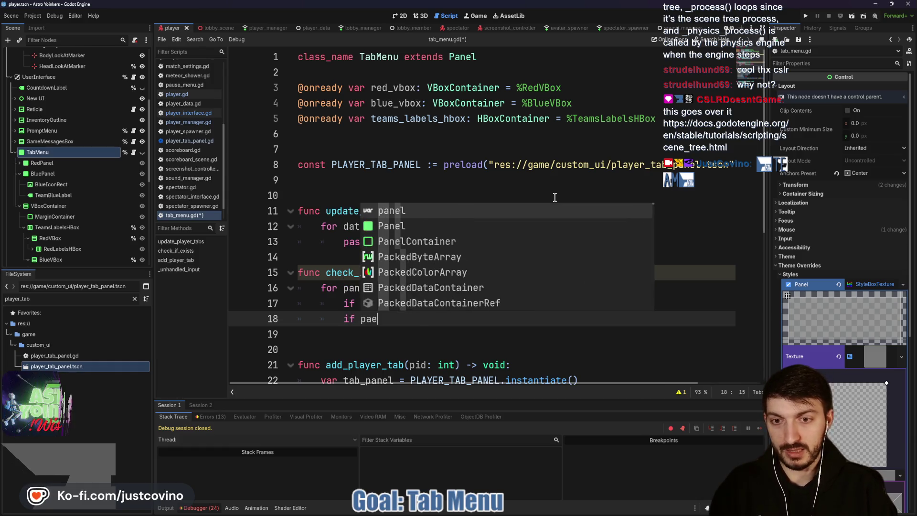
pyautogui.write('l')
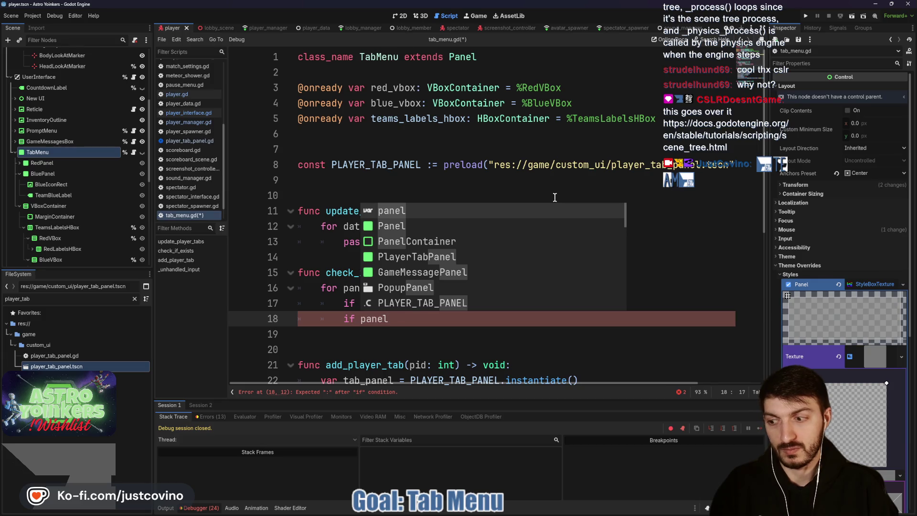
pyautogui.press('BackSpace')
pyautogui.press('BackSpace')
pyautogui.press('BackSpace')
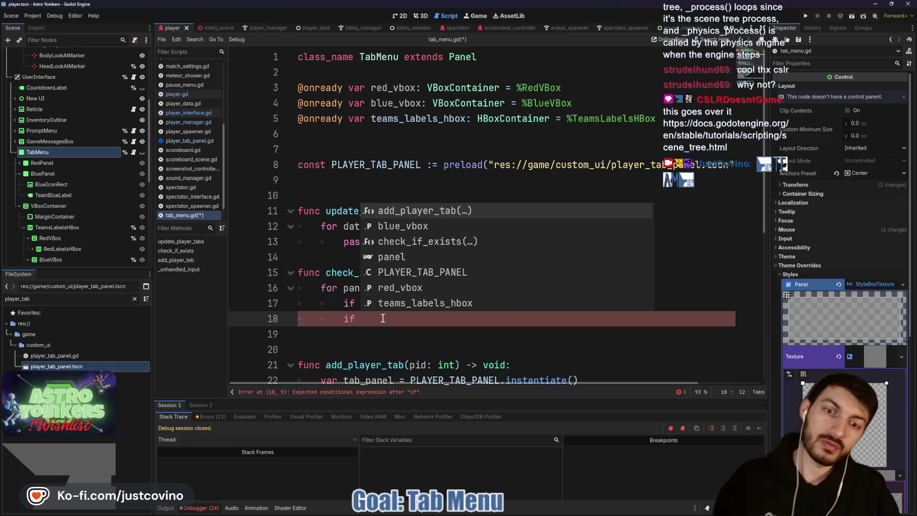
pyautogui.press('Escape')
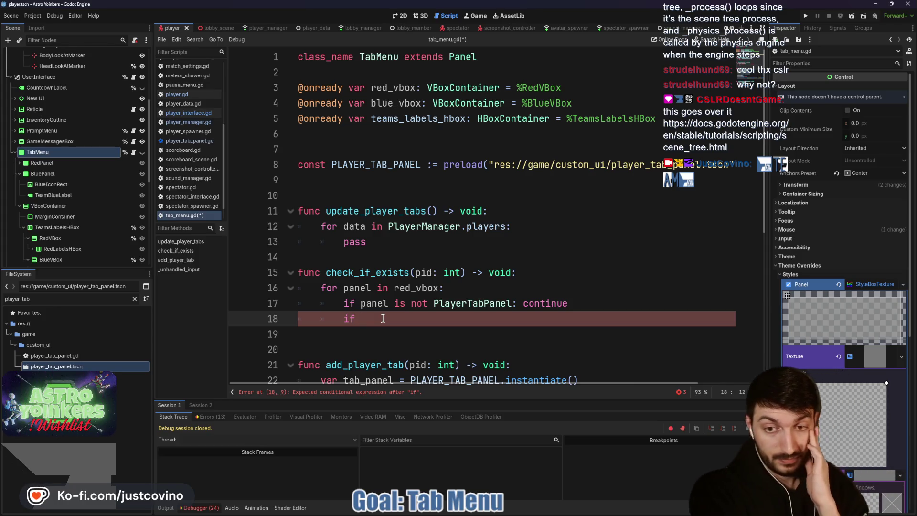
pyautogui.write('panel.connecte')
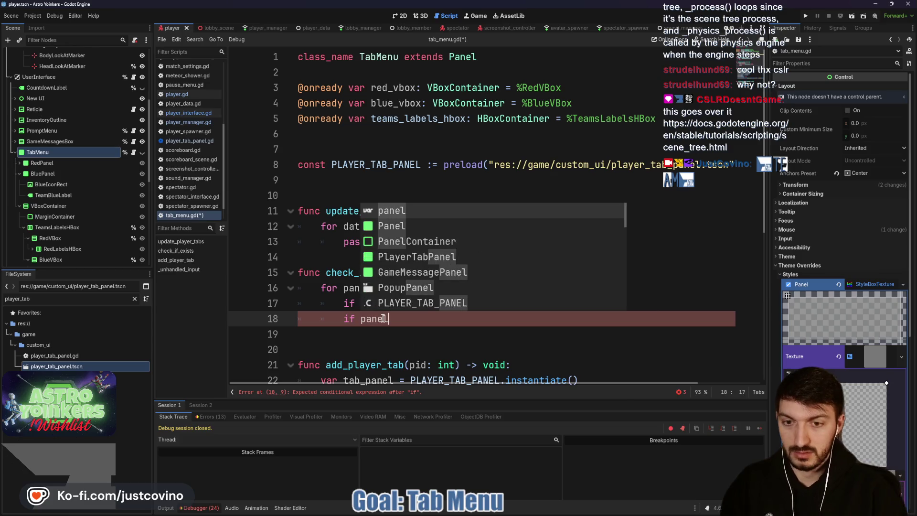
pyautogui.write('d_')
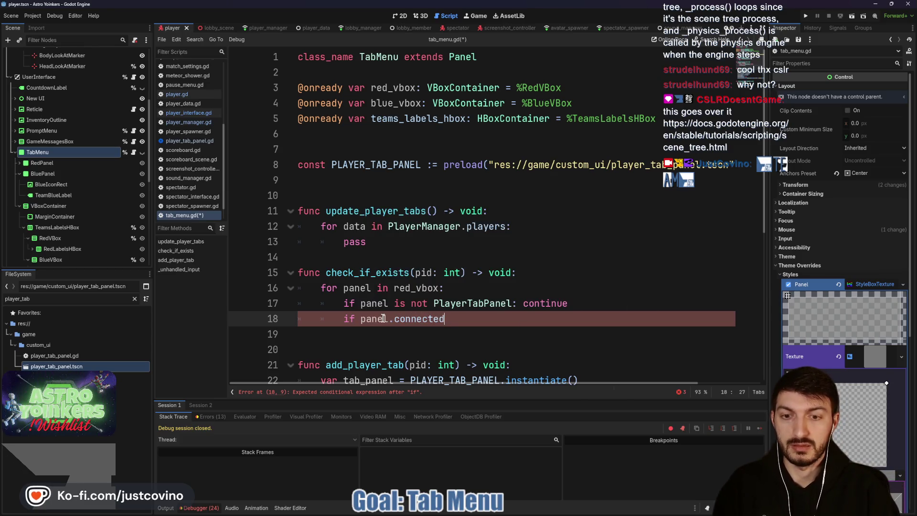
pyautogui.write('pid ')
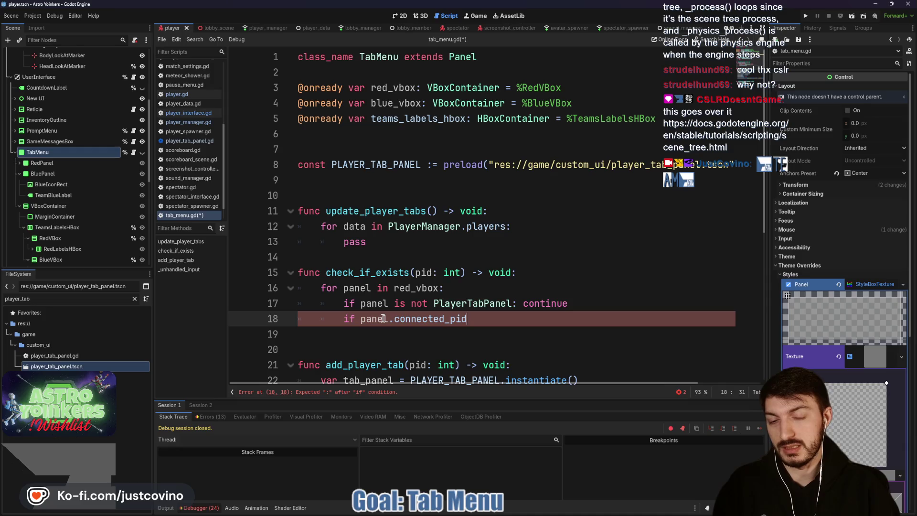
pyautogui.write('== pid:')
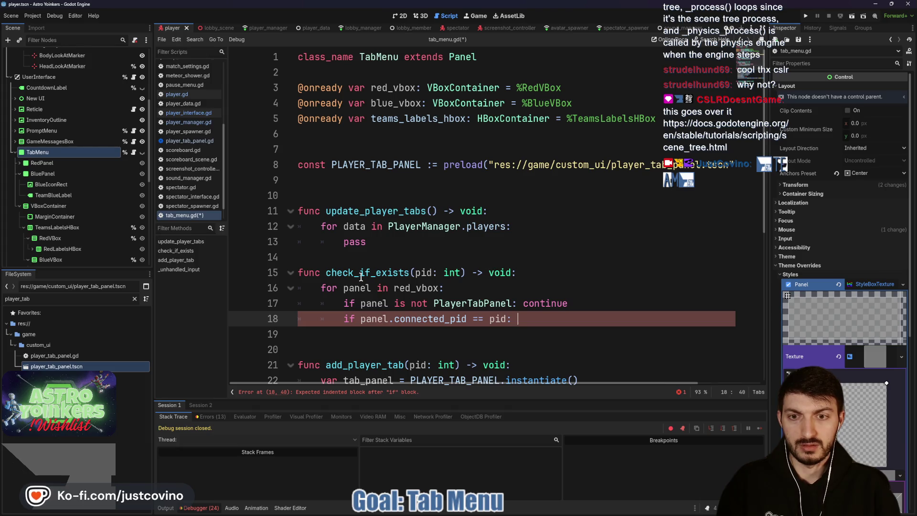
pyautogui.moveTo(359, 275); pyautogui.dragTo(326, 275)
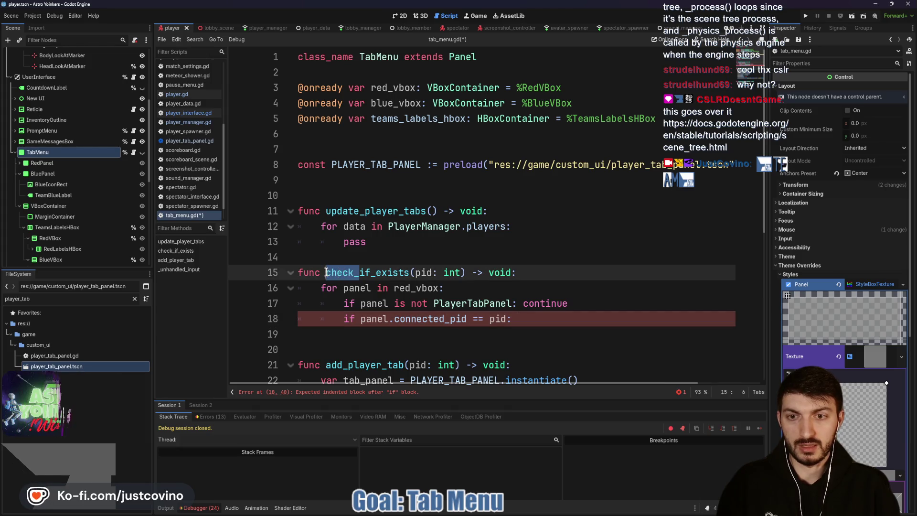
pyautogui.click(369, 272)
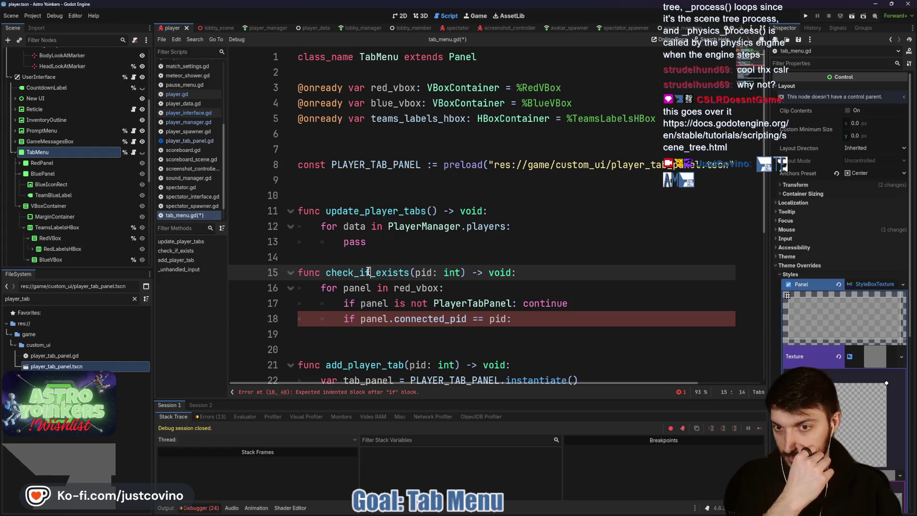
pyautogui.click(366, 272)
pyautogui.click(360, 271)
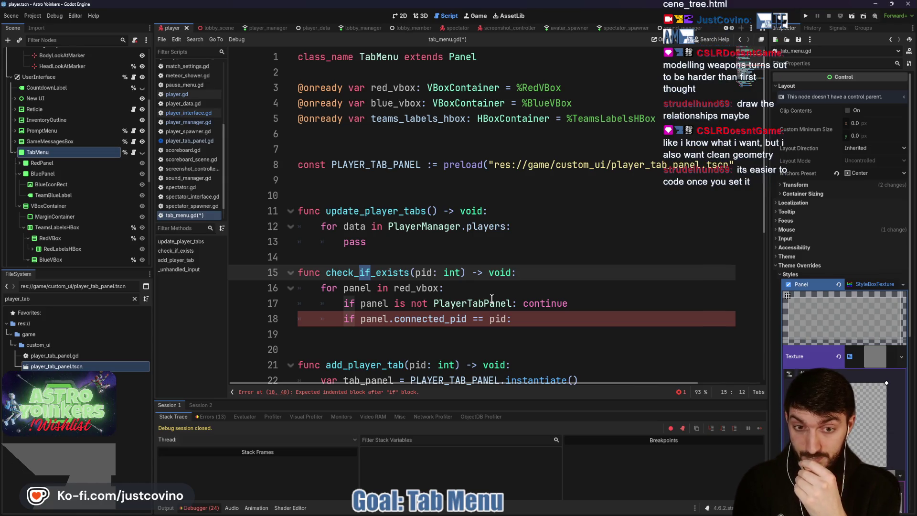
# Return true on a matching connected_pid and return false after the loop.
pyautogui.click(544, 319)
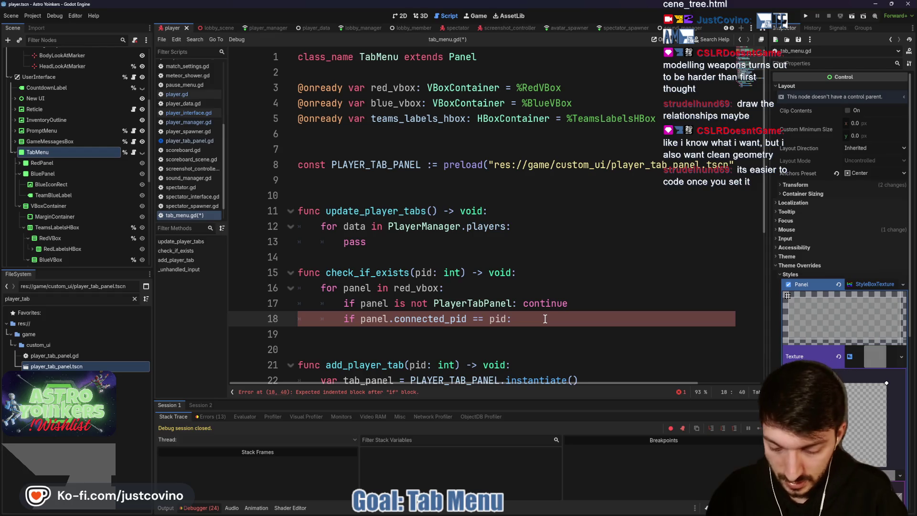
pyautogui.write('cont')
pyautogui.press('Return')
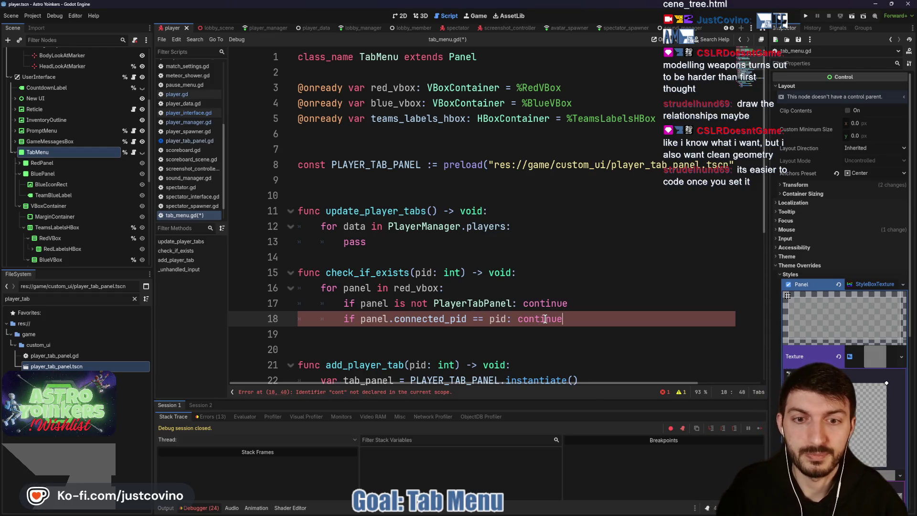
pyautogui.press('BackSpace')
pyautogui.press('BackSpace')
pyautogui.press('BackSpace')
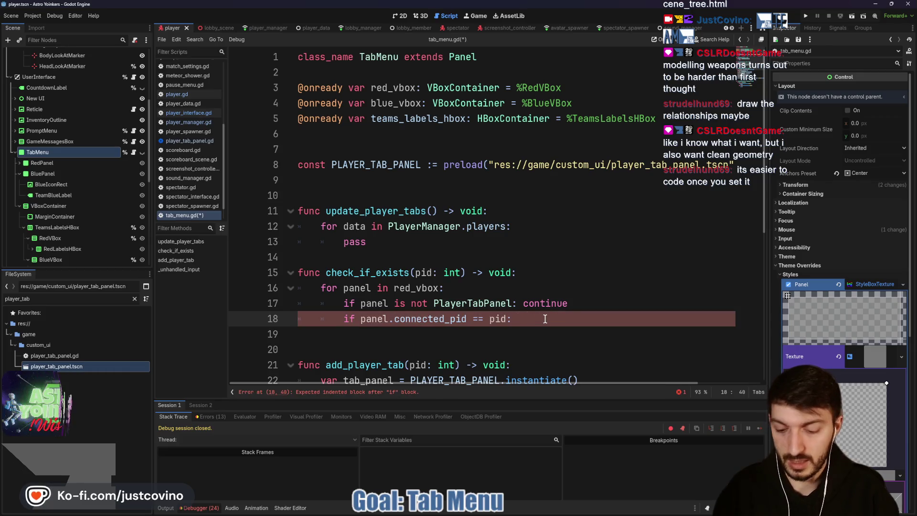
pyautogui.write('retunn true')
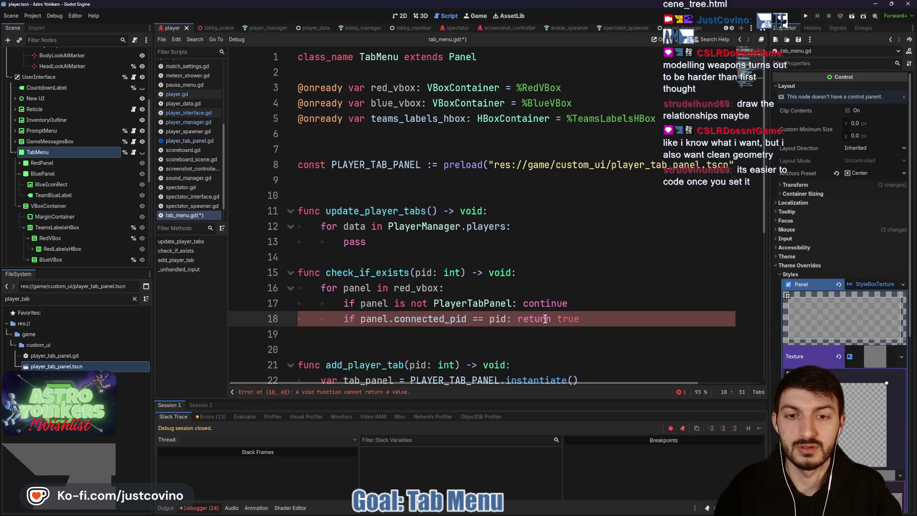
pyautogui.press('Return')
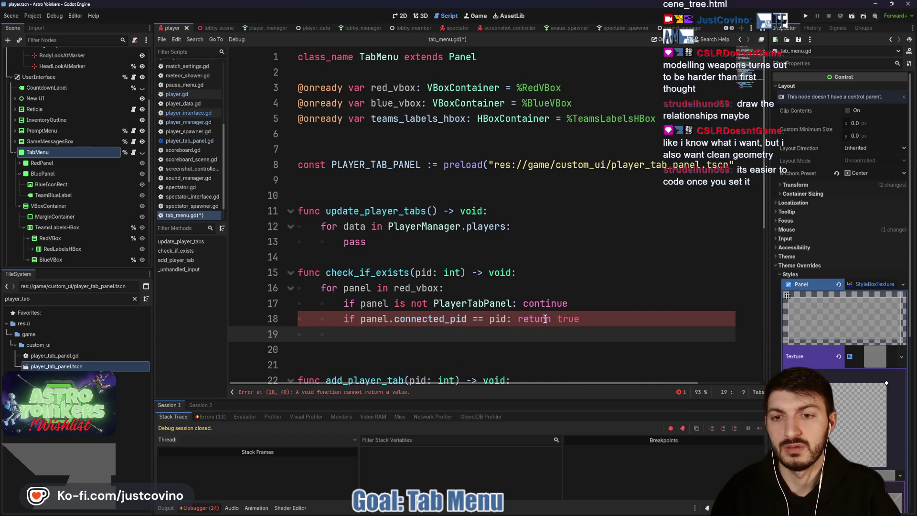
pyautogui.press('BackSpace')
pyautogui.write('return false')
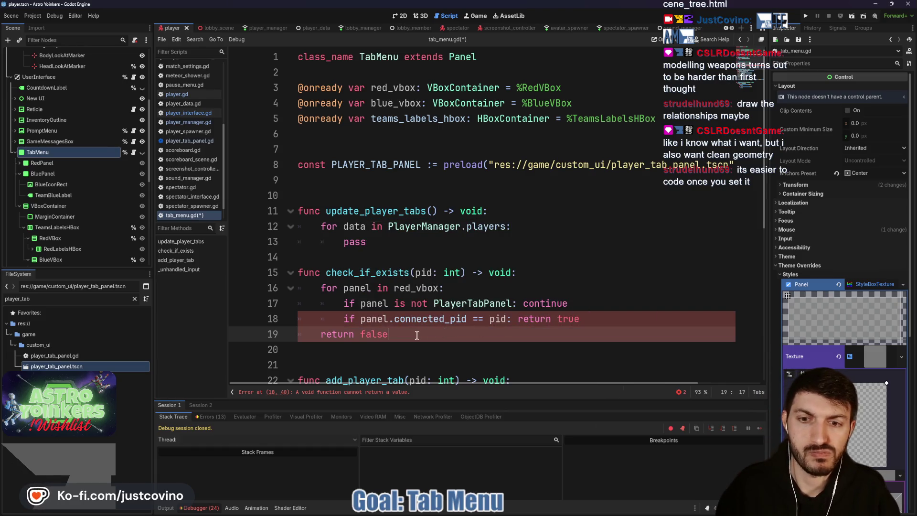
# Change the return type to bool and select the check_if prefix of the function name.
pyautogui.doubleClick(497, 273)
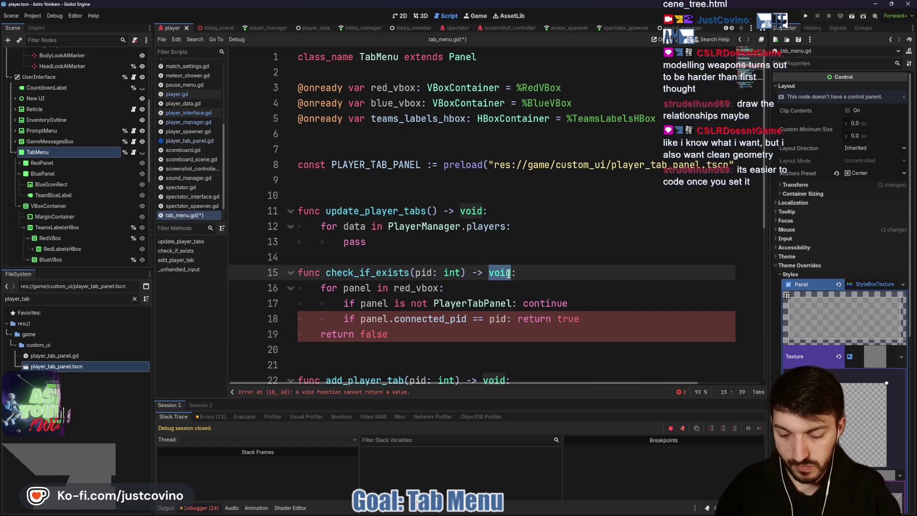
pyautogui.write('bool')
pyautogui.click(478, 335)
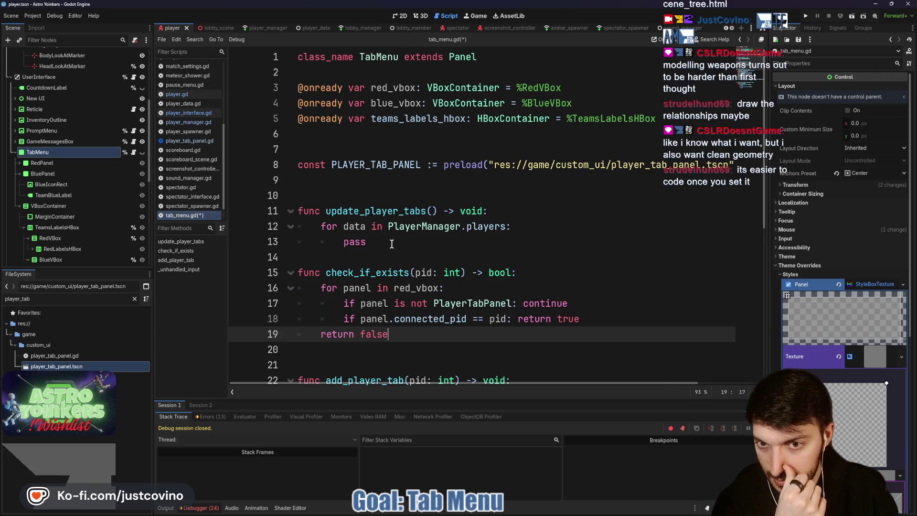
pyautogui.click(410, 273)
pyautogui.moveTo(410, 272); pyautogui.dragTo(326, 271)
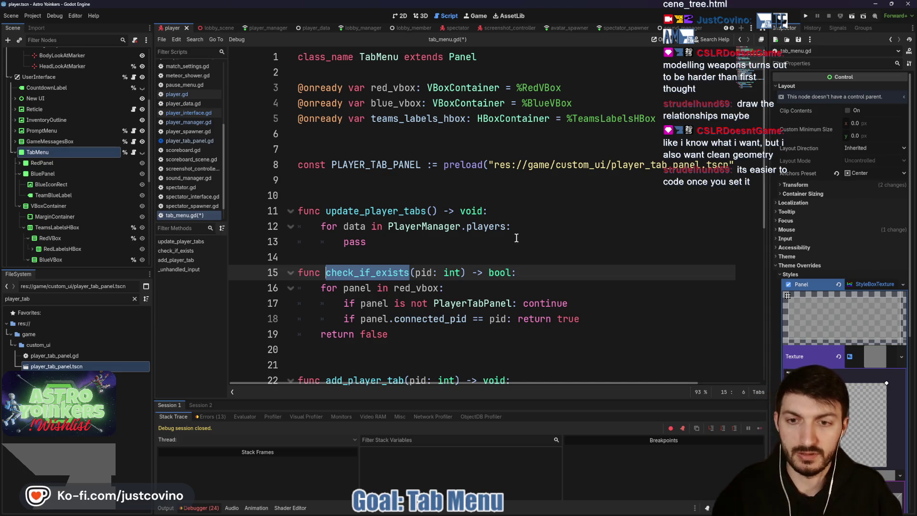
pyautogui.moveTo(372, 272); pyautogui.dragTo(340, 271)
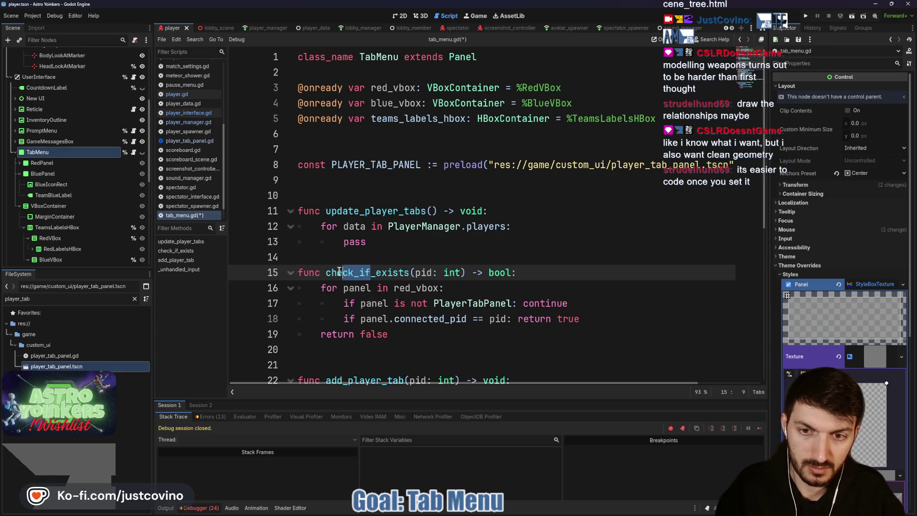
# Rename the function to panel_exists and save tab_menu.gd.
pyautogui.write('panel')
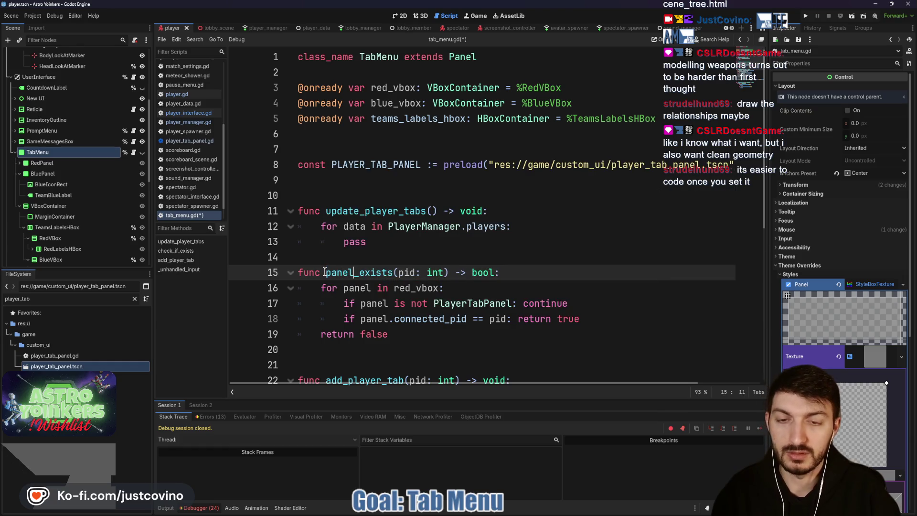
pyautogui.click(423, 293)
pyautogui.hotkey('ctrl', 's')
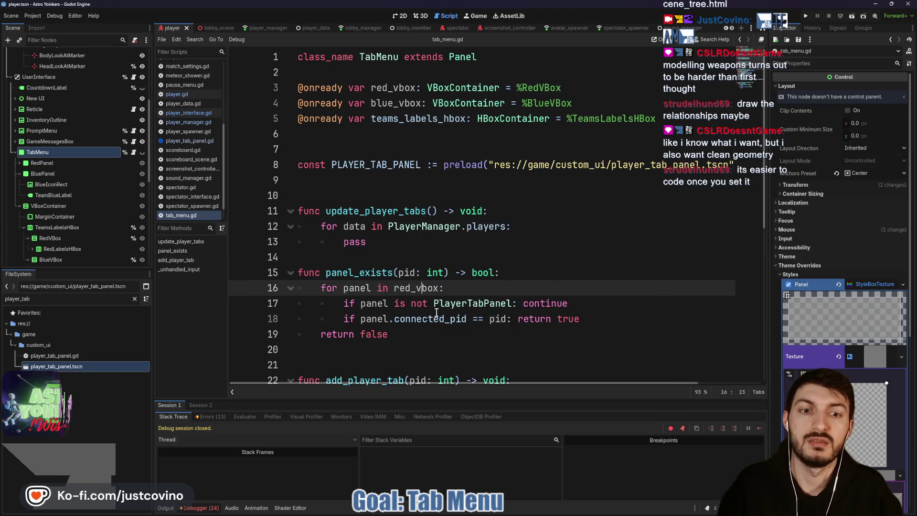
# Remove the pass placeholder from the update_player_tabs loop, leaving its body empty.
pyautogui.click(384, 241)
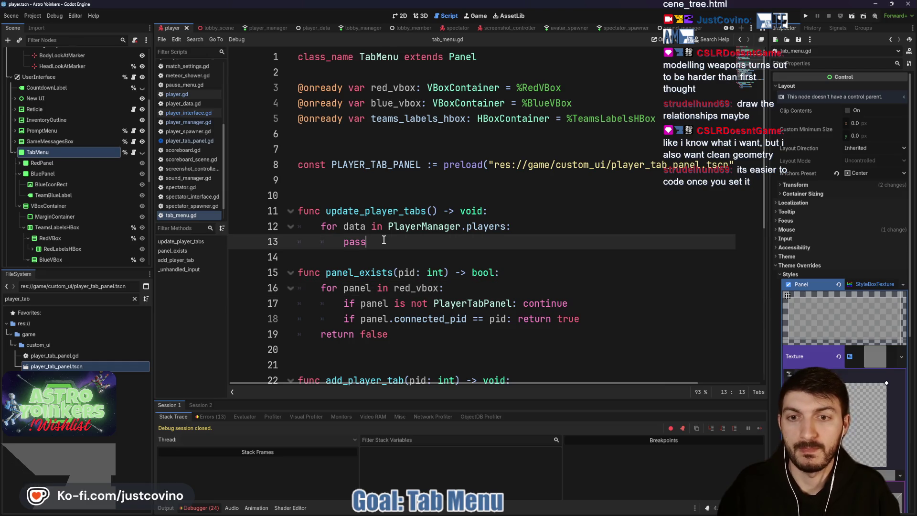
pyautogui.press('Return')
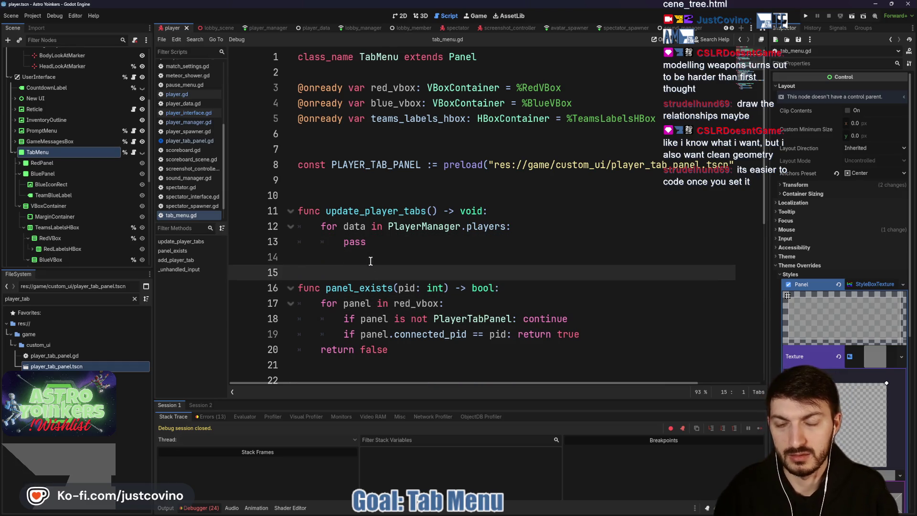
pyautogui.click(372, 242)
pyautogui.press('BackSpace')
pyautogui.press('BackSpace')
pyautogui.press('BackSpace')
pyautogui.press('BackSpace')
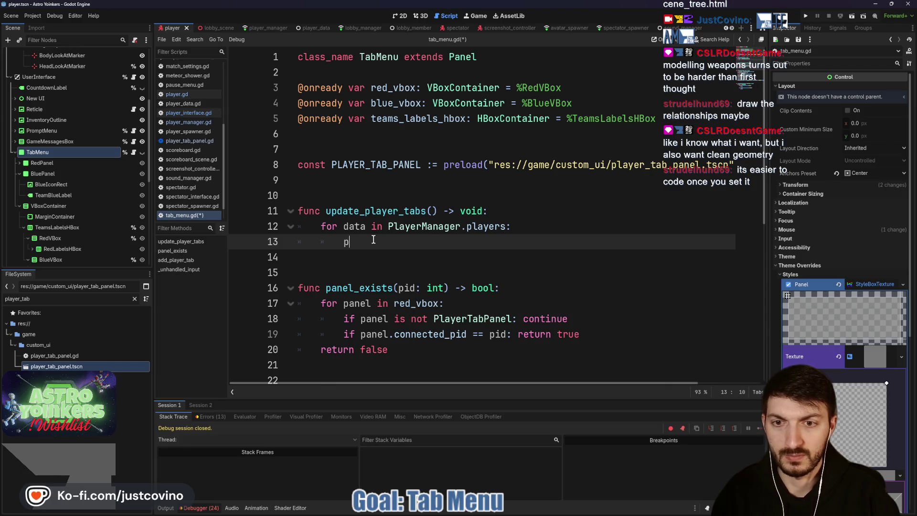
pyautogui.scroll(-1, 388, 258)
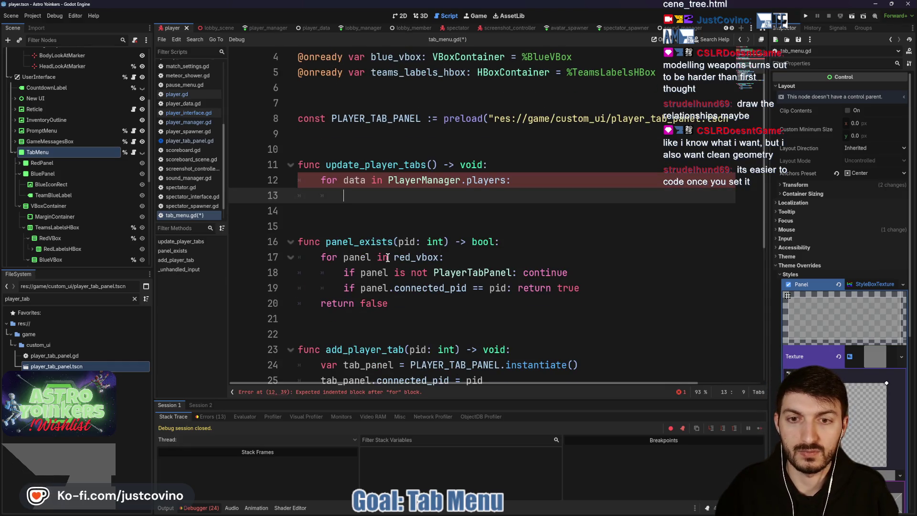
pyautogui.click(445, 242)
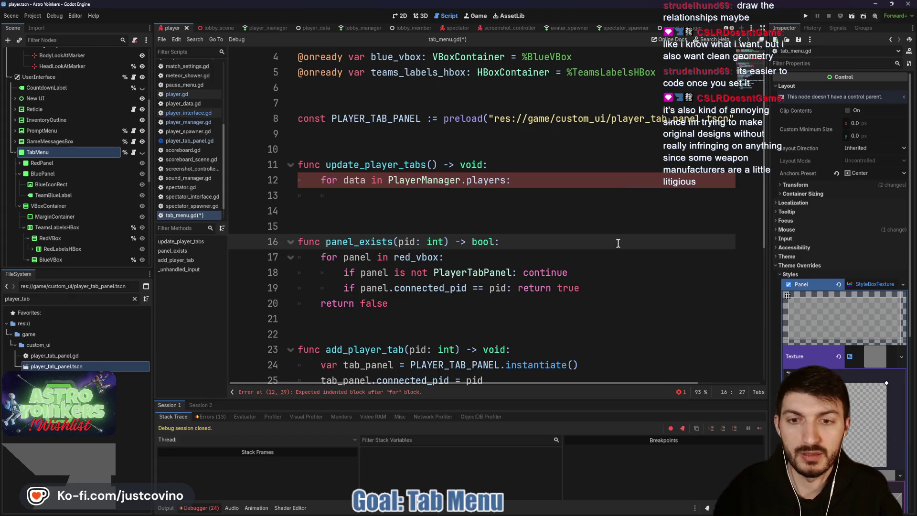
pyautogui.click(616, 281)
# Add a loop over blue_vbox.get_children() and complete the get_children() call on red_vbox.
pyautogui.press('Return')
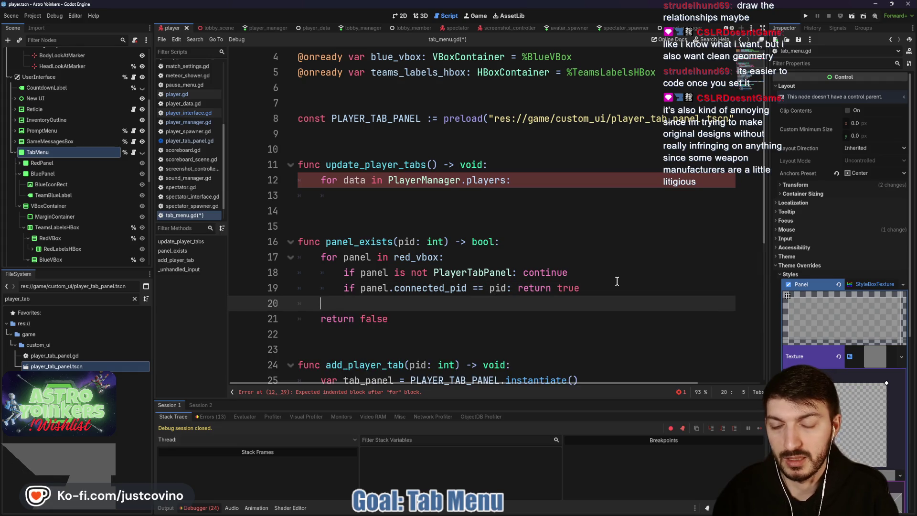
pyautogui.write('for pan')
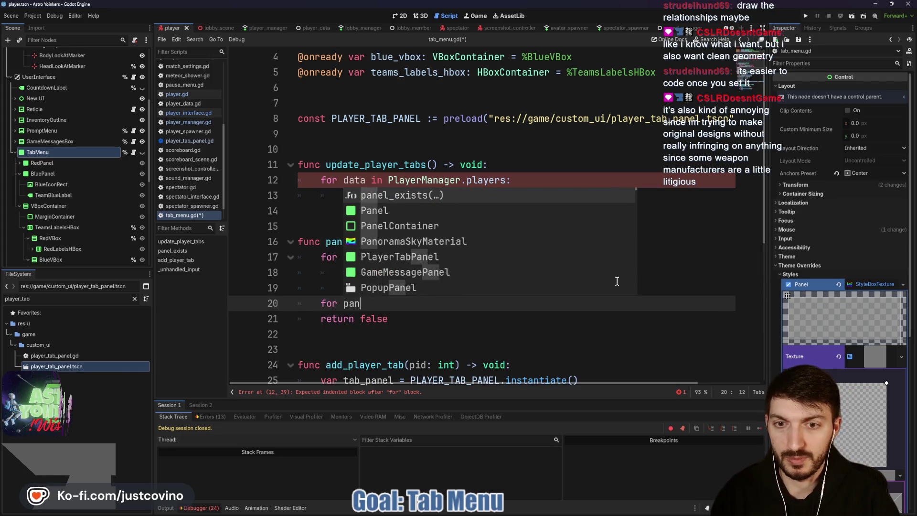
pyautogui.write('el in bl')
pyautogui.press('Return')
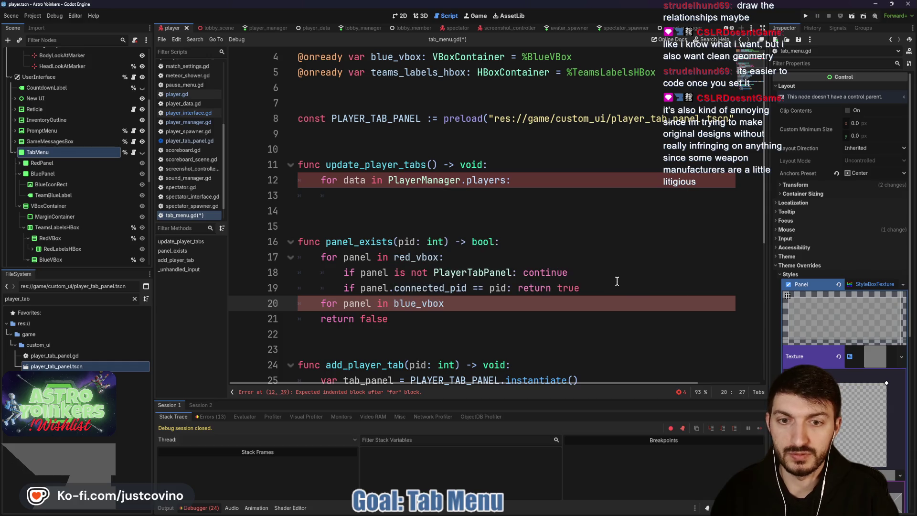
pyautogui.write('.get_childre')
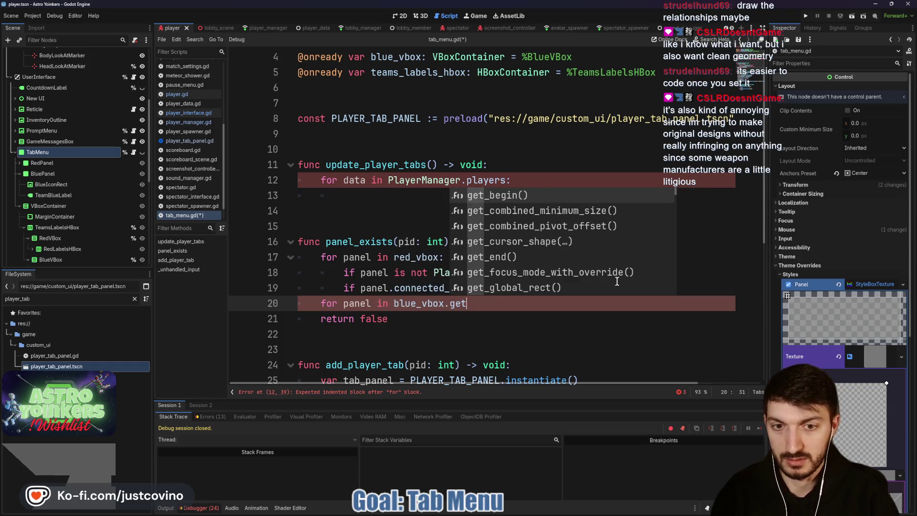
pyautogui.press('Return')
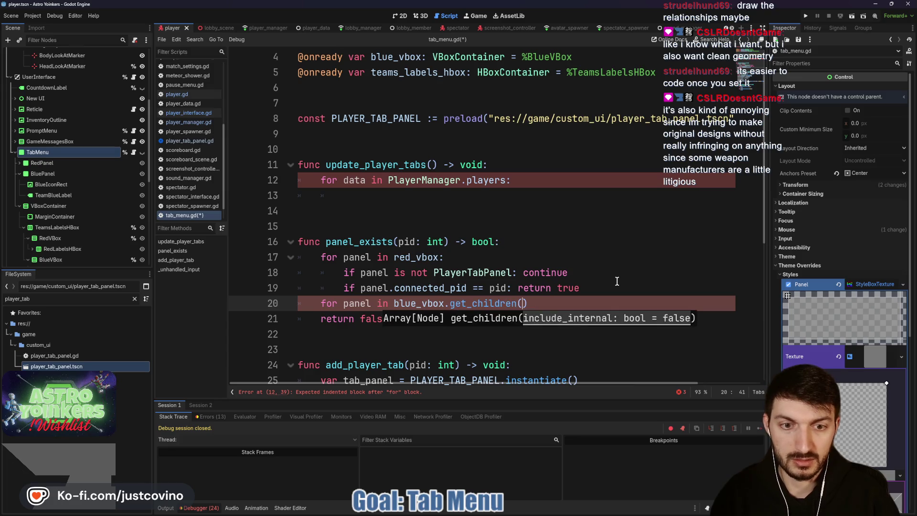
pyautogui.click(445, 258)
pyautogui.write('.get_children')
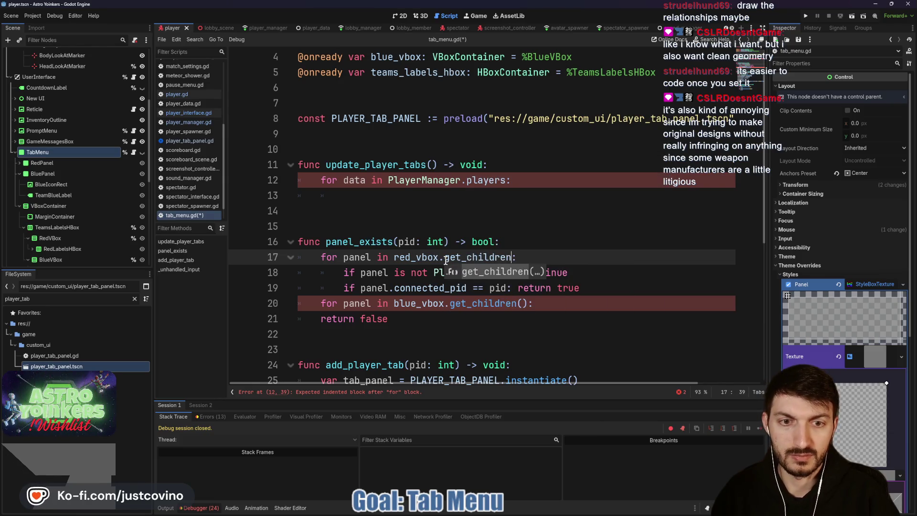
pyautogui.press('Return')
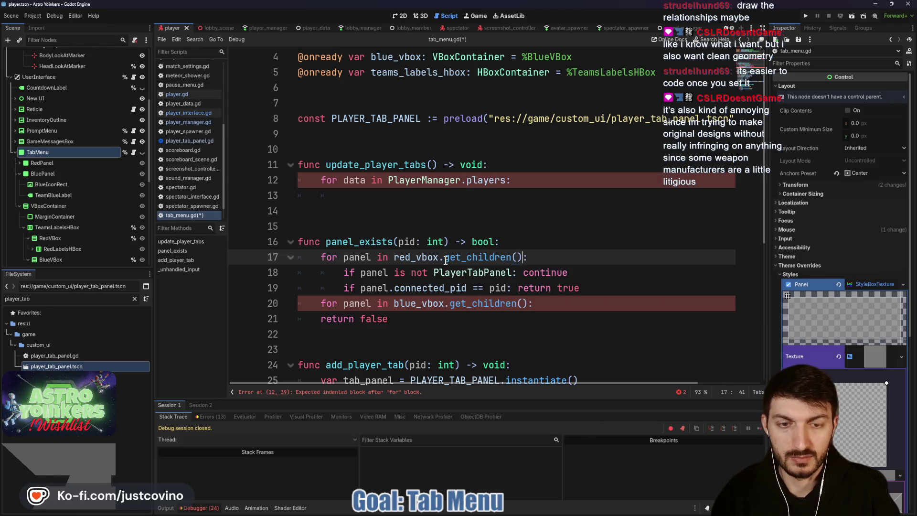
# In the blue_vbox loop, skip non-PlayerTabPanel children and return true when panel.connected_pid == pid.
pyautogui.click(551, 303)
pyautogui.press('Return')
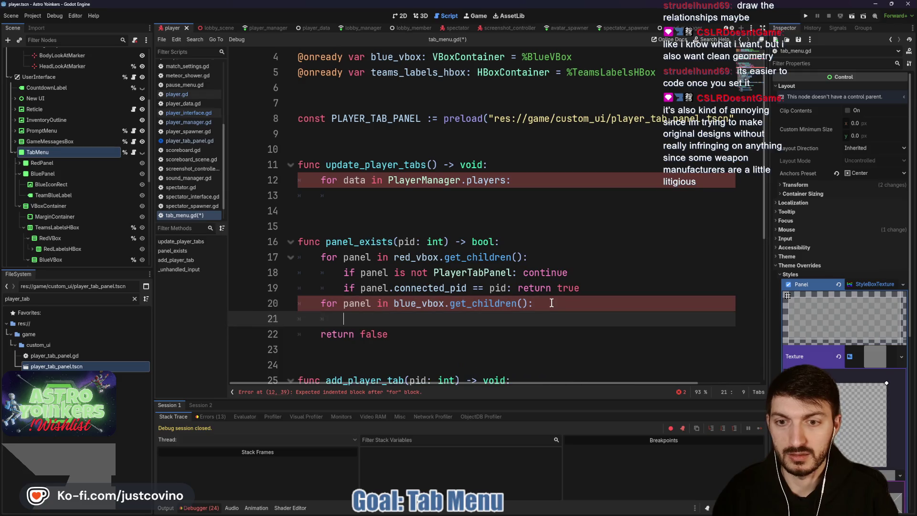
pyautogui.write('if panel is not Player')
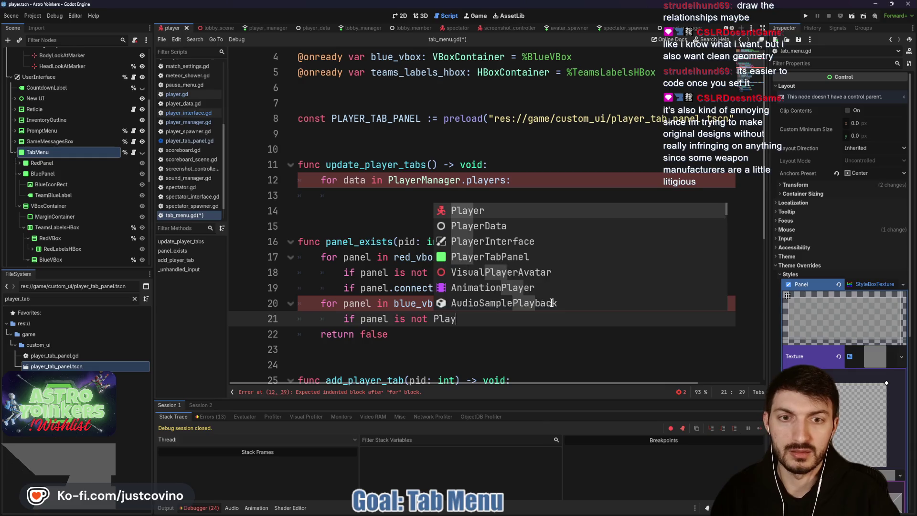
pyautogui.write('T')
pyautogui.press('Return')
pyautogui.write(':')
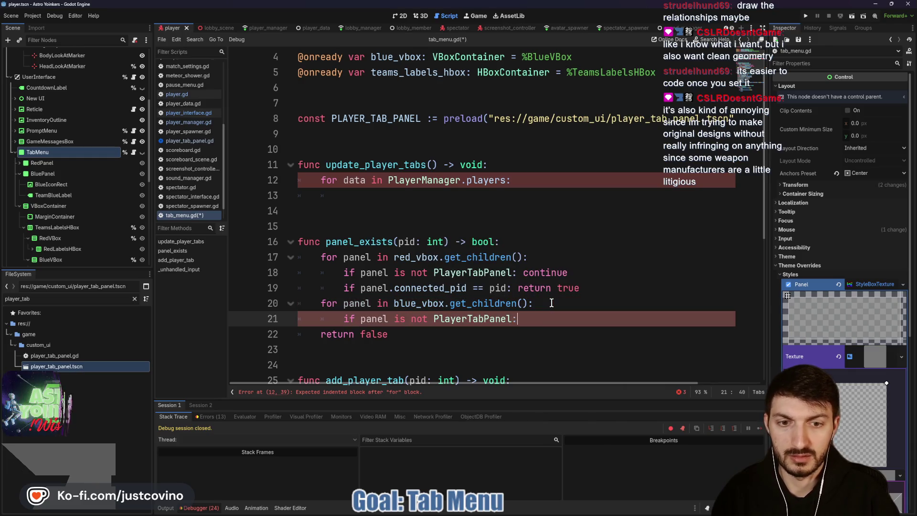
pyautogui.write(' continue')
pyautogui.press('Return')
pyautogui.press('Return')
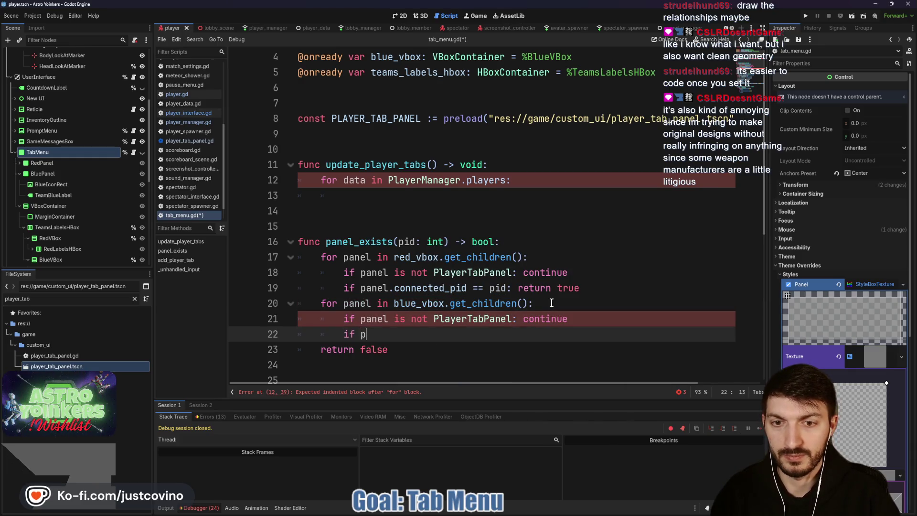
pyautogui.write('anel.conne')
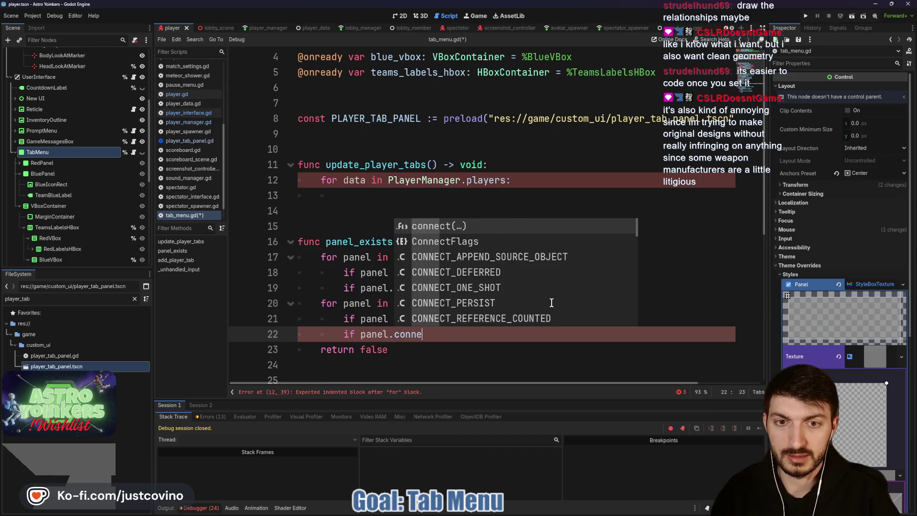
pyautogui.write('cted_')
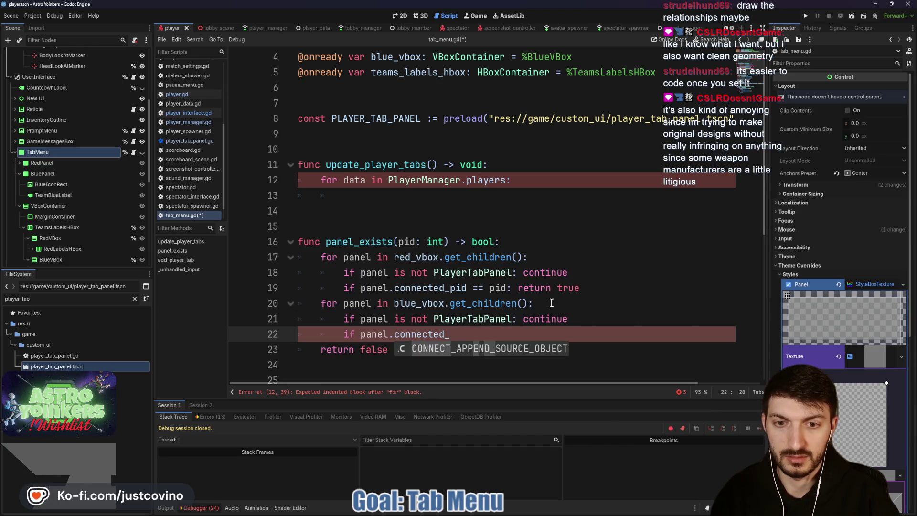
pyautogui.write('pid ')
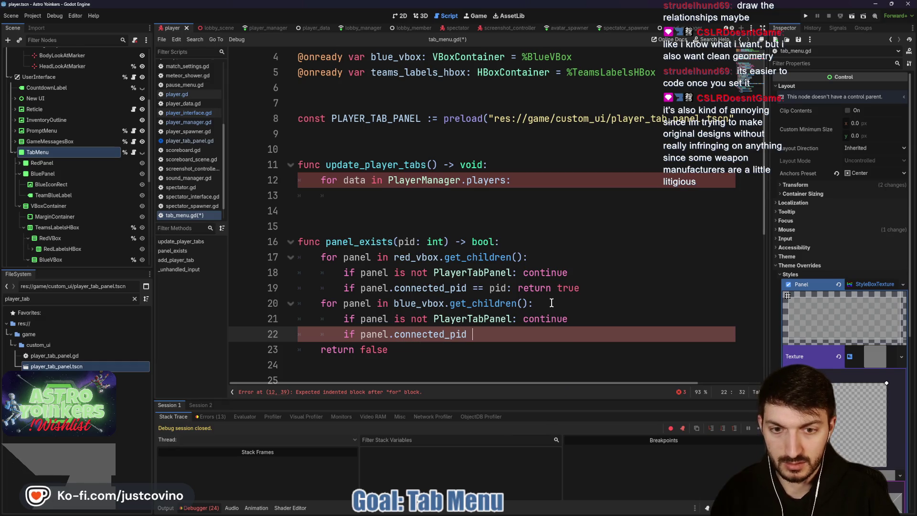
pyautogui.write('== pid: re')
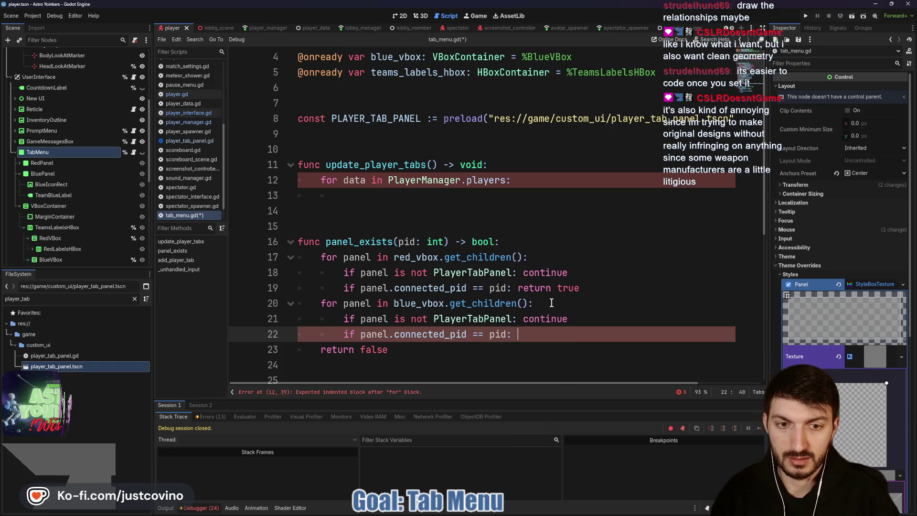
pyautogui.write('turn true')
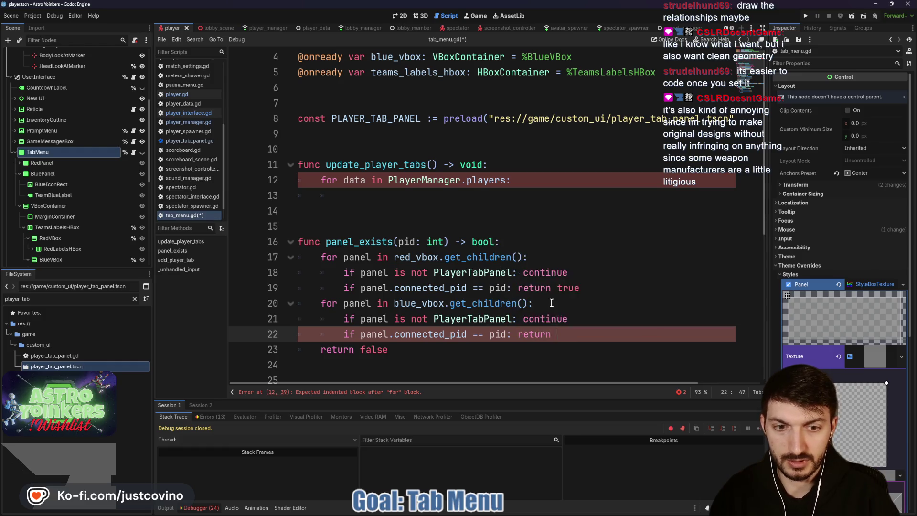
pyautogui.press('Return')
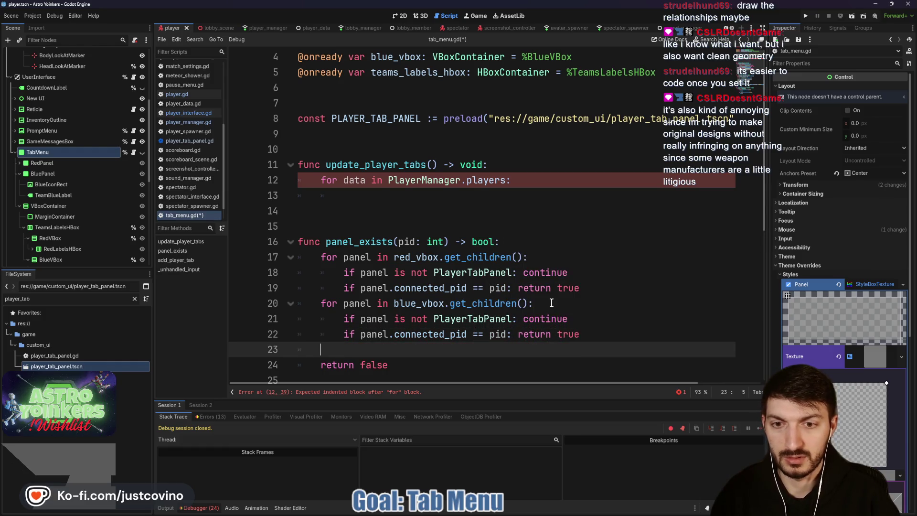
pyautogui.press('BackSpace')
pyautogui.press('BackSpace')
# Separate the red and blue loops with a blank line and save tab_menu.gd.
pyautogui.click(592, 287)
pyautogui.press('Return')
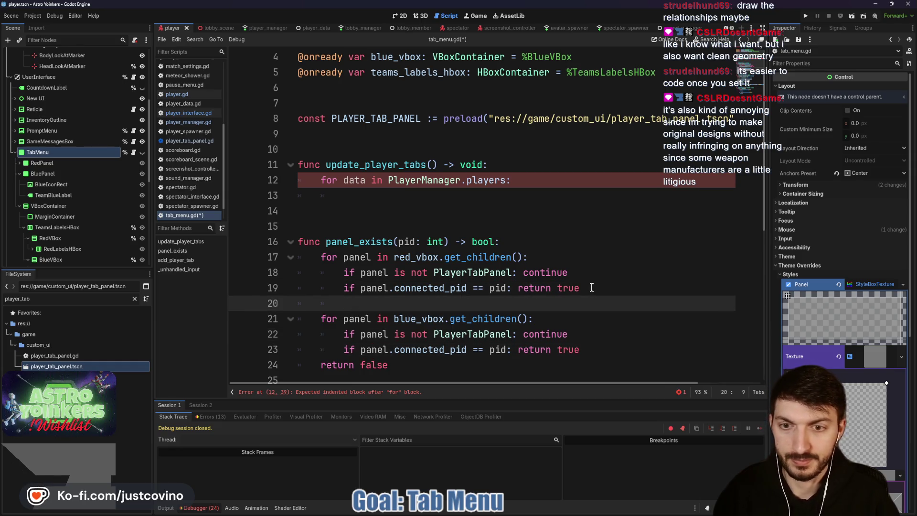
pyautogui.scroll(-2, 592, 288)
pyautogui.hotkey('ctrl', 's')
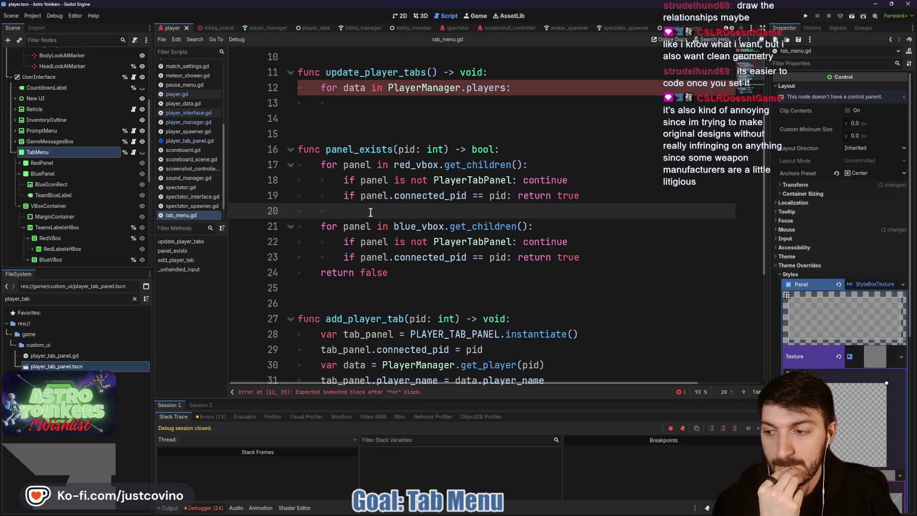
pyautogui.click(390, 102)
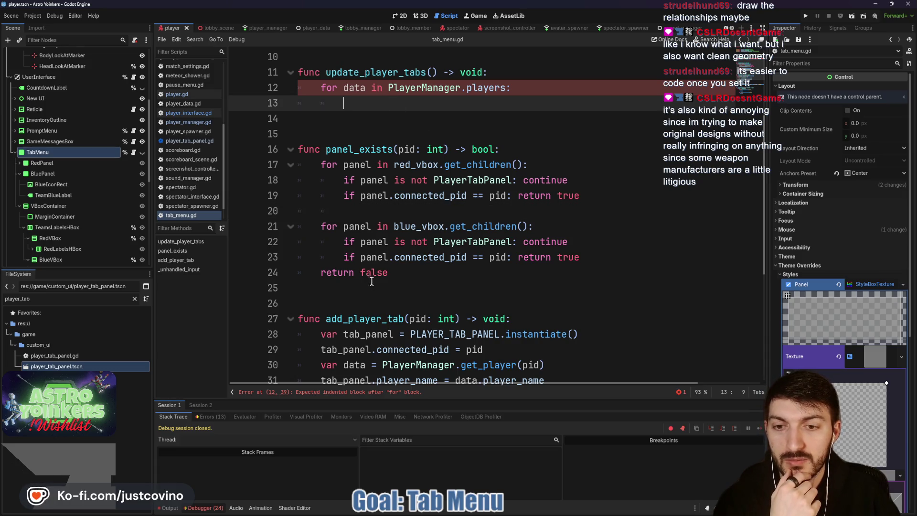
# Inside the players loop, add the check 'if not panel_exists(data.peer_id):'.
pyautogui.click(386, 286)
pyautogui.click(379, 103)
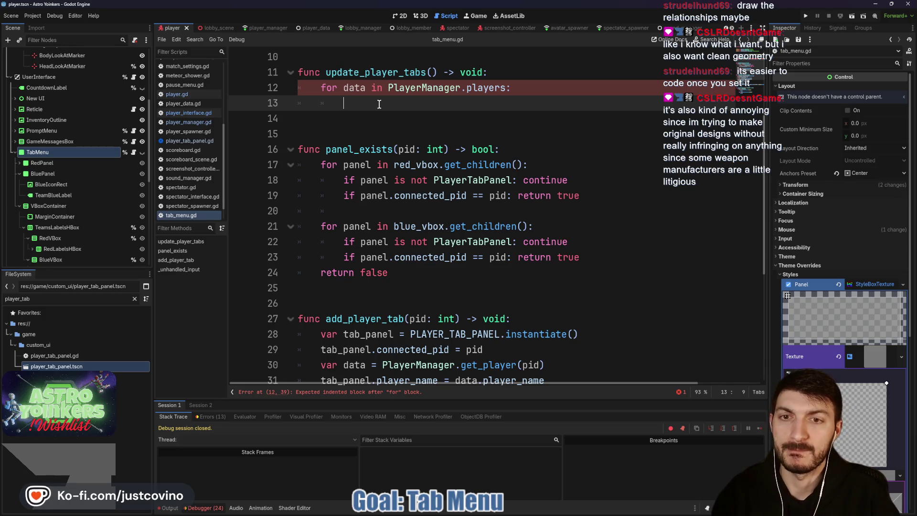
pyautogui.write('if not pan')
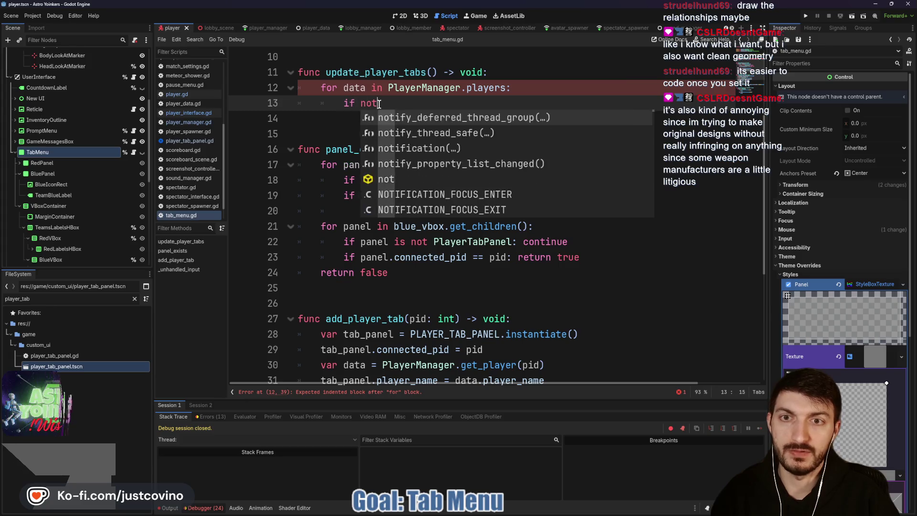
pyautogui.press('Return')
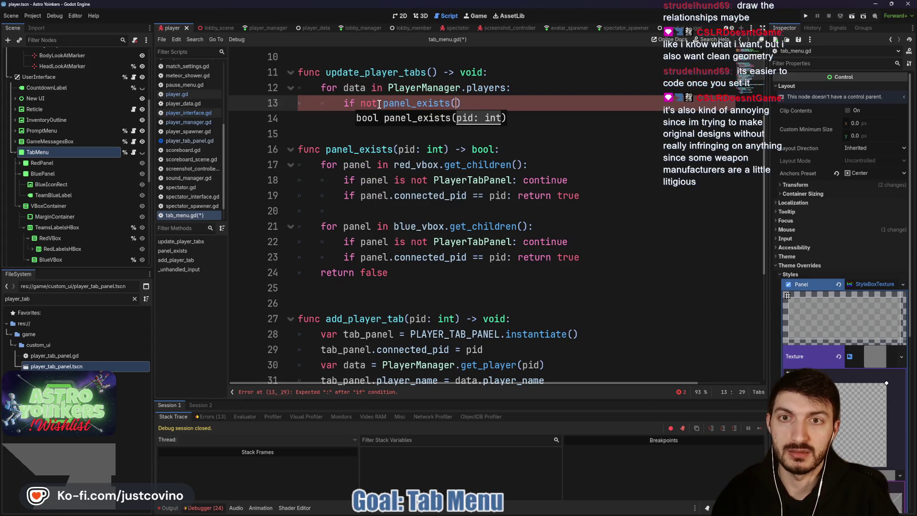
pyautogui.write('data.peer')
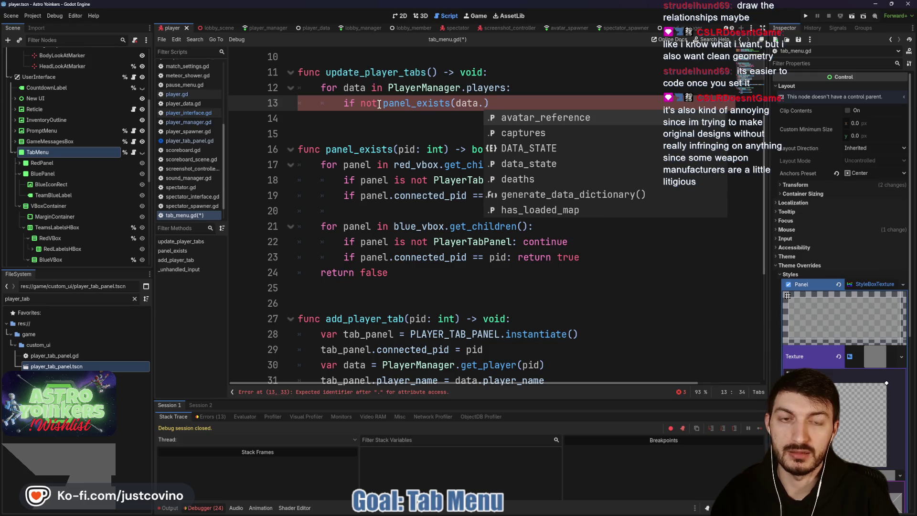
pyautogui.press('Return')
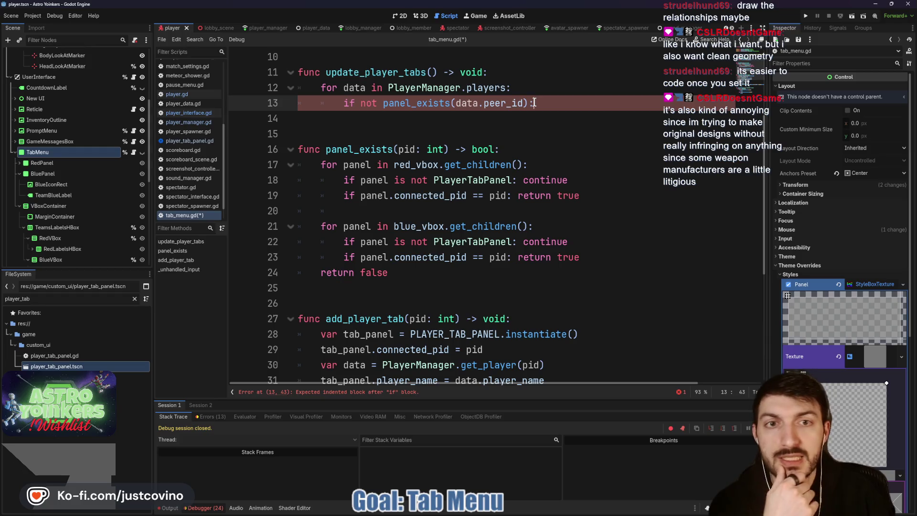
# Call add_player_tab(data.peer_id) under that check and save tab_menu.gd.
pyautogui.press('Return')
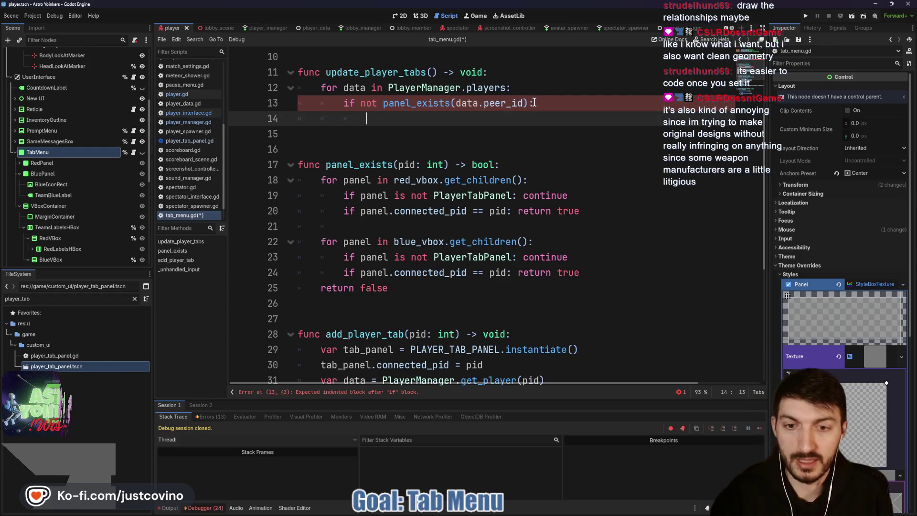
pyautogui.write('add')
pyautogui.press('Return')
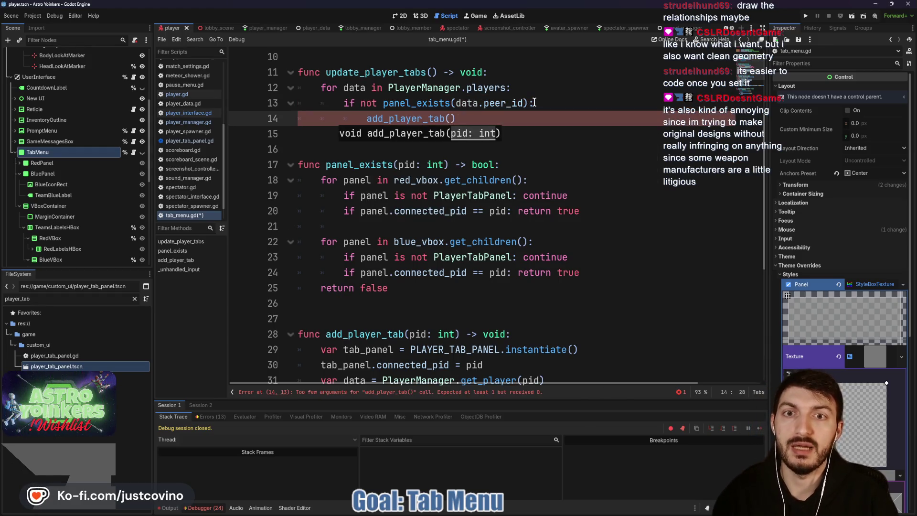
pyautogui.write('data.peer_id')
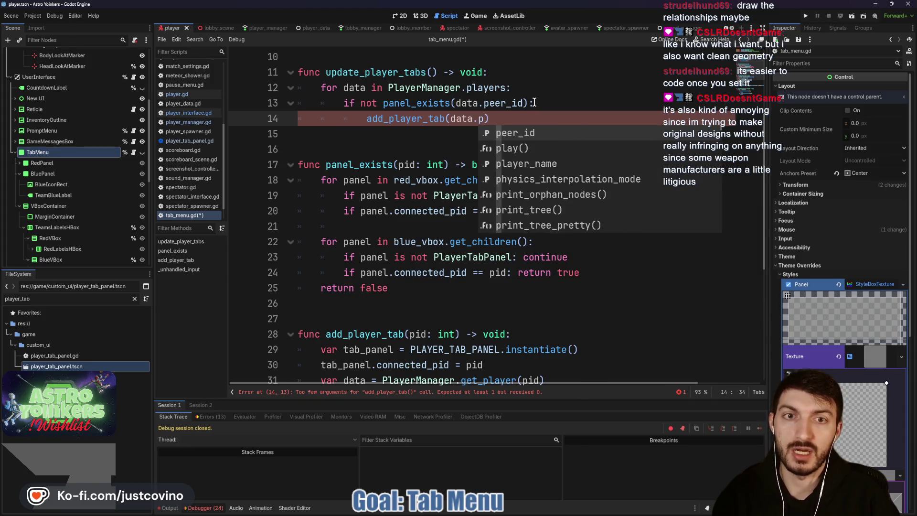
pyautogui.hotkey('ctrl', 's')
pyautogui.press('Down')
pyautogui.press('Down')
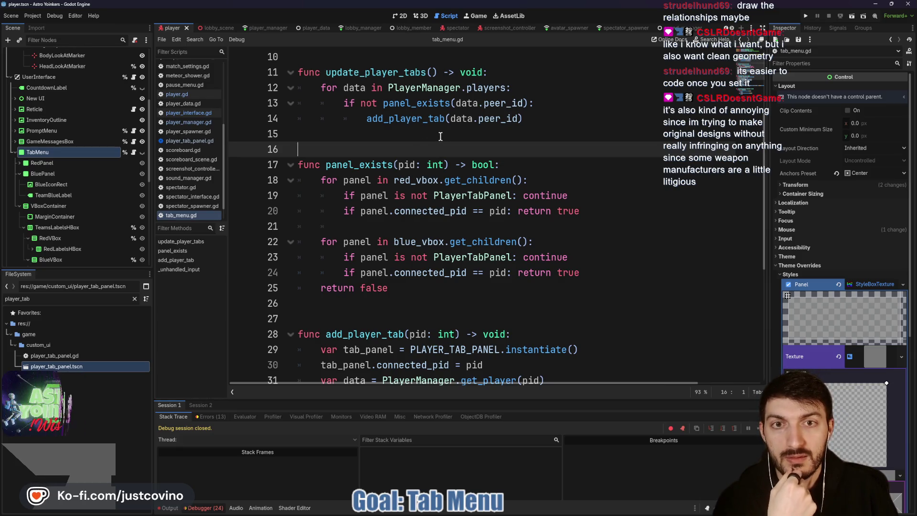
pyautogui.scroll(-1, 440, 137)
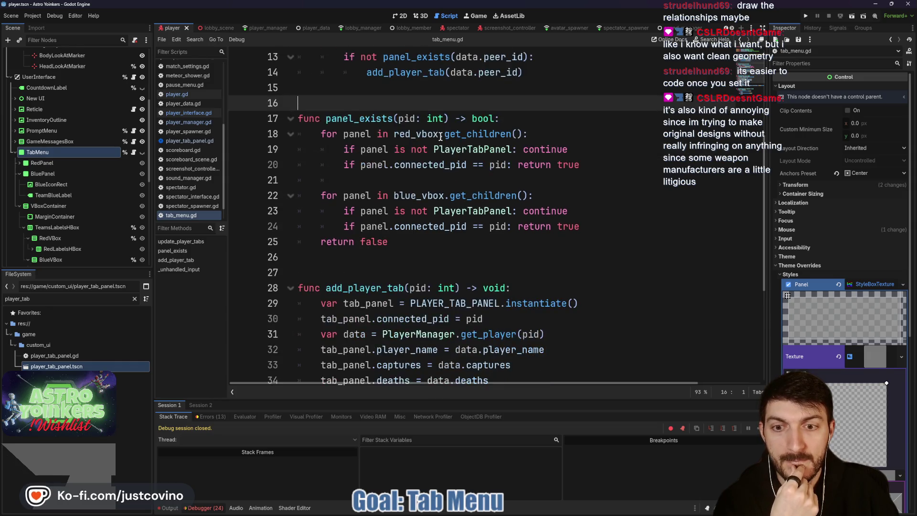
pyautogui.scroll(2, 382, 120)
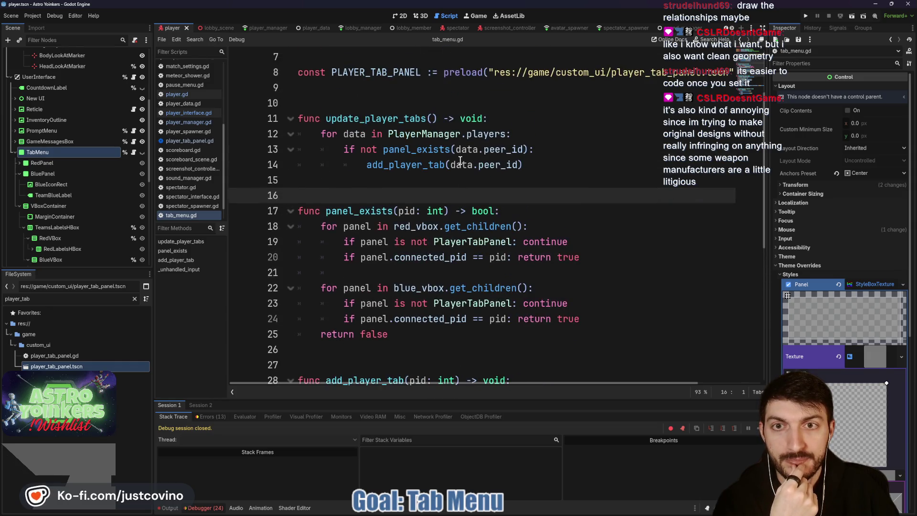
pyautogui.click(348, 104)
pyautogui.write('@rpc')
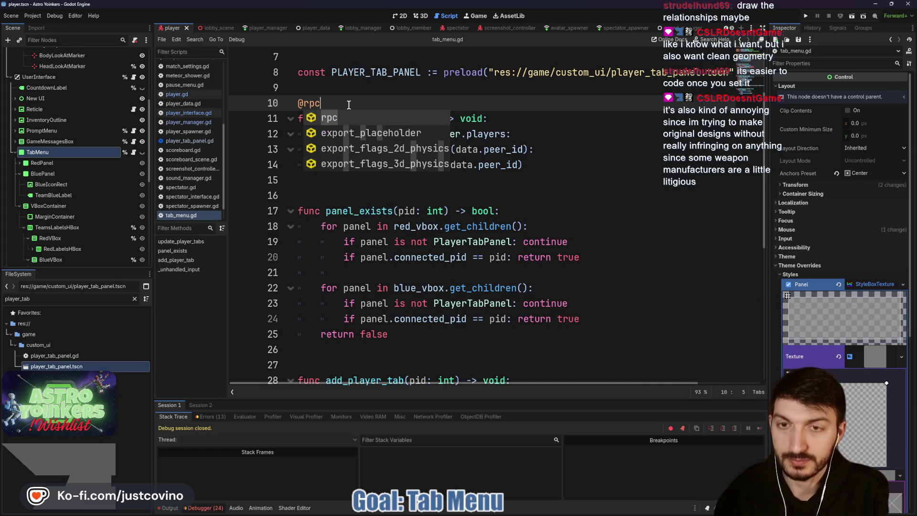
pyautogui.write('(')
pyautogui.press('Return')
pyautogui.write(',')
pyautogui.press('Down')
pyautogui.press('Down')
pyautogui.press('Return')
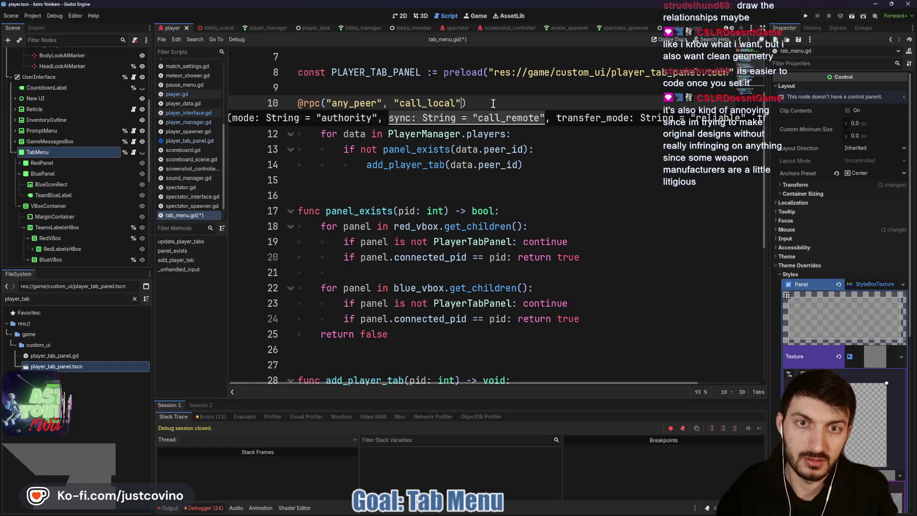
pyautogui.write('re')
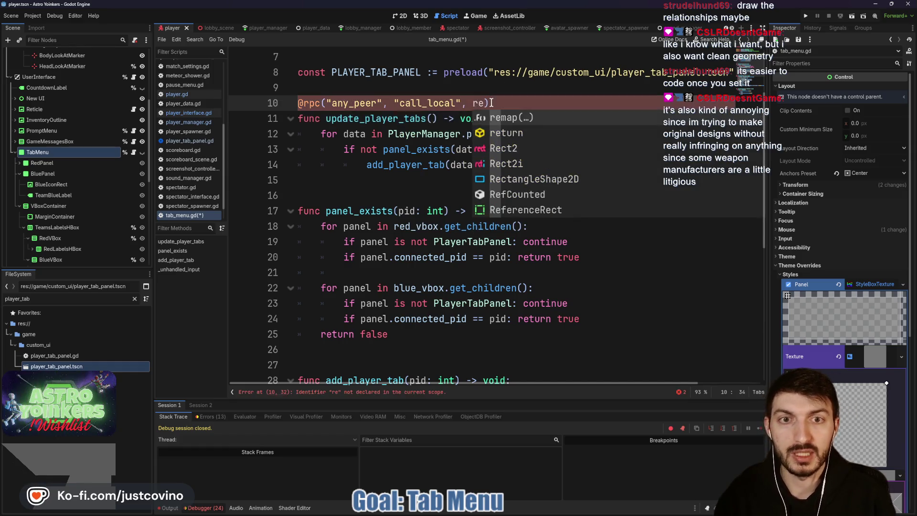
pyautogui.press('BackSpace')
pyautogui.press('BackSpace')
pyautogui.write('"r')
pyautogui.press('Return')
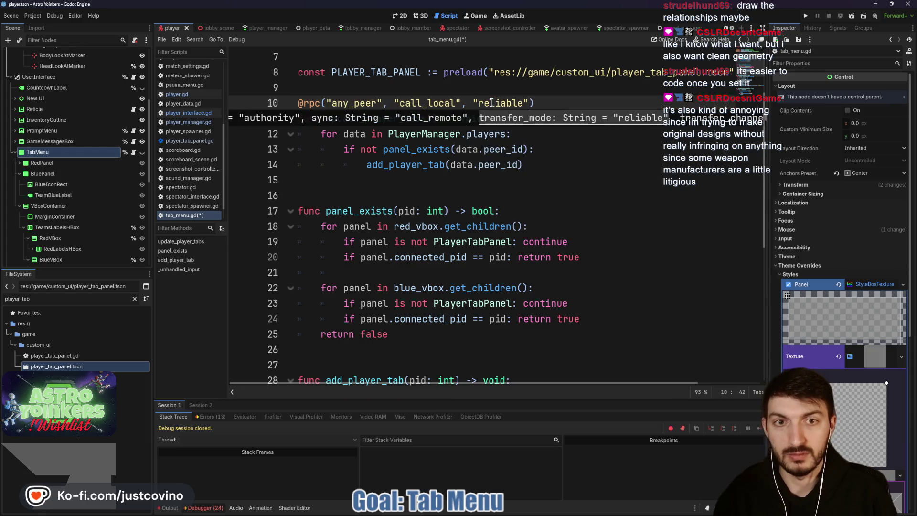
pyautogui.click(335, 88)
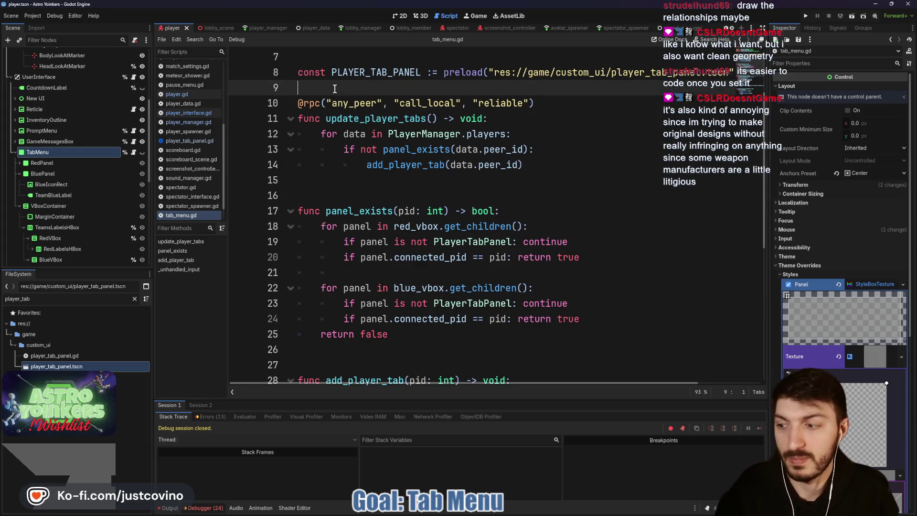
pyautogui.press('Return')
pyautogui.hotkey('ctrl', 's')
pyautogui.scroll(-3, 341, 110)
pyautogui.scroll(-2, 363, 220)
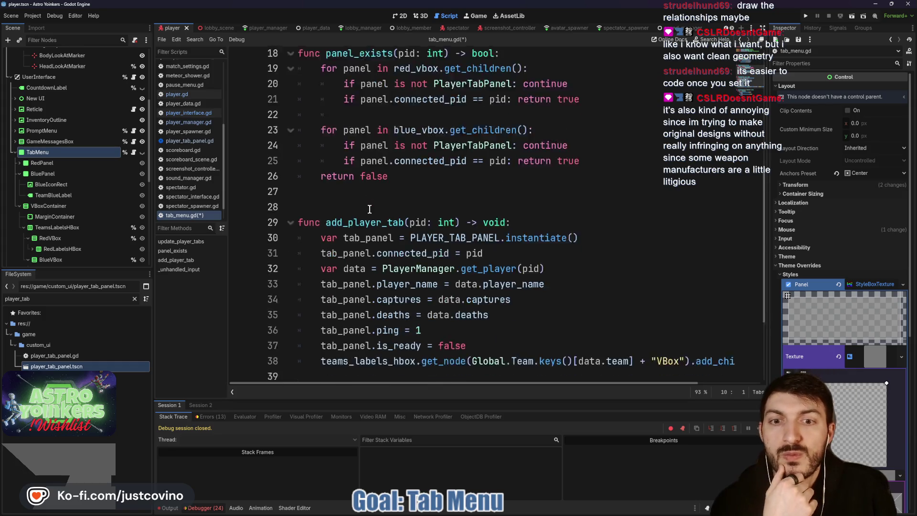
pyautogui.scroll(6, 373, 209)
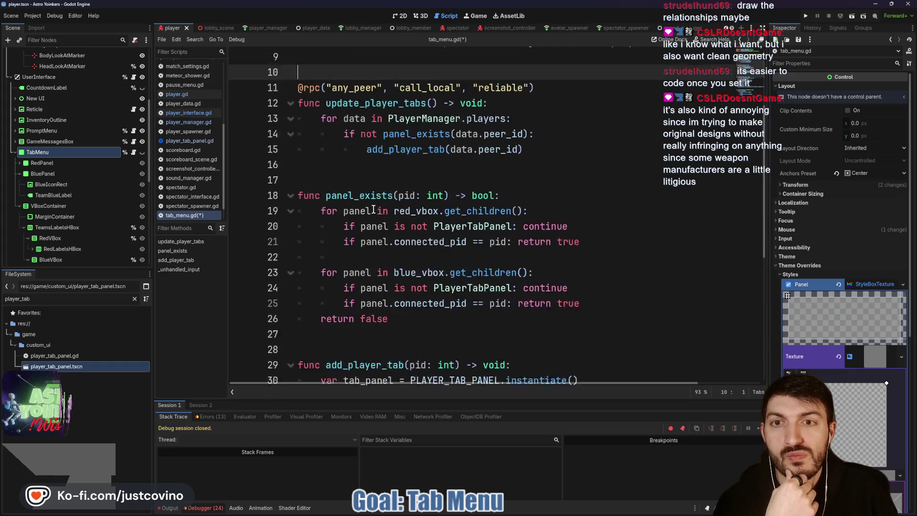
pyautogui.scroll(-3, 373, 209)
pyautogui.scroll(-1, 374, 209)
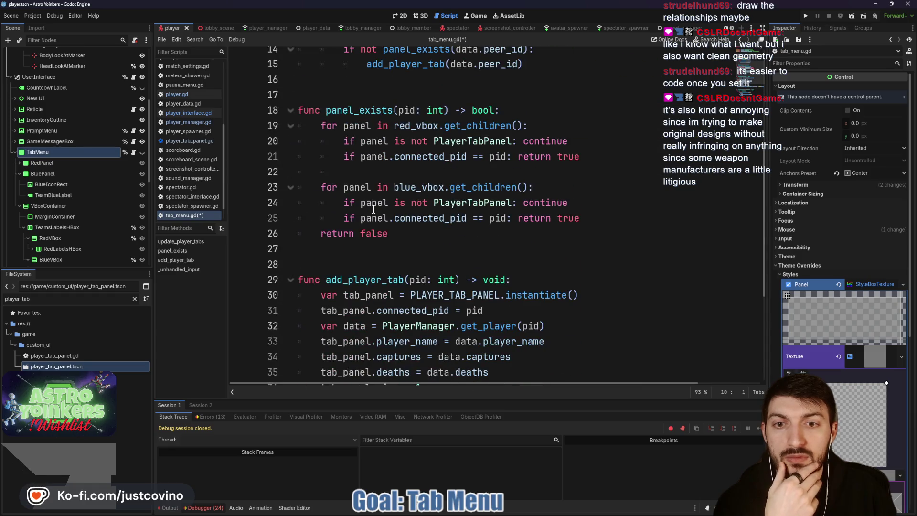
pyautogui.scroll(4, 373, 204)
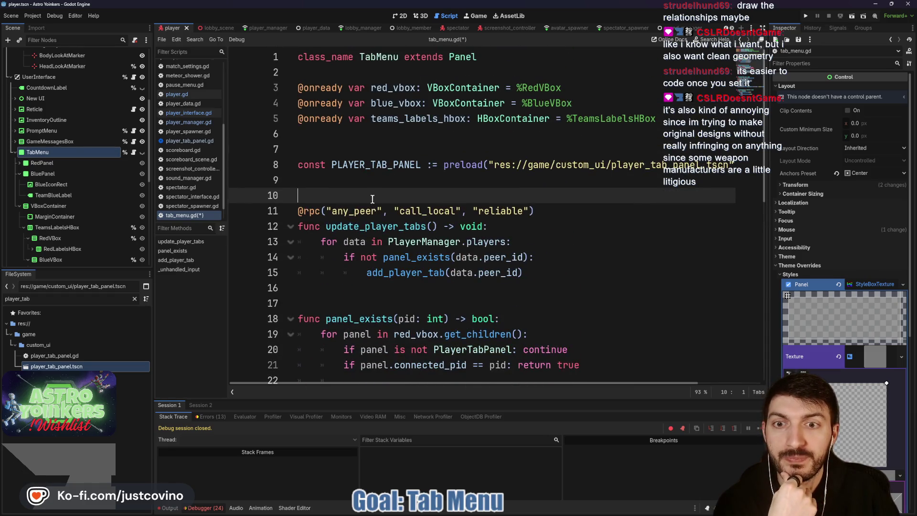
pyautogui.doubleClick(375, 226)
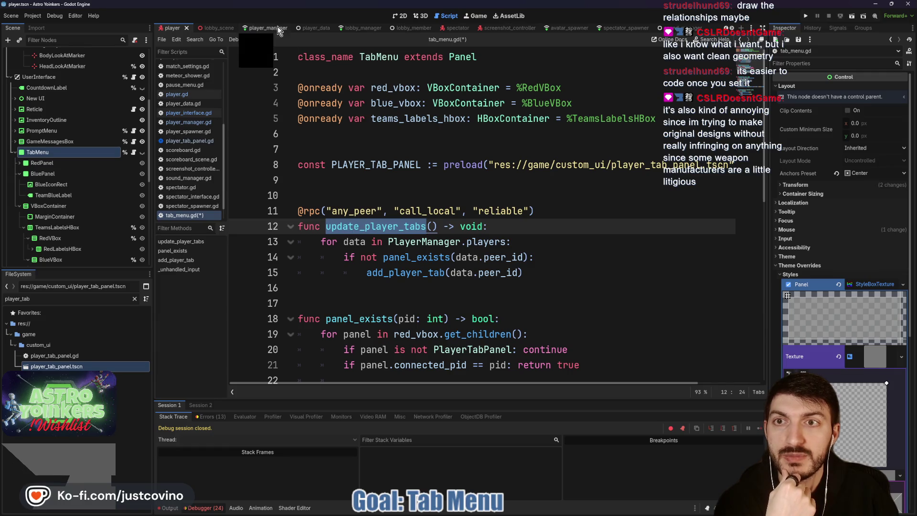
# Switch to player_manager.gd and scroll down to handle_loaded_request.
pyautogui.click(278, 29)
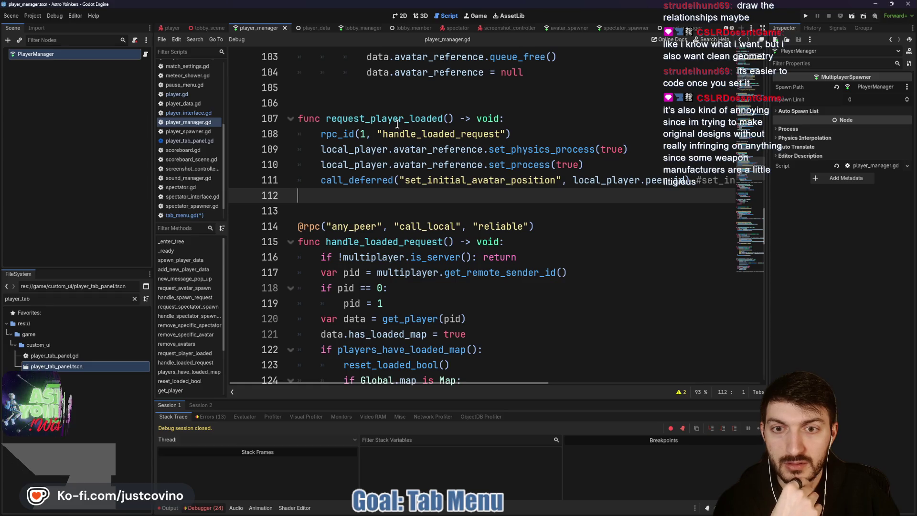
pyautogui.scroll(-1, 370, 138)
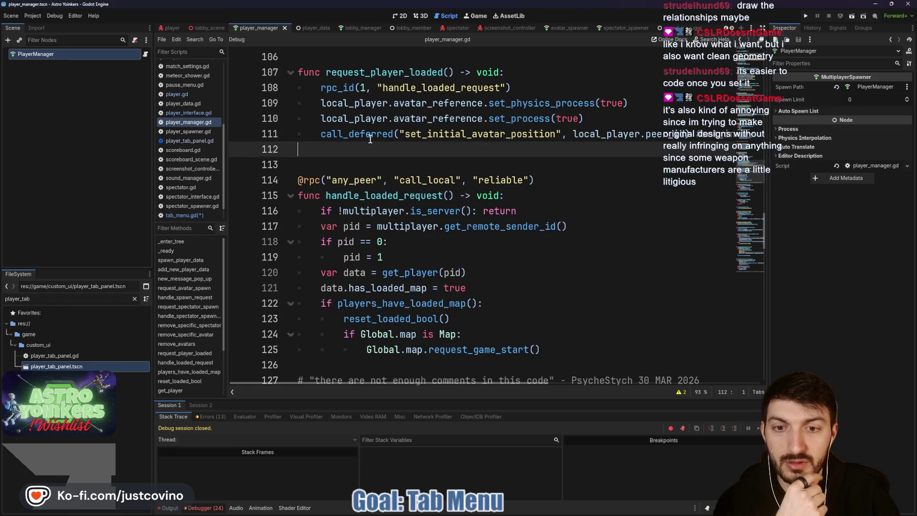
pyautogui.scroll(-2, 371, 139)
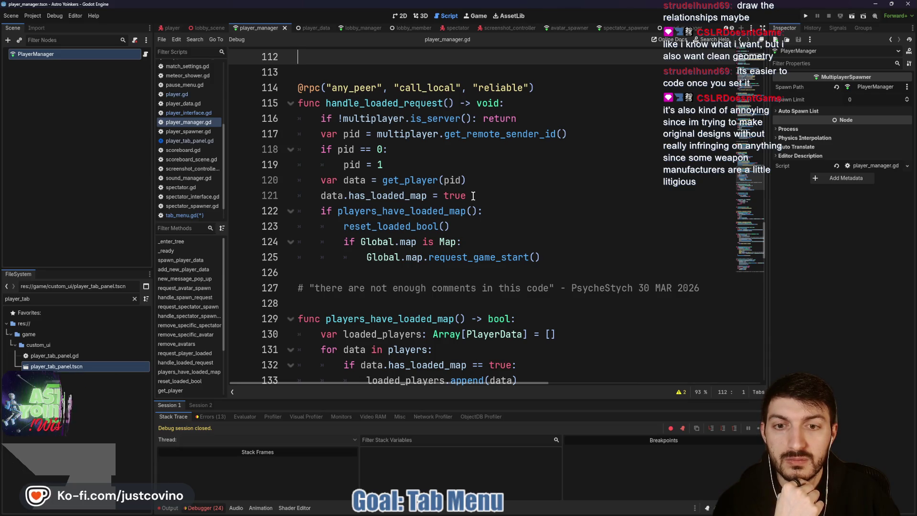
# Add a line after data.has_loaded_map = true, then remove it, leaving the code unchanged.
pyautogui.click(473, 196)
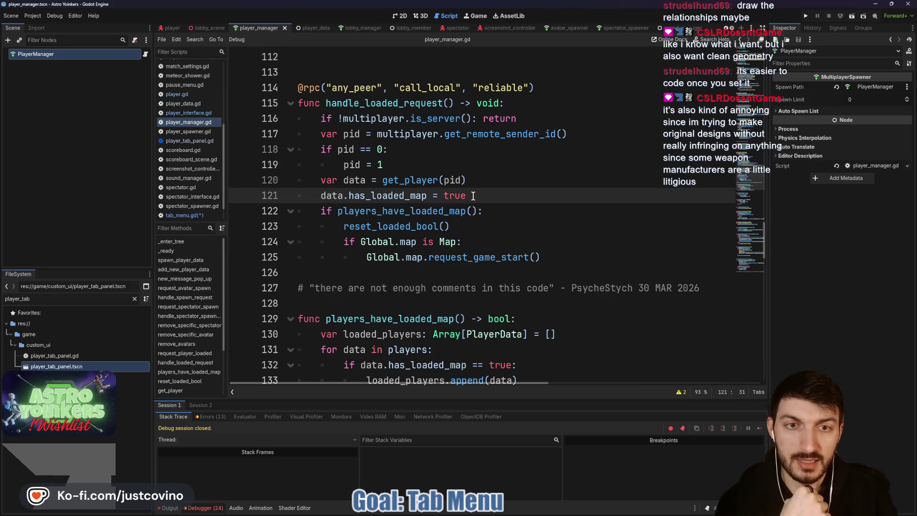
pyautogui.press('Return')
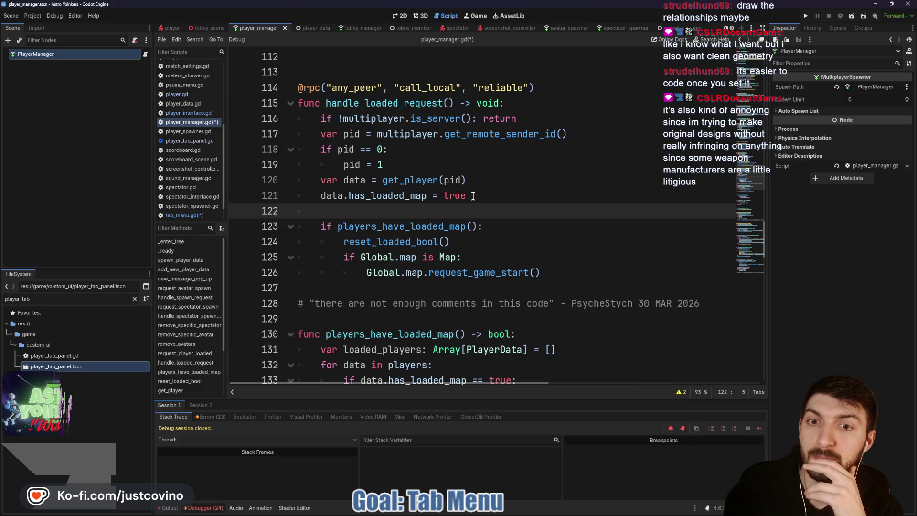
pyautogui.write('ta')
pyautogui.press('Escape')
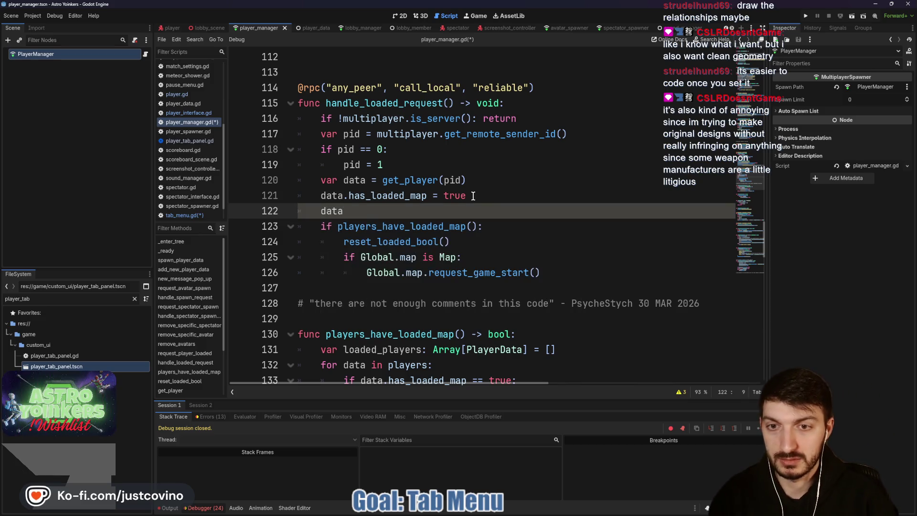
pyautogui.write('.ld')
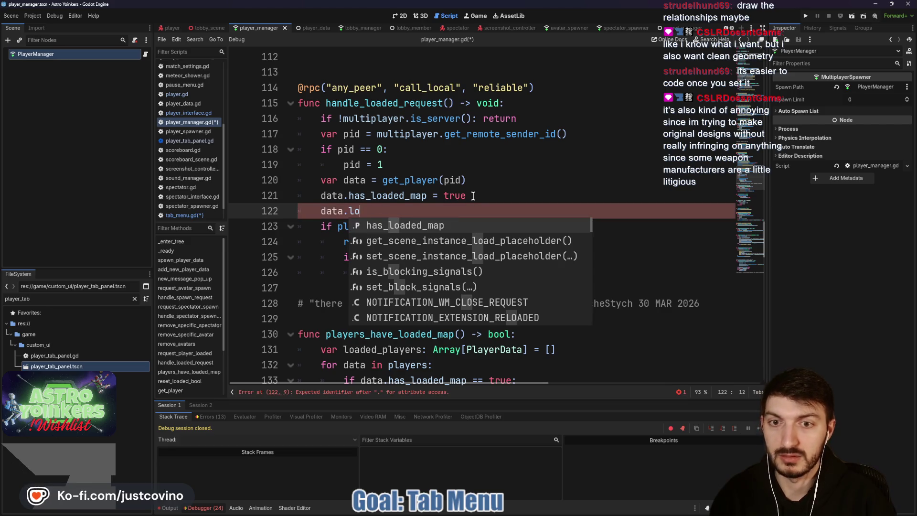
pyautogui.press('BackSpace')
pyautogui.press('BackSpace')
pyautogui.press('BackSpace')
pyautogui.press('BackSpace')
pyautogui.press('BackSpace')
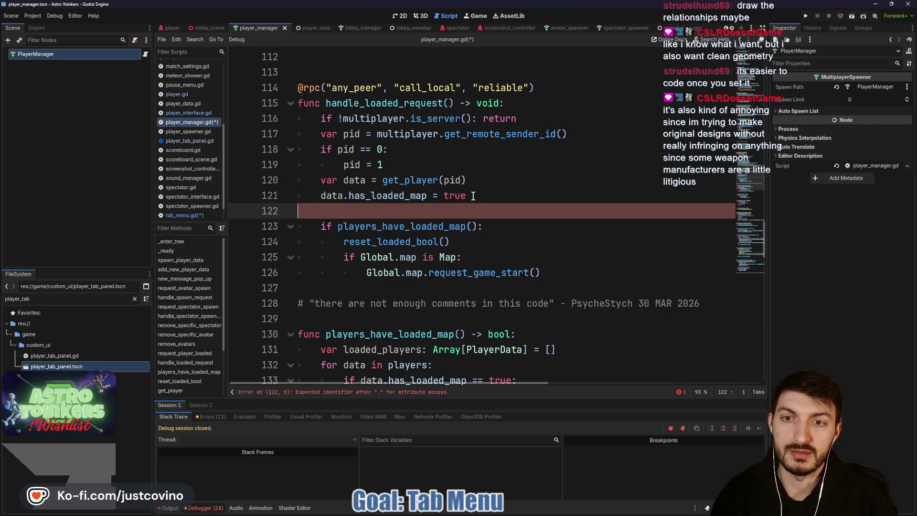
pyautogui.scroll(3, 494, 206)
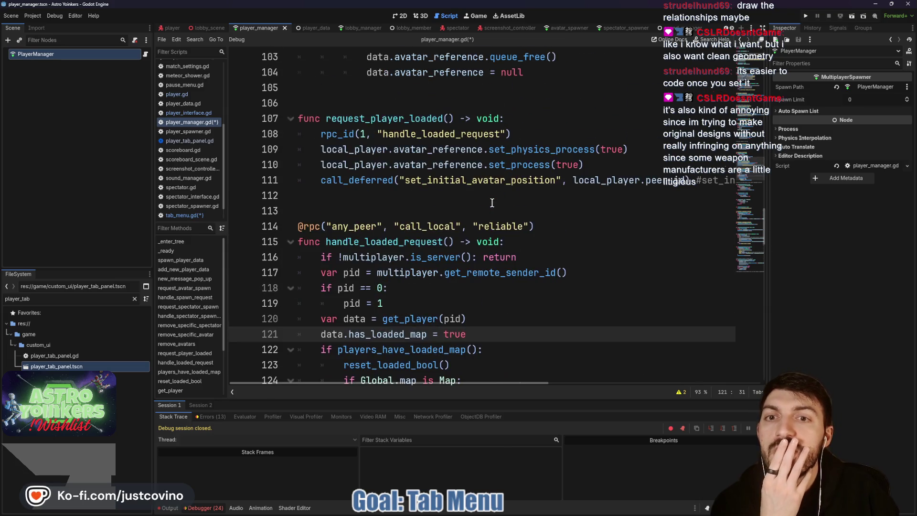
pyautogui.scroll(1, 492, 203)
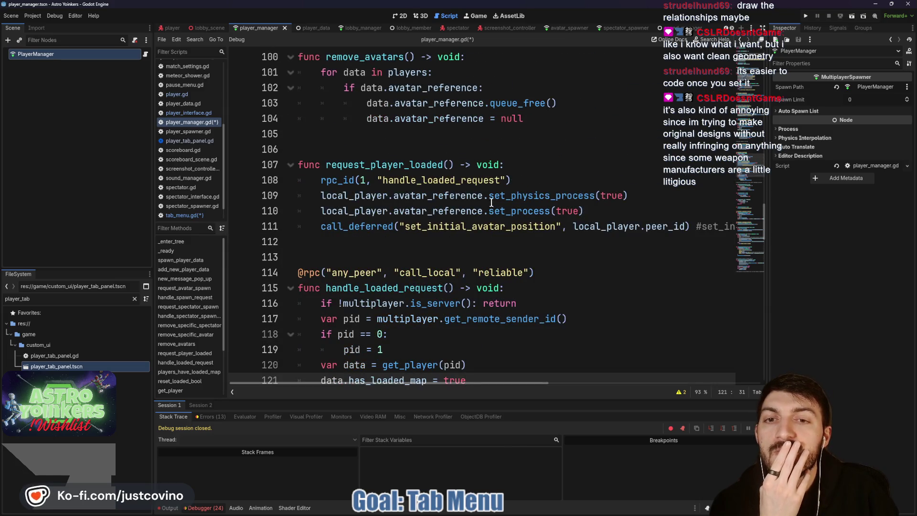
# On new line 111, write local_player.avatar_reference.user_interface.tab_menu.update_player_tabs.rpc().
pyautogui.click(608, 213)
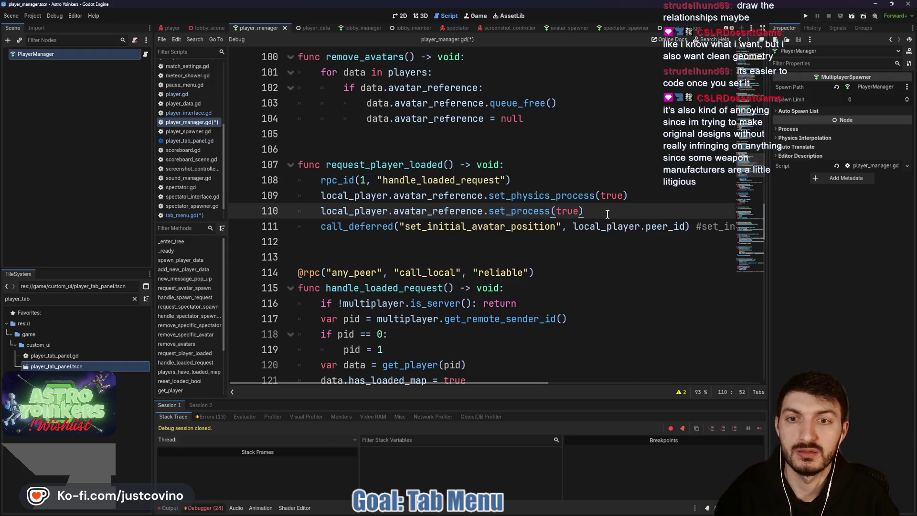
pyautogui.press('Return')
pyautogui.write('local_player')
pyautogui.write('.')
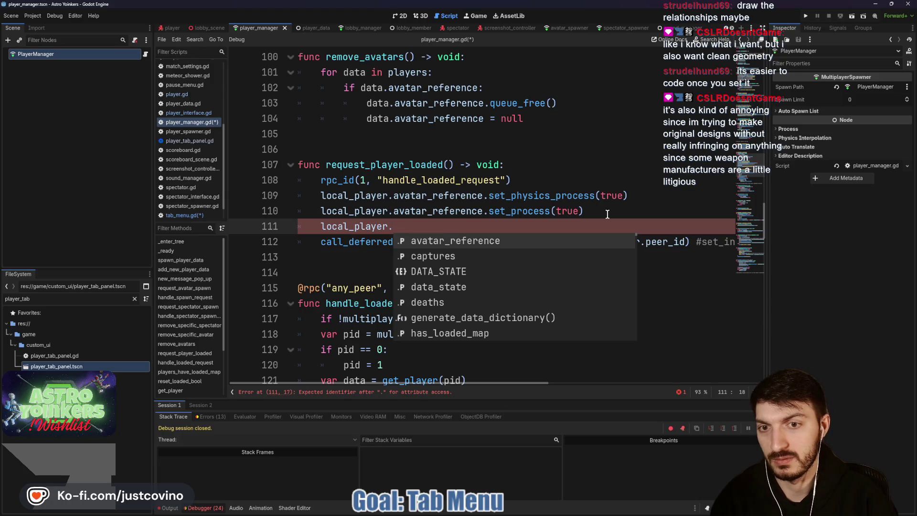
pyautogui.press('Return')
pyautogui.write('.')
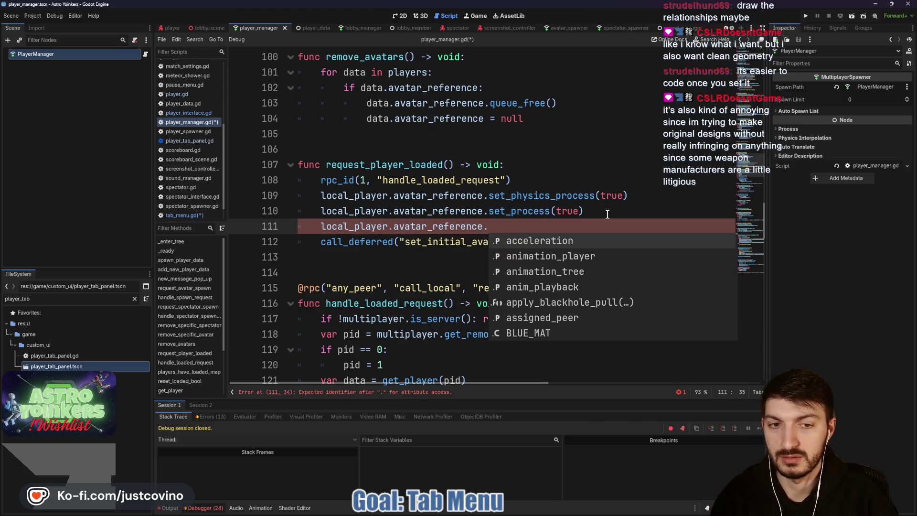
pyautogui.write('user')
pyautogui.press('Return')
pyautogui.write('.')
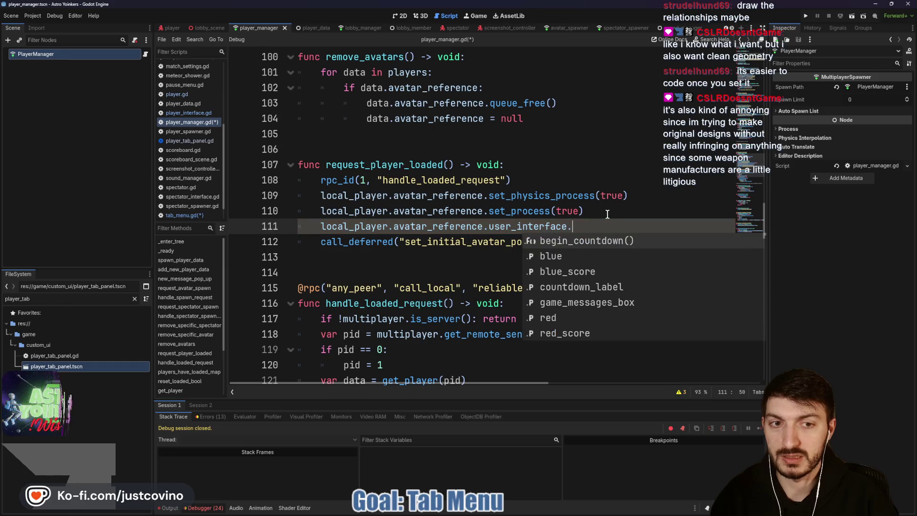
pyautogui.write('tab')
pyautogui.press('Return')
pyautogui.write('.')
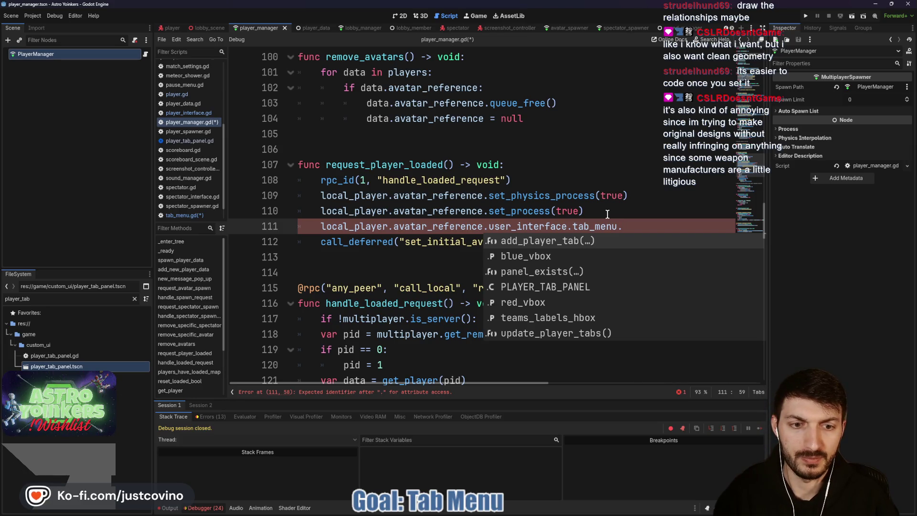
pyautogui.press('Down')
pyautogui.press('Down')
pyautogui.press('Down')
pyautogui.press('Return')
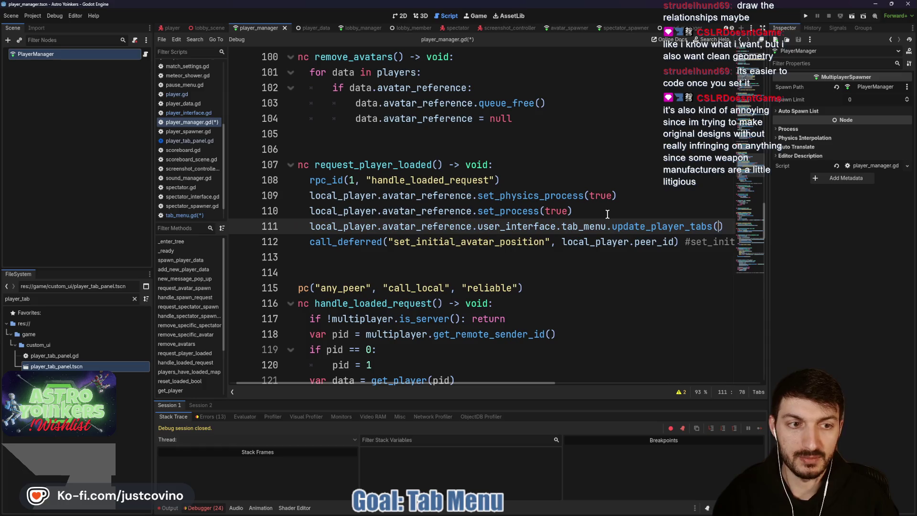
pyautogui.write('.rpc')
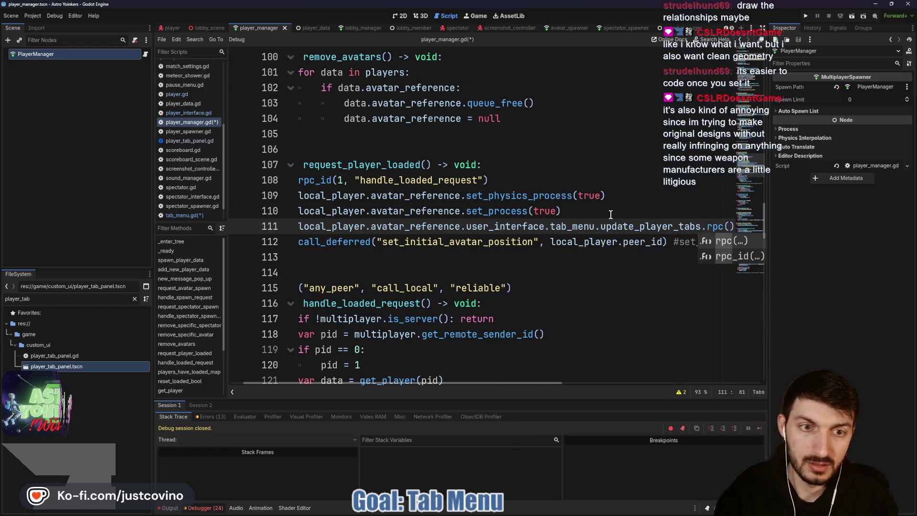
# Save the script, mark line 111 with a #TODO comment, and run the project.
pyautogui.click(610, 215)
pyautogui.hotkey('ctrl', 's')
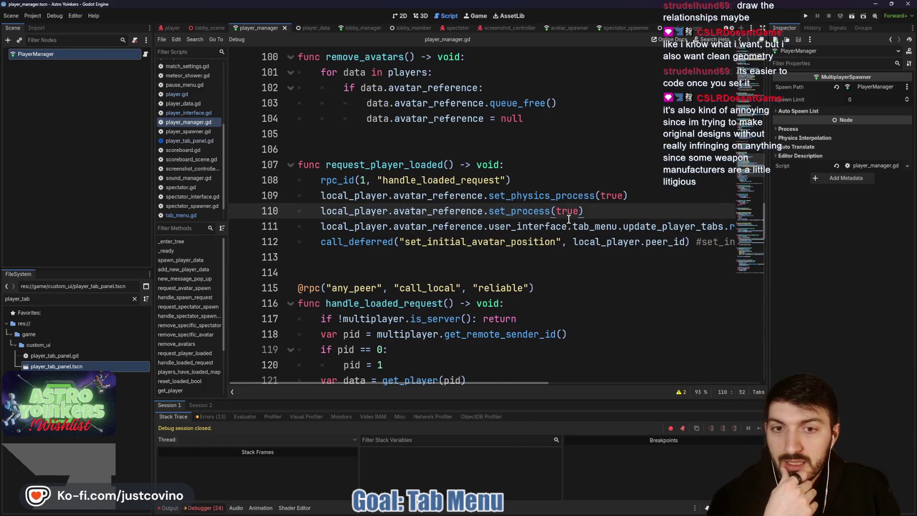
pyautogui.hscroll(5, 400, 230)
pyautogui.click(619, 220)
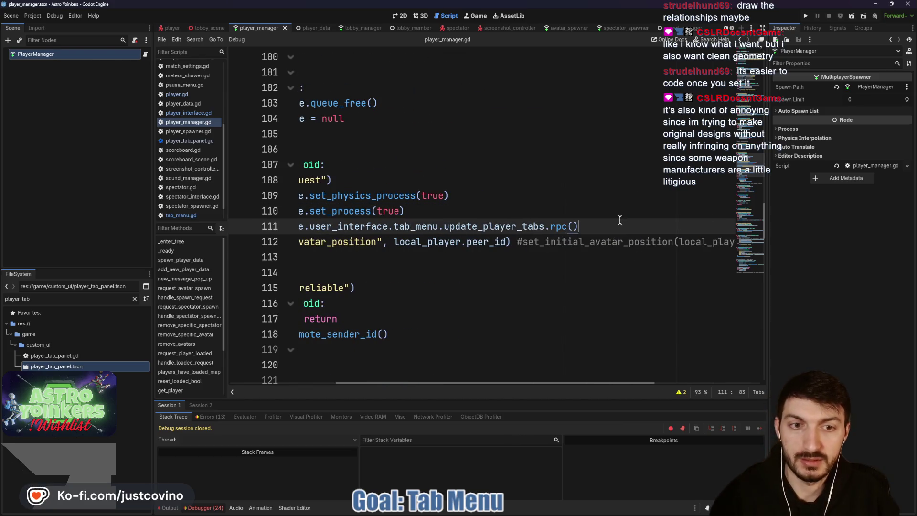
pyautogui.write('#TODO Might be wrong')
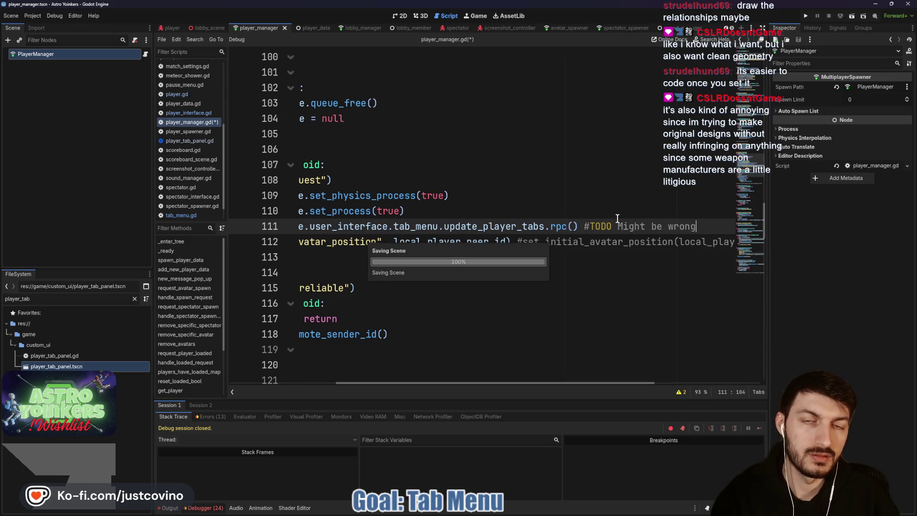
pyautogui.click(806, 17)
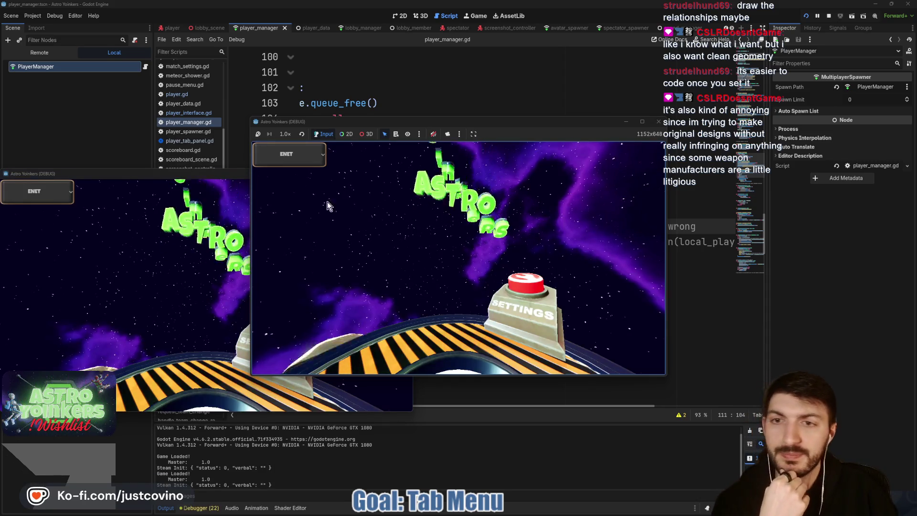
# Arrange the two game windows, host a lobby in the left one, and toggle its Team Red/Blue tab menu.
pyautogui.moveTo(182, 171); pyautogui.dragTo(588, 162)
pyautogui.moveTo(547, 122); pyautogui.dragTo(311, 139)
pyautogui.moveTo(546, 162); pyautogui.dragTo(584, 150)
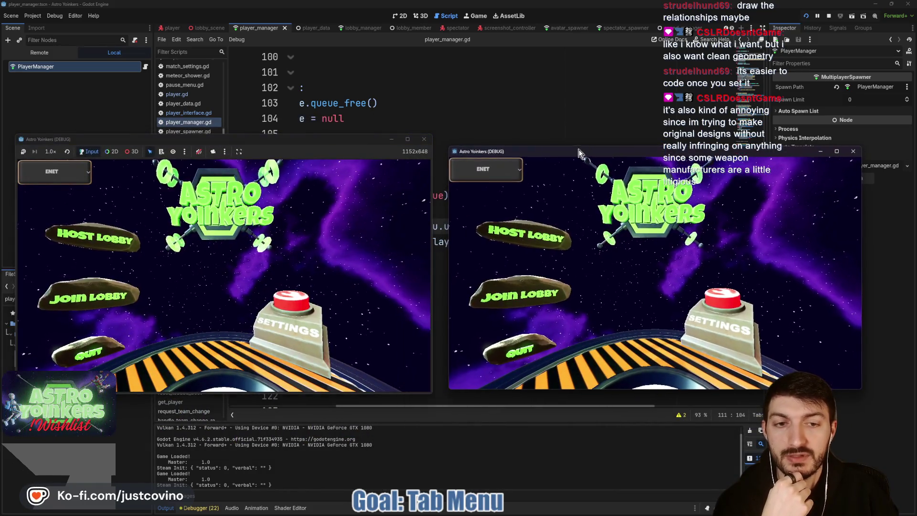
pyautogui.click(139, 232)
pyautogui.click(190, 236)
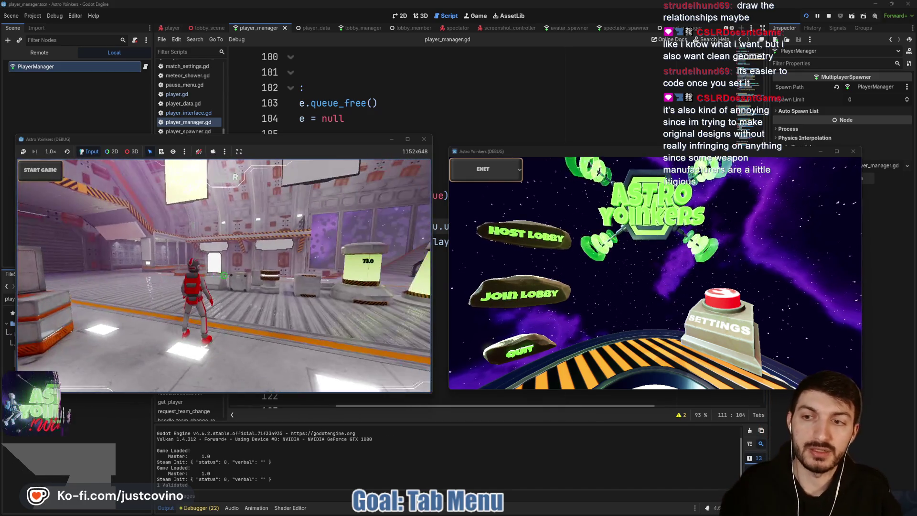
pyautogui.press('Tab')
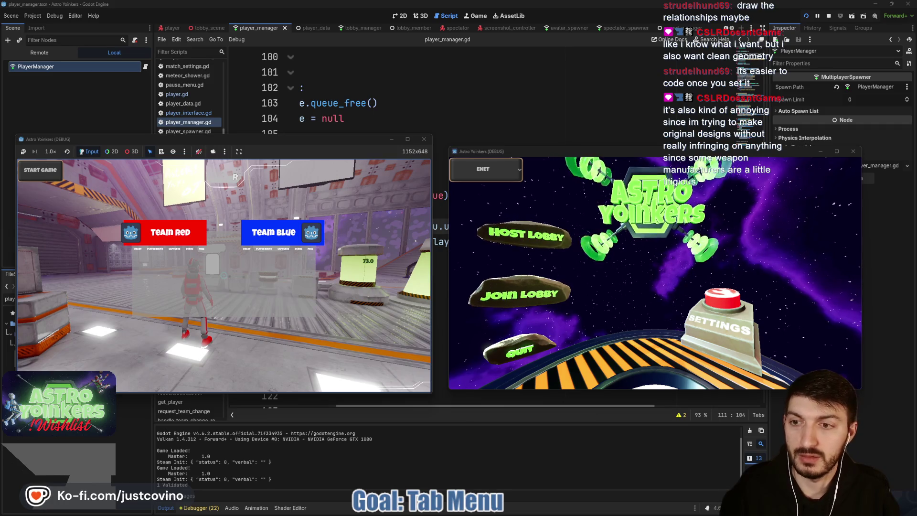
pyautogui.press('Tab')
pyautogui.press('Tab')
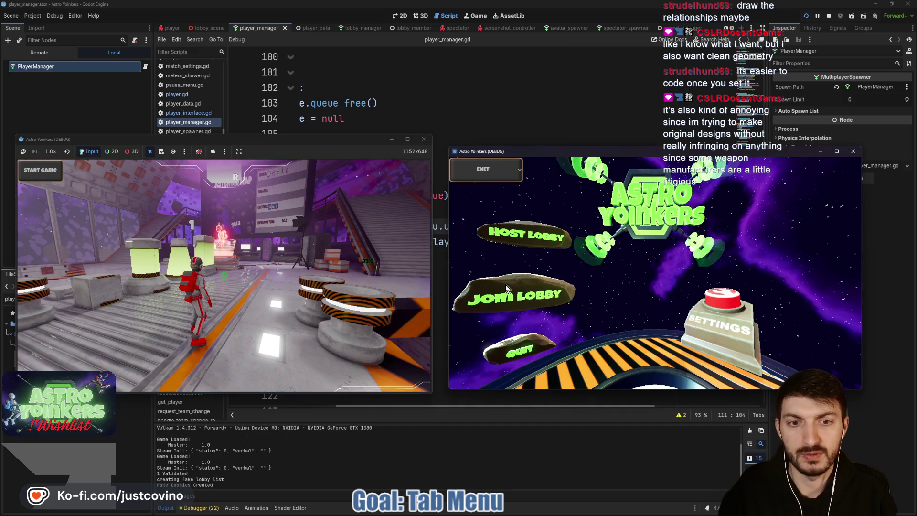
# Join the hosted lobby from the right game, check the tab menu in both windows, and move the red player.
pyautogui.click(521, 295)
pyautogui.click(685, 206)
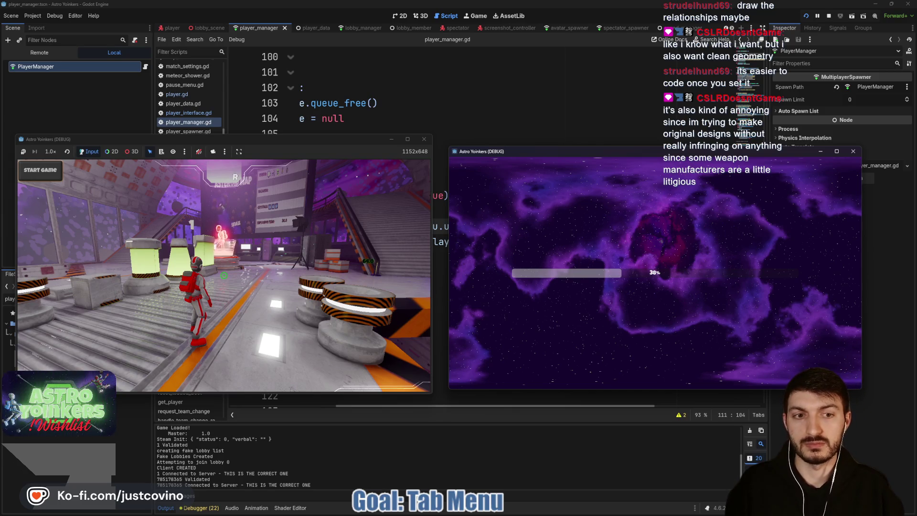
pyautogui.press('Tab')
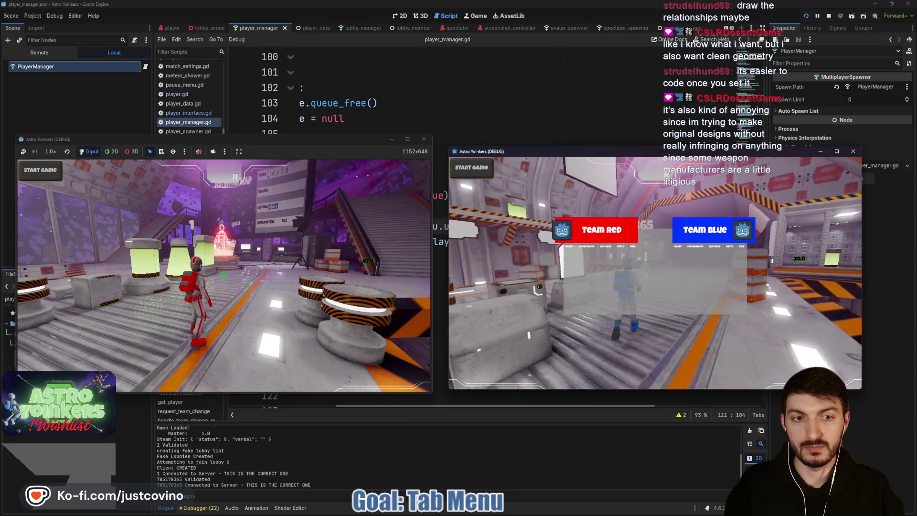
pyautogui.press('Tab')
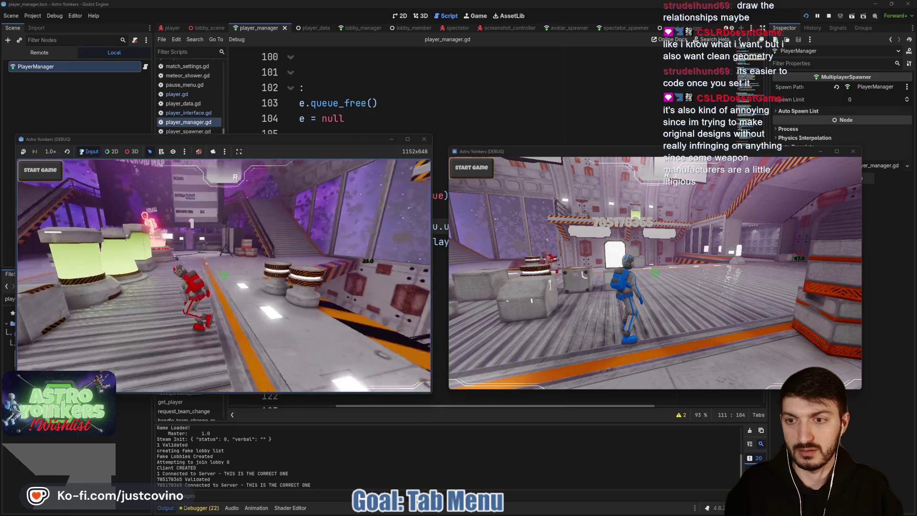
pyautogui.press('Tab')
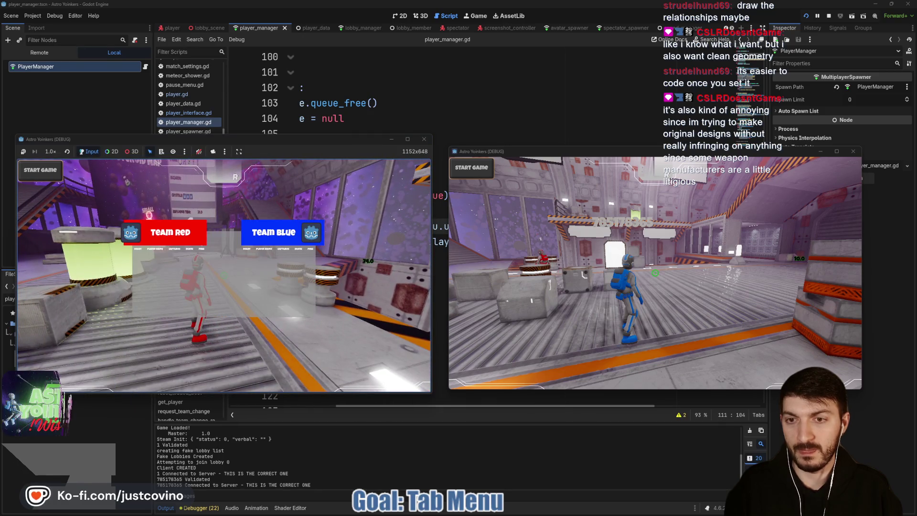
pyautogui.press('w')
pyautogui.press('w')
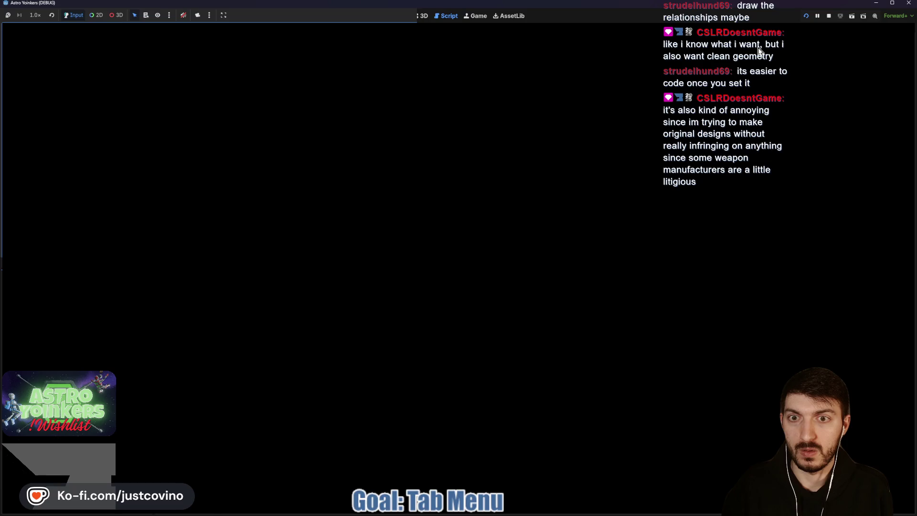
# Exit fullscreen and close both Astro Yoinkers game instances.
pyautogui.click(893, 5)
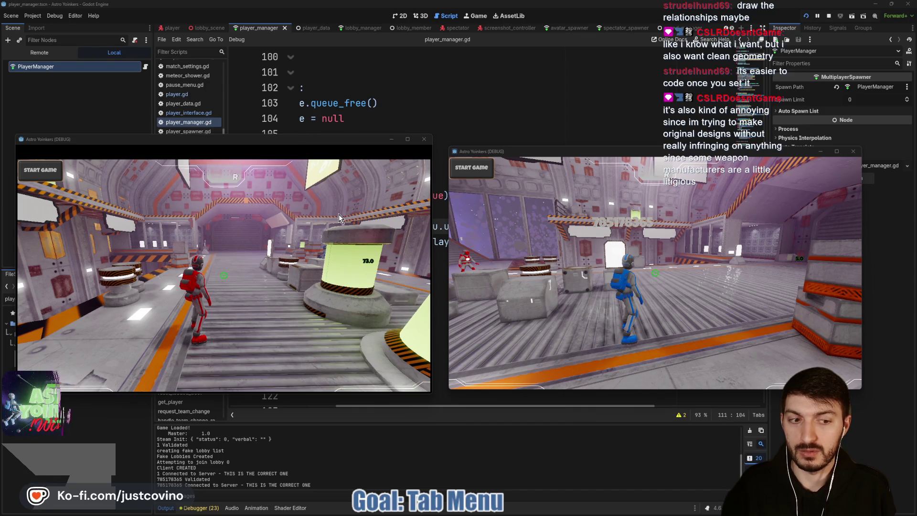
pyautogui.click(424, 140)
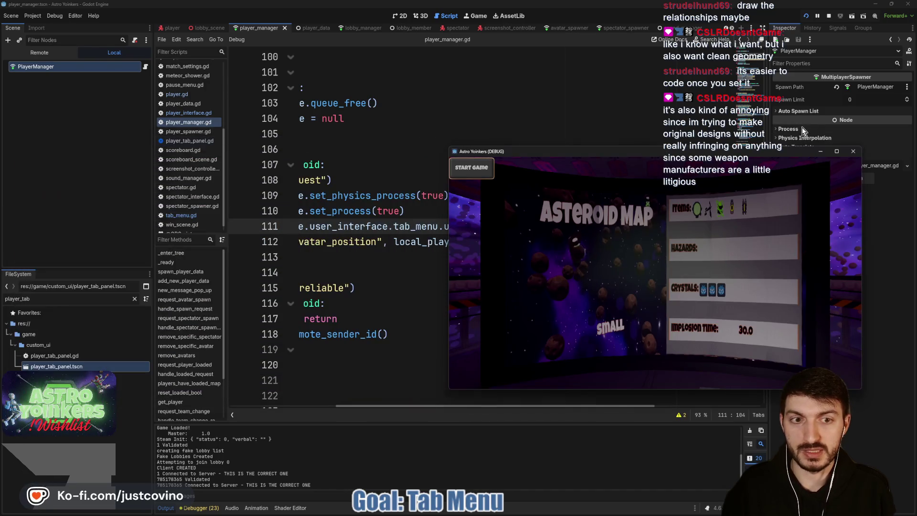
pyautogui.click(833, 15)
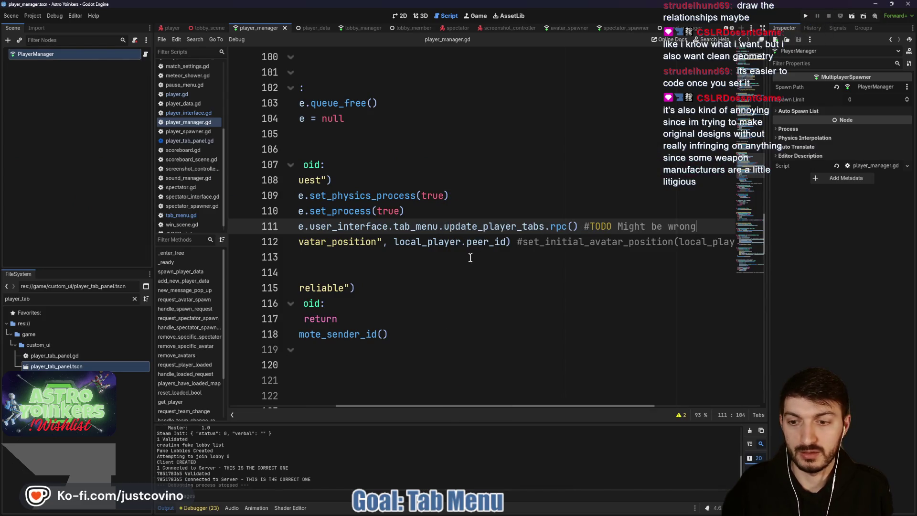
# Enlarge the Debugger panel and review the Session 2 and Session 1 error lists.
pyautogui.click(201, 508)
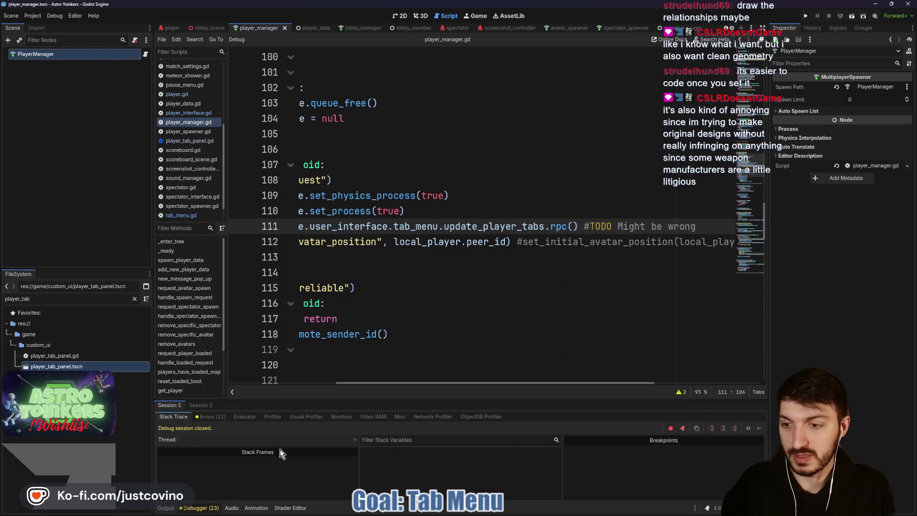
pyautogui.click(200, 405)
pyautogui.click(210, 416)
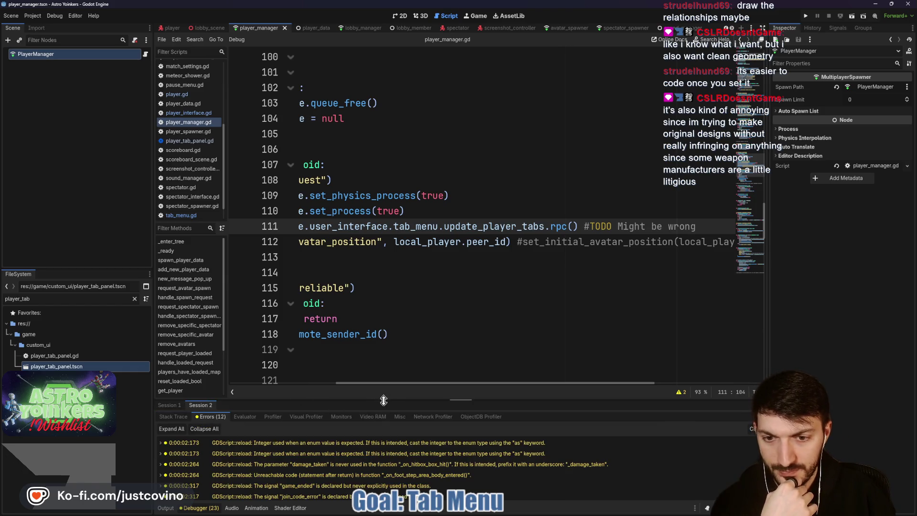
pyautogui.moveTo(384, 400); pyautogui.dragTo(385, 190)
pyautogui.click(170, 196)
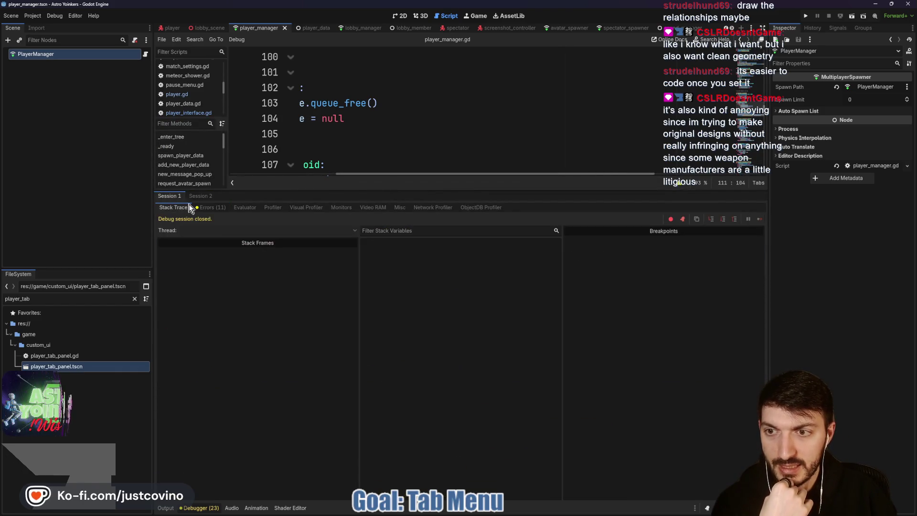
pyautogui.click(203, 208)
# Shrink the debugger and cut the tab_menu.update_player_tabs.rpc() call from line 111, removing the empty line.
pyautogui.moveTo(461, 190); pyautogui.dragTo(469, 400)
pyautogui.hscroll(-5, 424, 289)
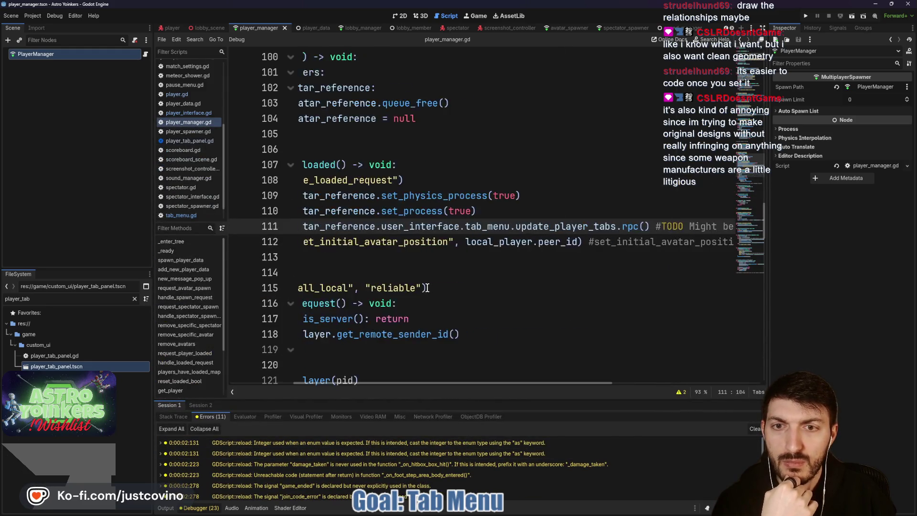
pyautogui.moveTo(320, 227)
pyautogui.mouseDown()
pyautogui.moveTo(555, 241)
pyautogui.moveTo(417, 226)
pyautogui.moveTo(521, 226)
pyautogui.mouseUp()
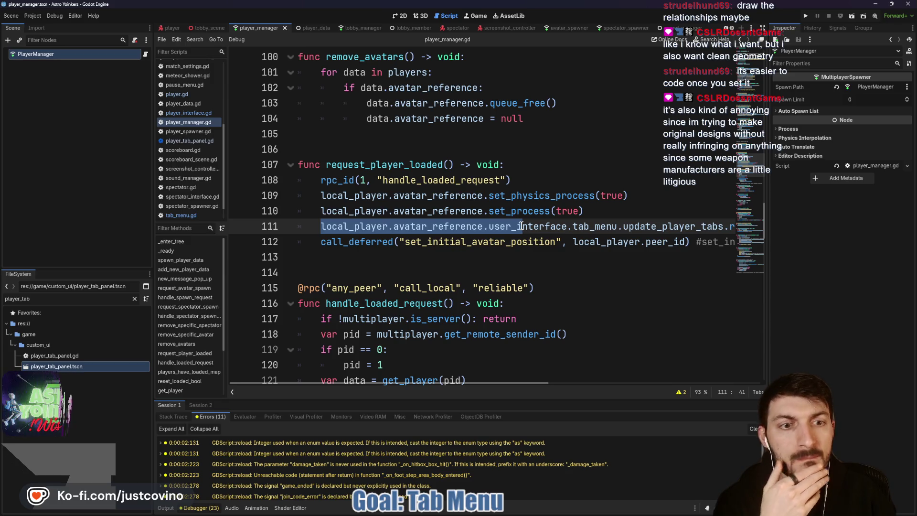
pyautogui.moveTo(521, 225); pyautogui.dragTo(733, 227)
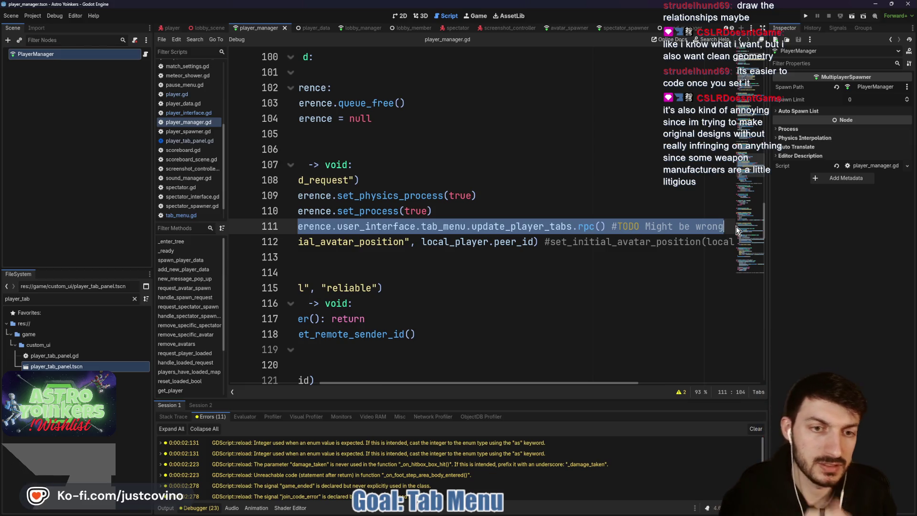
pyautogui.press('BackSpace')
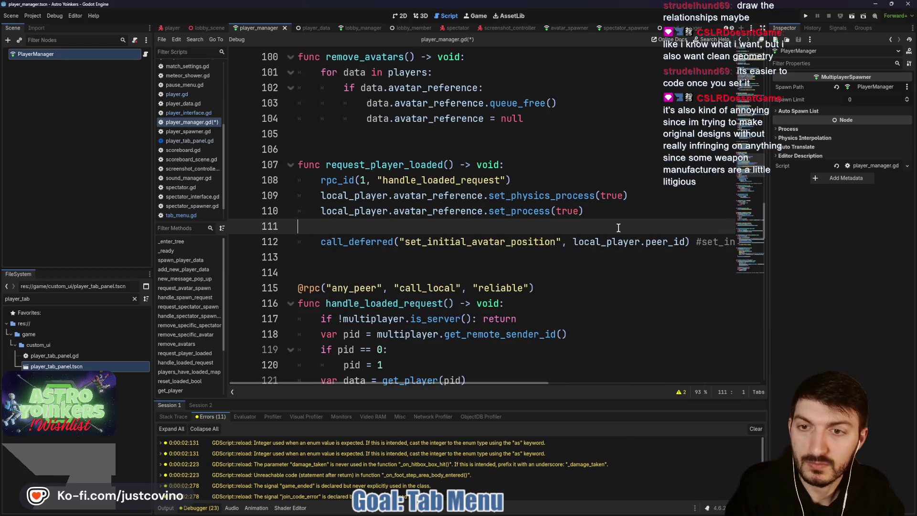
pyautogui.press('BackSpace')
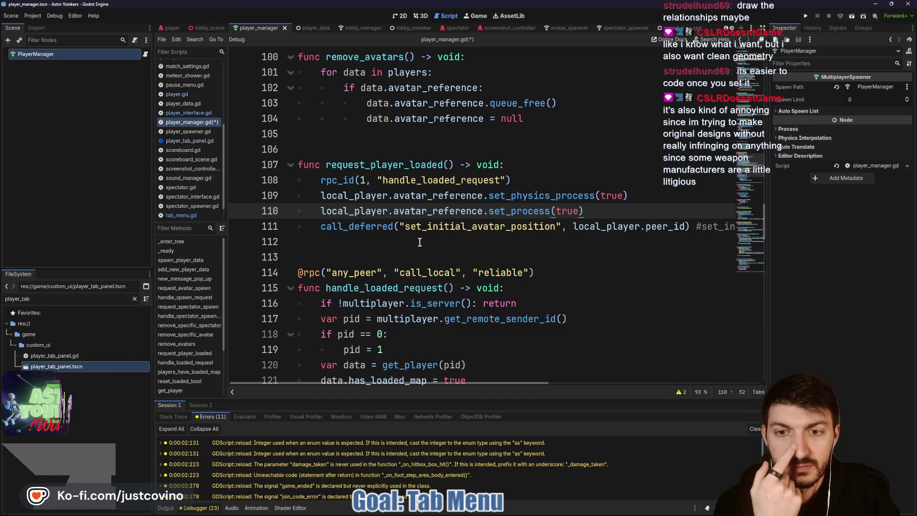
# Scroll through player_manager.gd to review the avatar and spectator spawn-request RPC handlers.
pyautogui.scroll(-3, 420, 244)
pyautogui.scroll(-3, 420, 242)
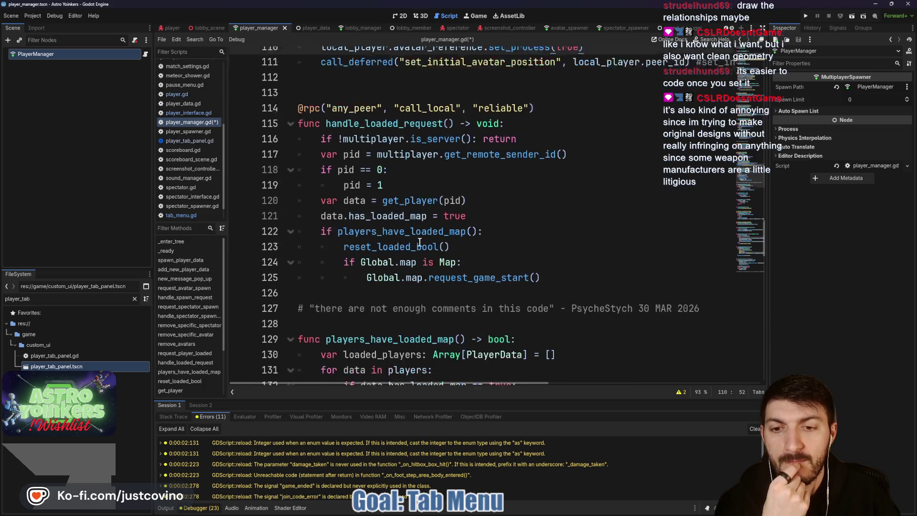
pyautogui.scroll(-2, 420, 242)
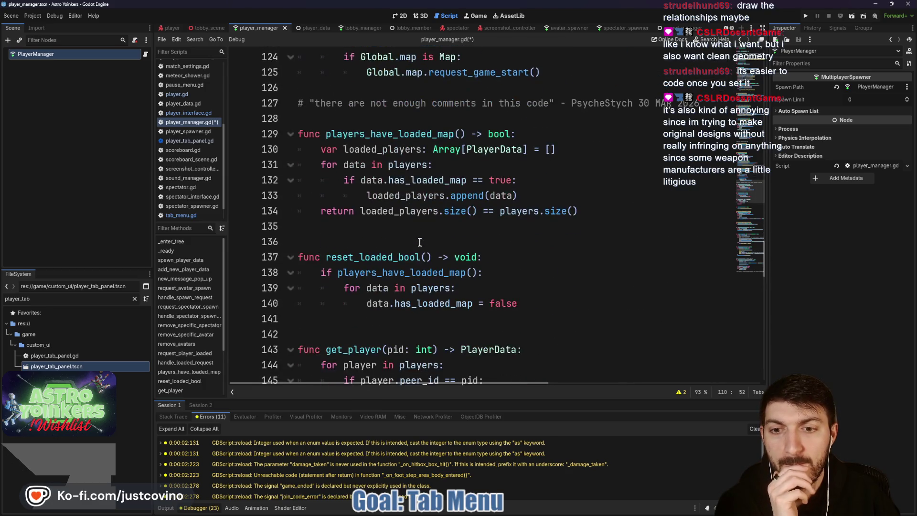
pyautogui.scroll(-2, 420, 242)
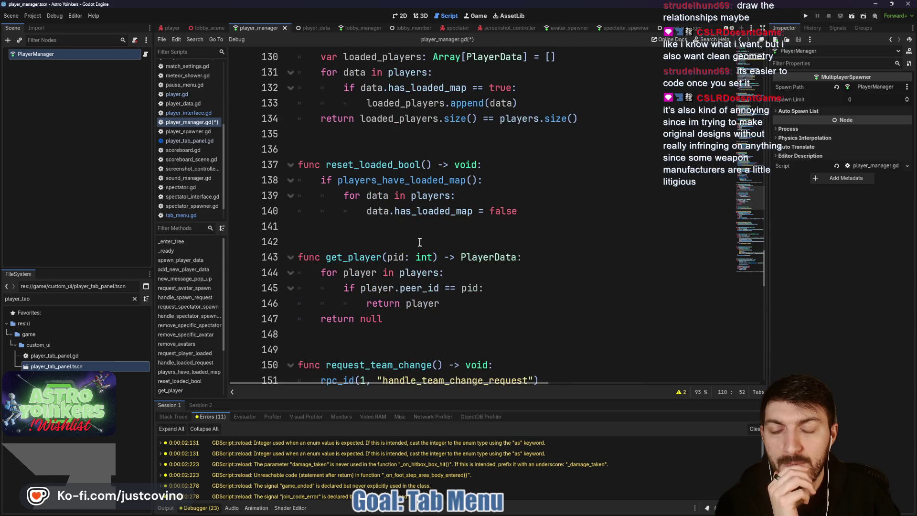
pyautogui.scroll(-1, 418, 240)
pyautogui.scroll(-2, 418, 240)
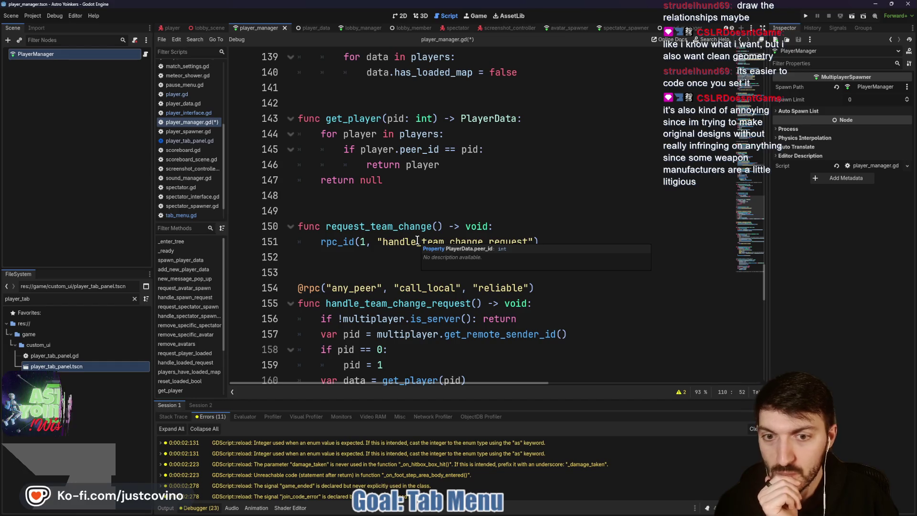
pyautogui.scroll(8, 418, 239)
pyautogui.scroll(5, 418, 239)
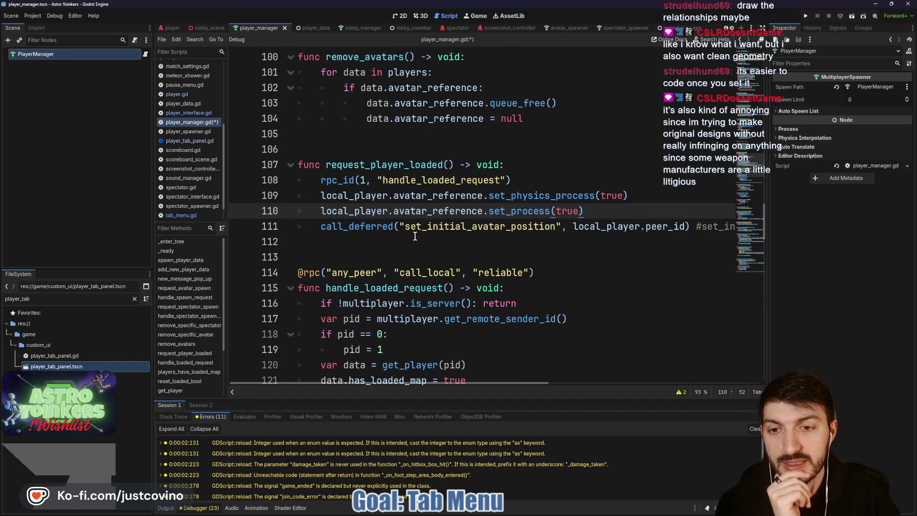
pyautogui.scroll(3, 387, 245)
pyautogui.scroll(8, 388, 244)
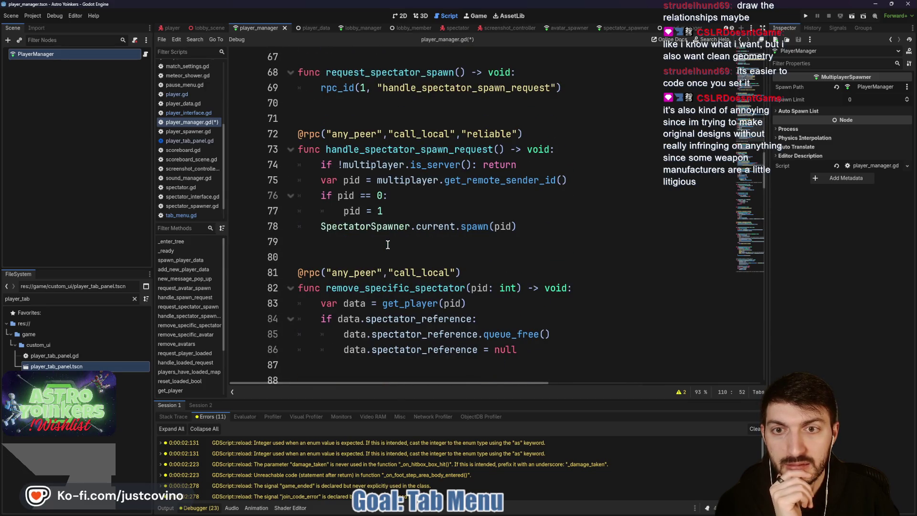
pyautogui.scroll(3, 388, 245)
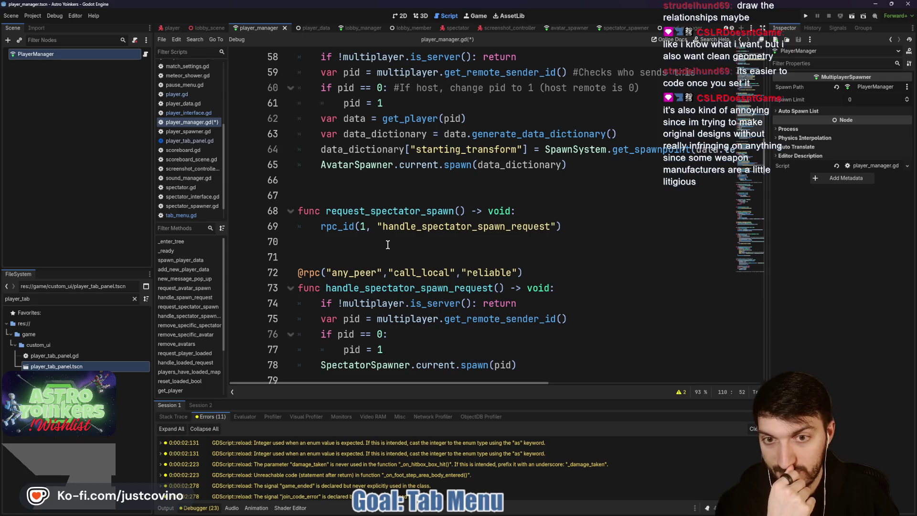
pyautogui.scroll(-3, 388, 245)
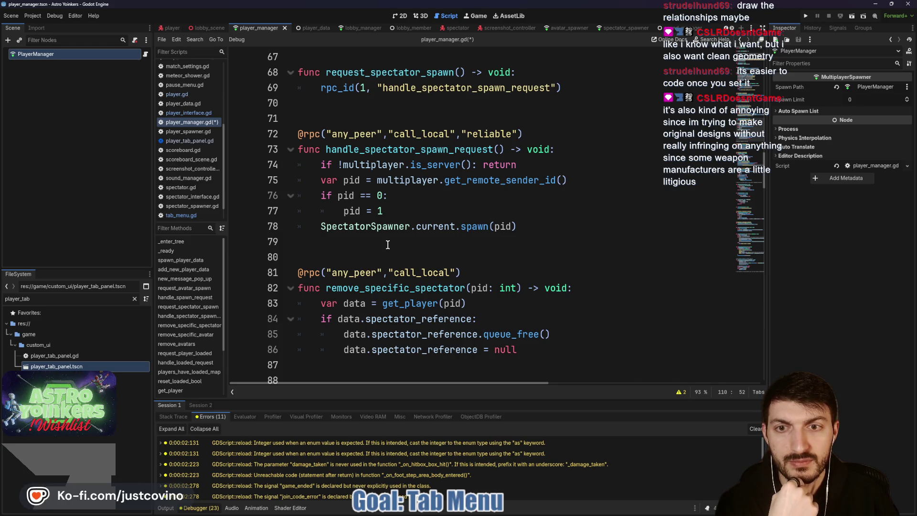
pyautogui.scroll(4, 388, 245)
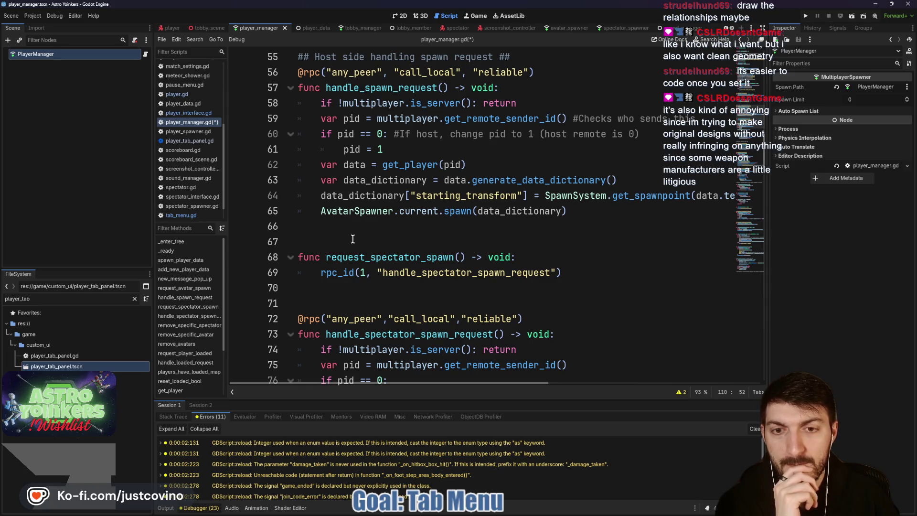
pyautogui.scroll(4, 352, 236)
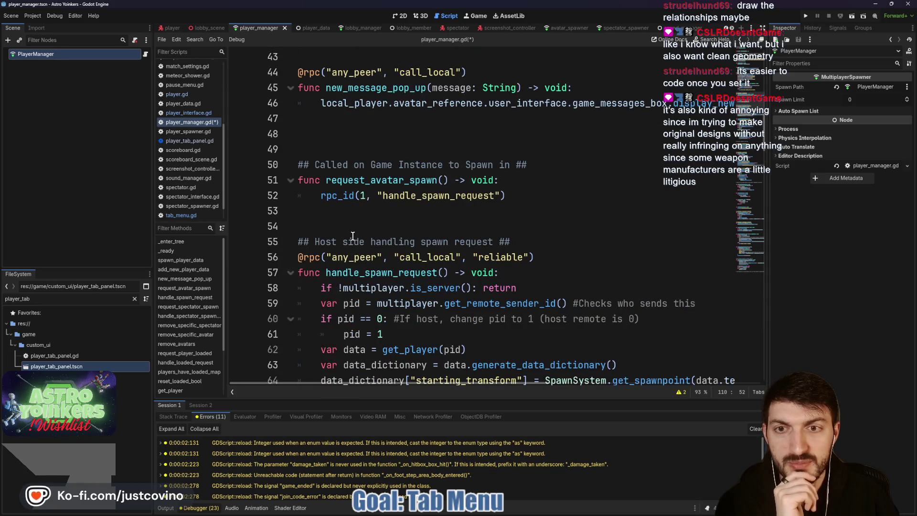
pyautogui.scroll(10, 353, 236)
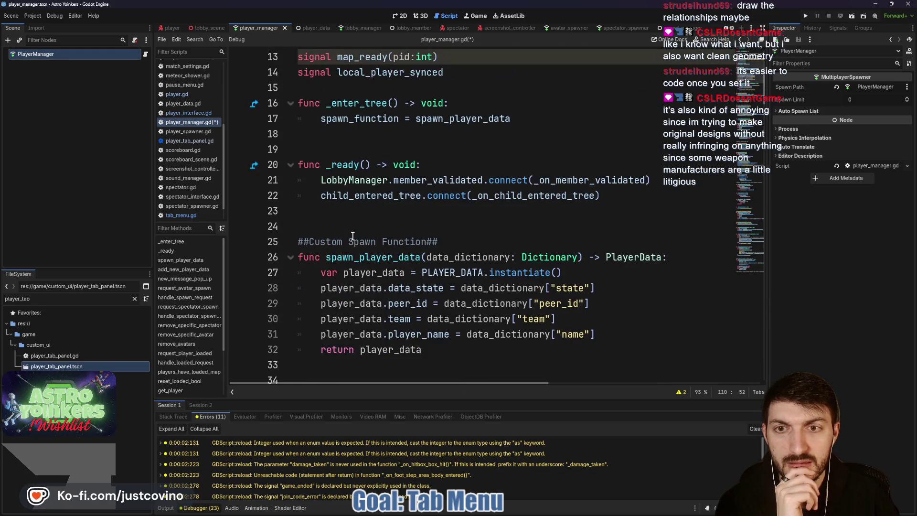
pyautogui.scroll(-4, 352, 236)
pyautogui.scroll(-4, 352, 236)
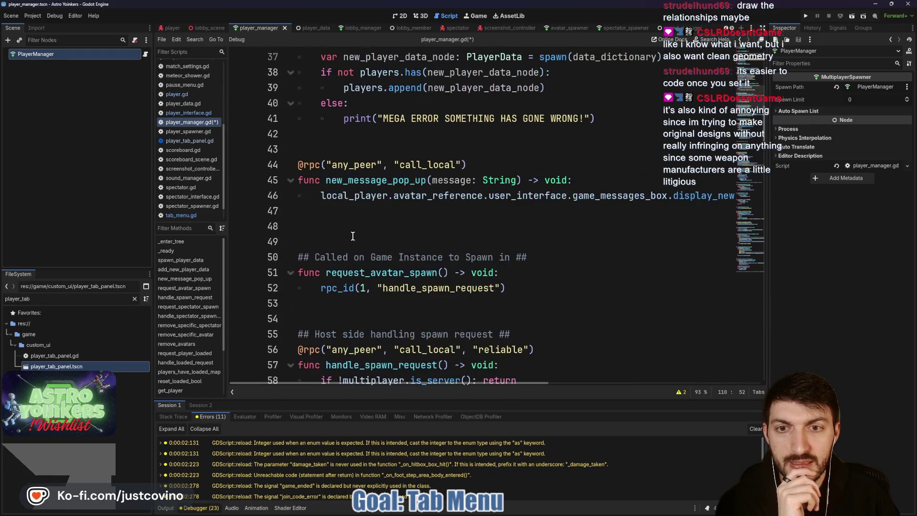
# Add a new update_tab_menu() -> void function containing the pasted tab menu update call.
pyautogui.click(336, 225)
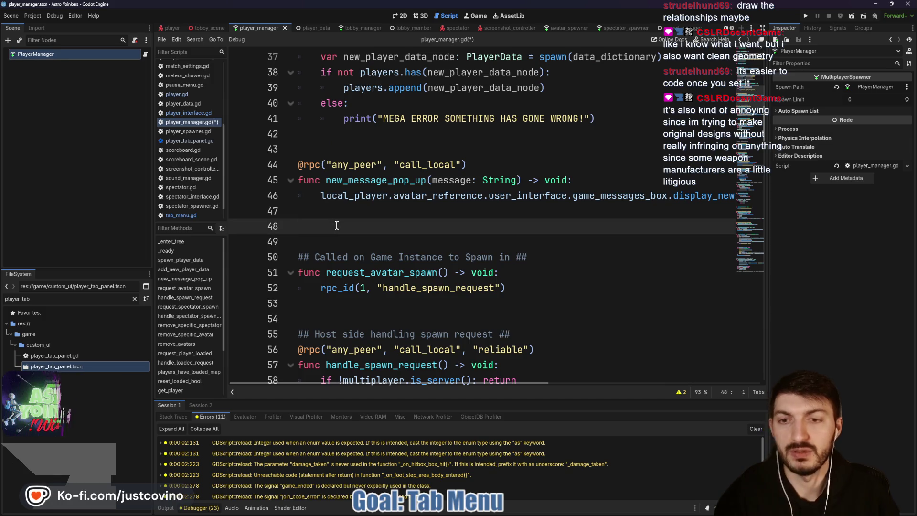
pyautogui.press('Return')
pyautogui.press('Return')
pyautogui.press('Up')
pyautogui.press('Up')
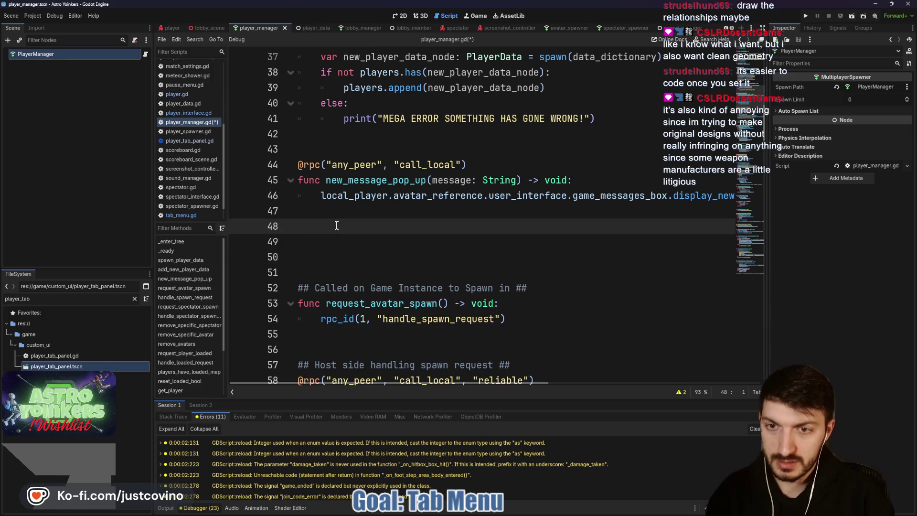
pyautogui.write('unc')
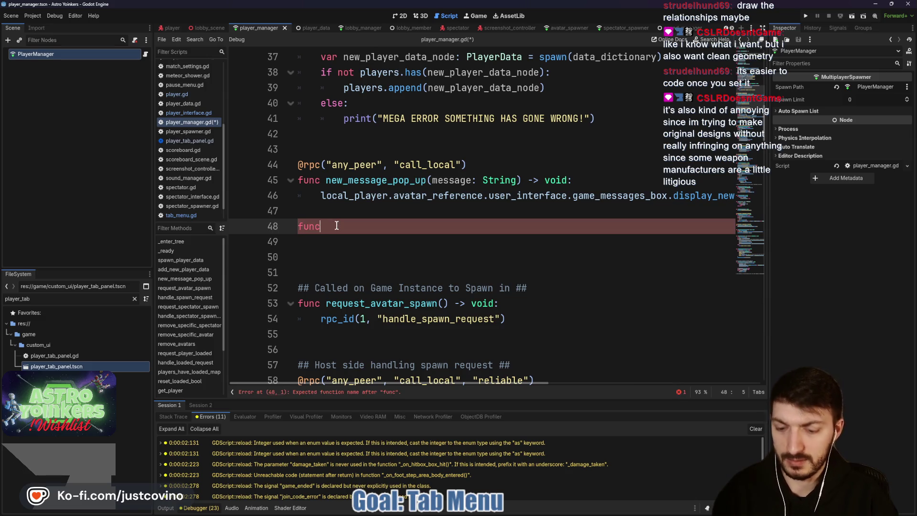
pyautogui.write(' update+')
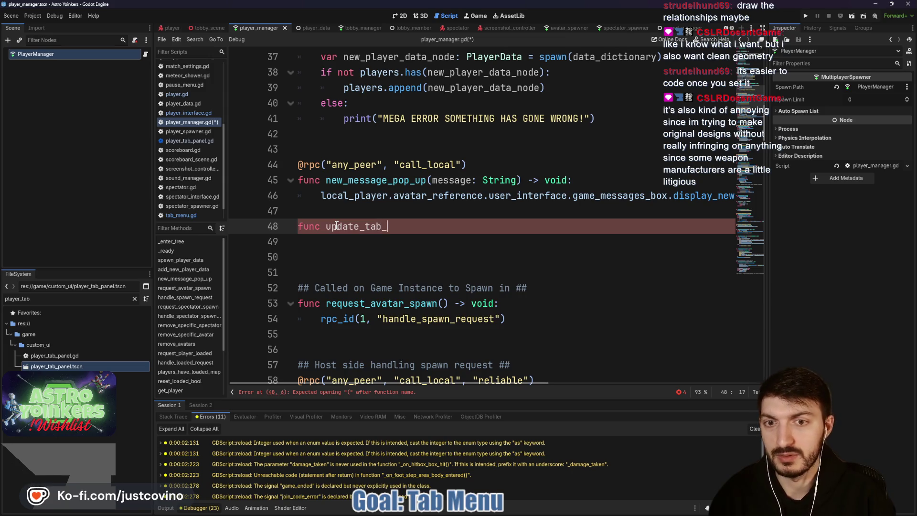
pyautogui.write('()')
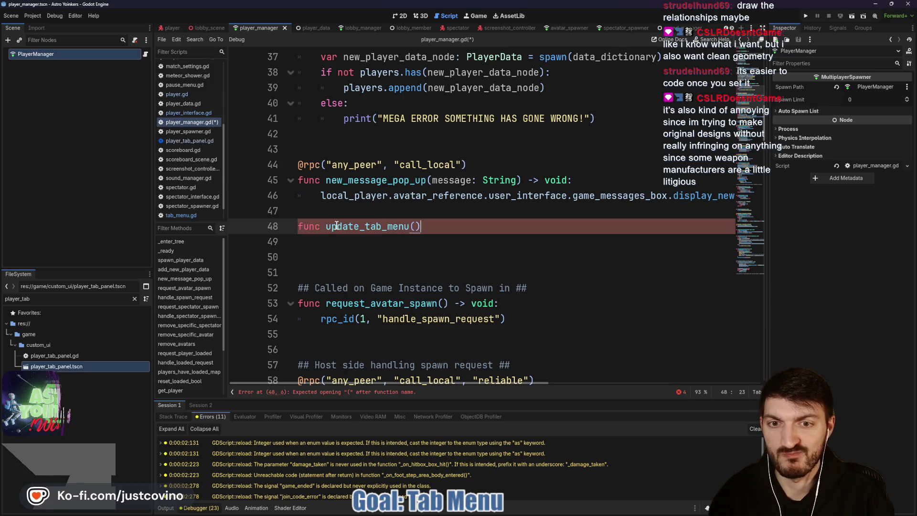
pyautogui.write('oid:')
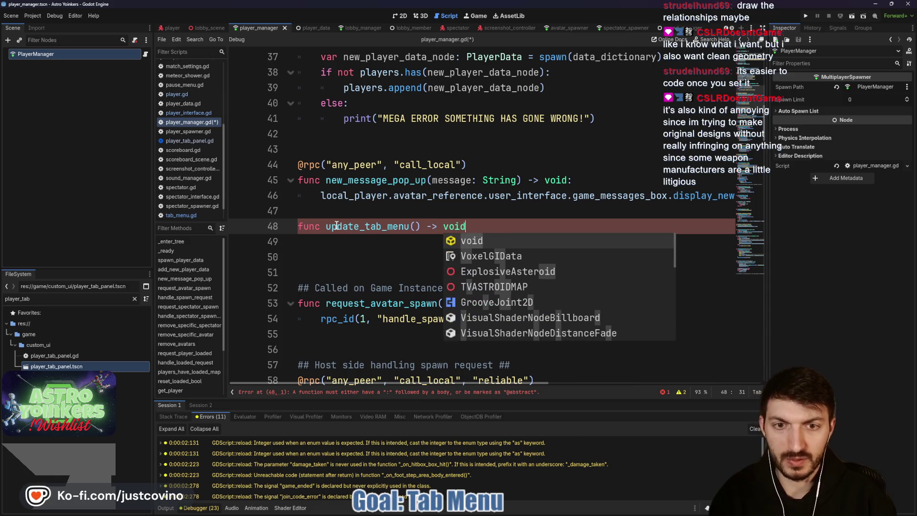
pyautogui.press('Return')
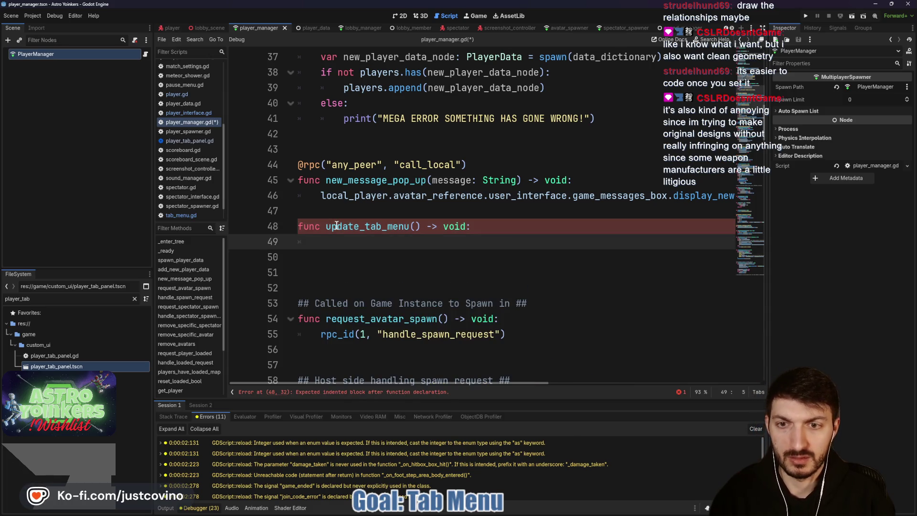
pyautogui.write('local_player.avatar_reference.user_interface.tab_menu.update_player_tabs.rpc() #TODO Might be wrong')
pyautogui.hscroll(-3, 377, 263)
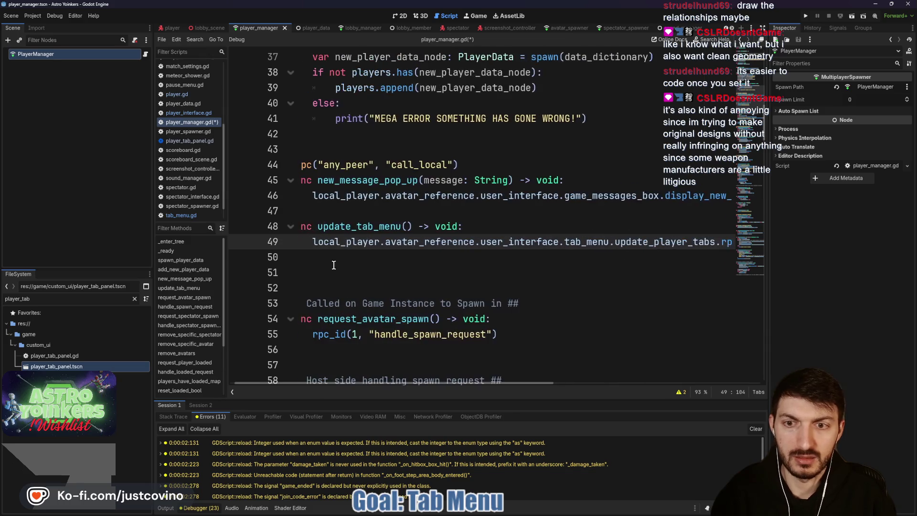
pyautogui.click(313, 212)
pyautogui.press('Return')
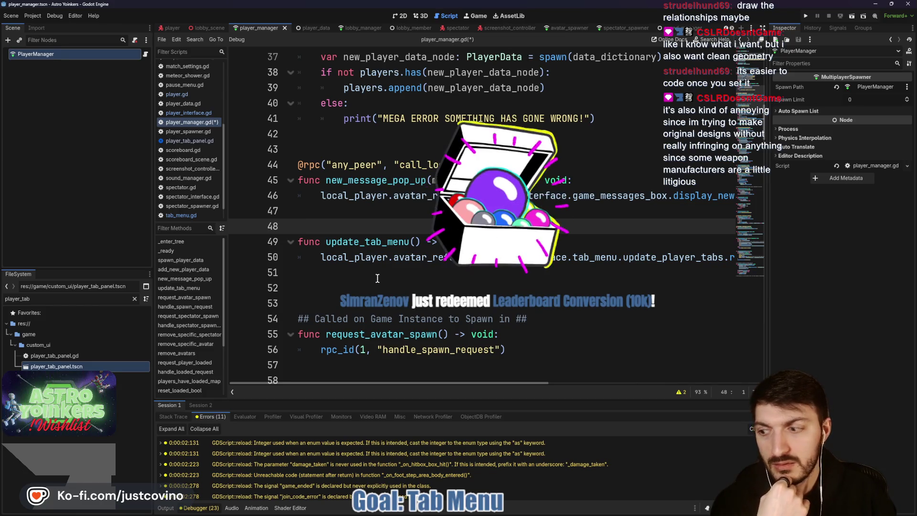
pyautogui.hscroll(5, 585, 259)
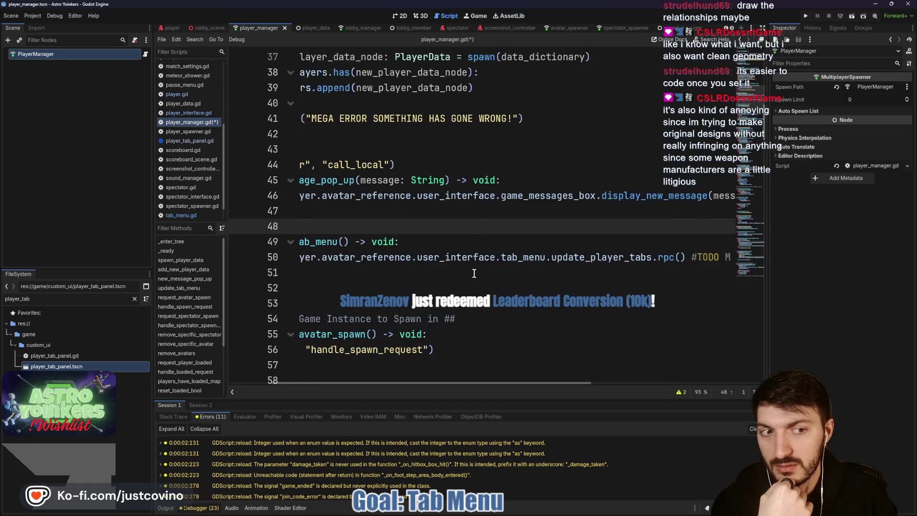
pyautogui.moveTo(581, 258); pyautogui.dragTo(613, 258)
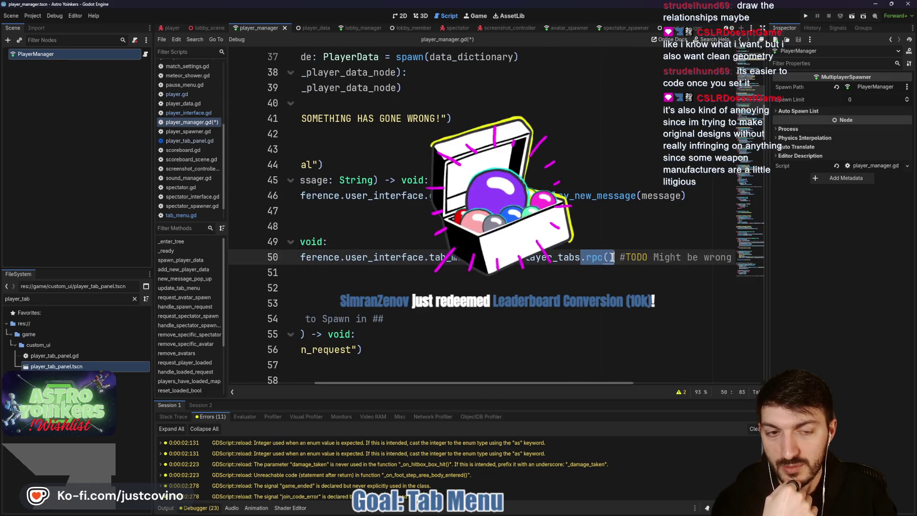
pyautogui.press('BackSpace')
pyautogui.hscroll(-1, 569, 245)
pyautogui.hscroll(-3, 570, 245)
pyautogui.click(311, 229)
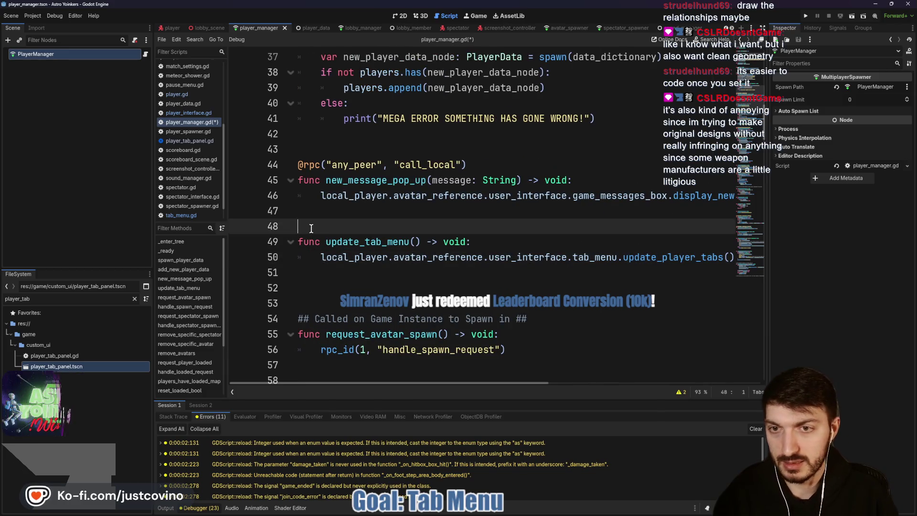
pyautogui.write('@rpc(')
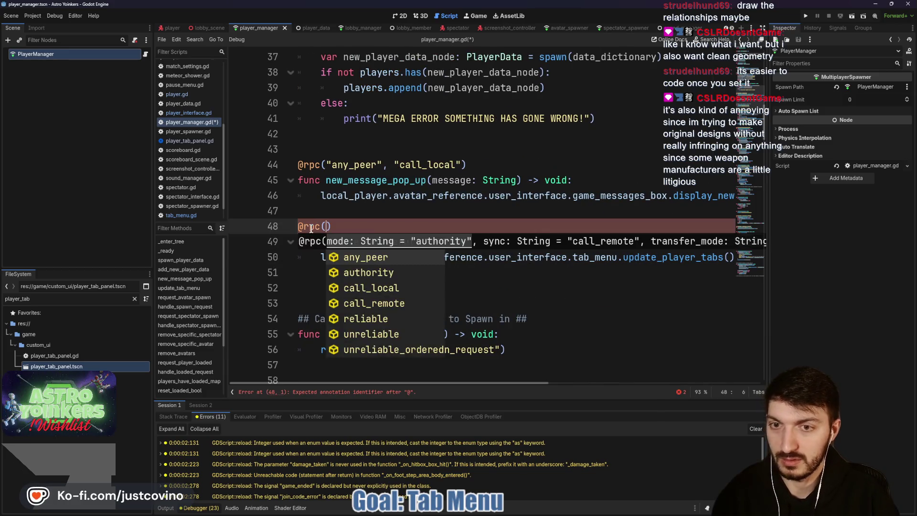
pyautogui.press('Return')
pyautogui.write(',')
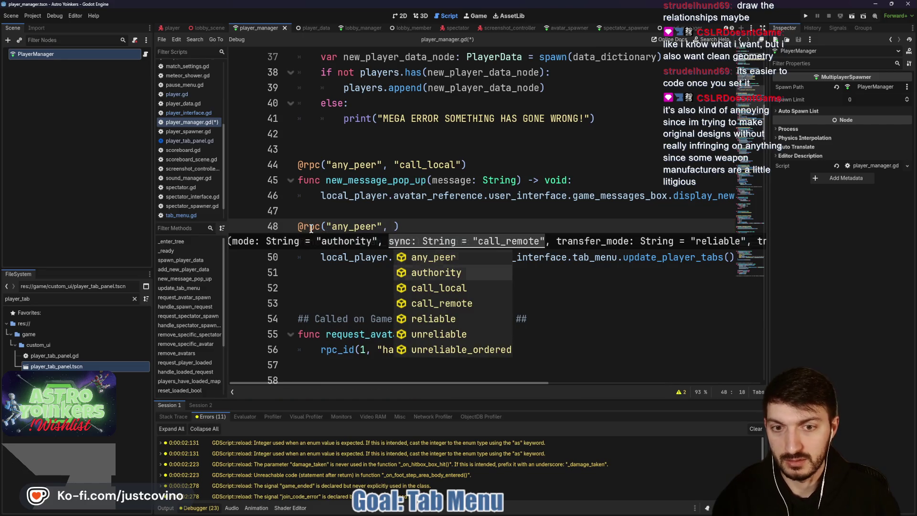
pyautogui.press('Down')
pyautogui.press('Return')
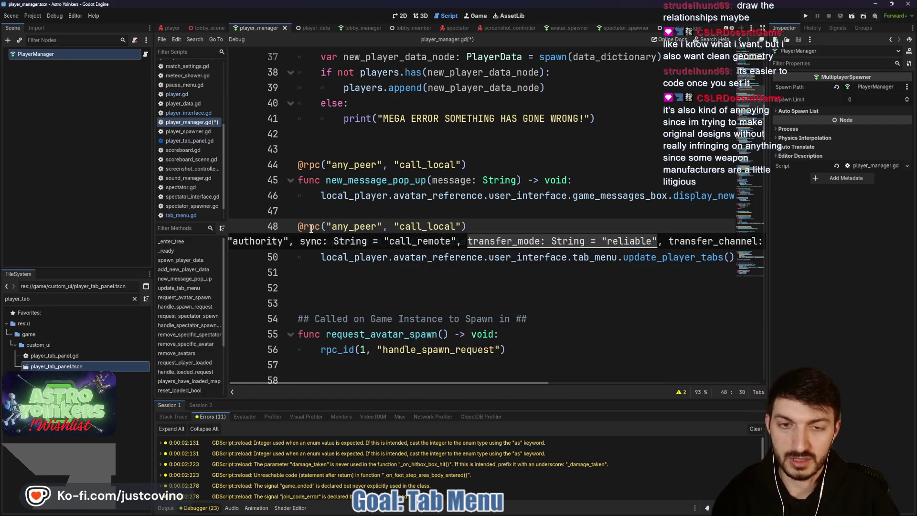
pyautogui.press('Home')
pyautogui.press('Return')
pyautogui.press('Up')
pyautogui.hscroll(8, 492, 194)
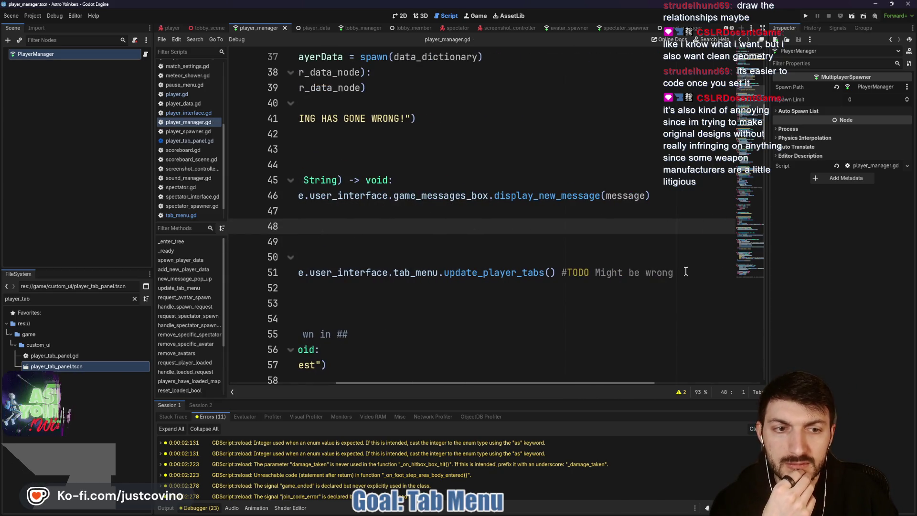
pyautogui.moveTo(674, 273); pyautogui.dragTo(549, 272)
pyautogui.press('BackSpace')
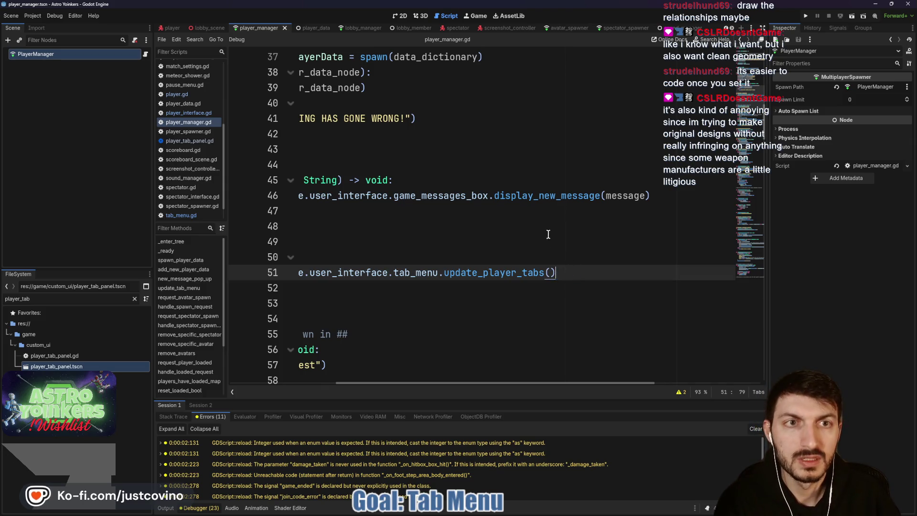
pyautogui.hotkey('ctrl', 's')
pyautogui.hscroll(-8, 575, 248)
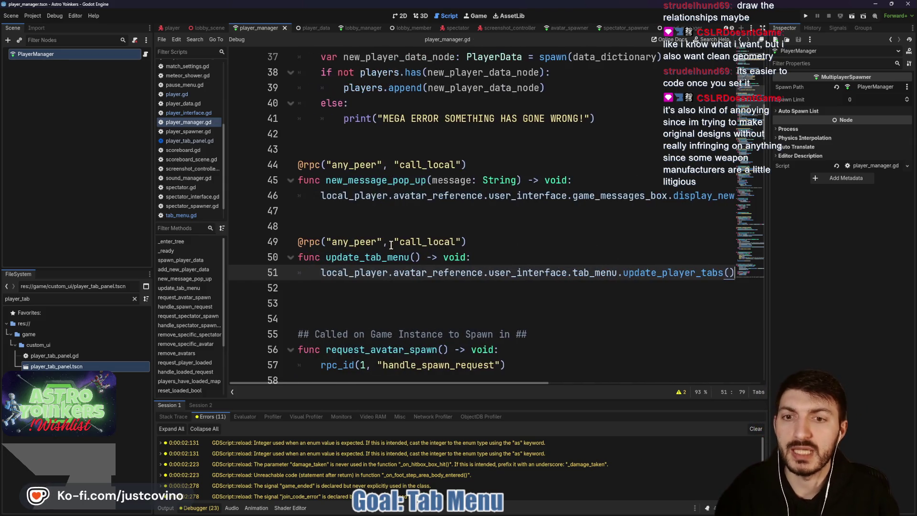
pyautogui.click(210, 28)
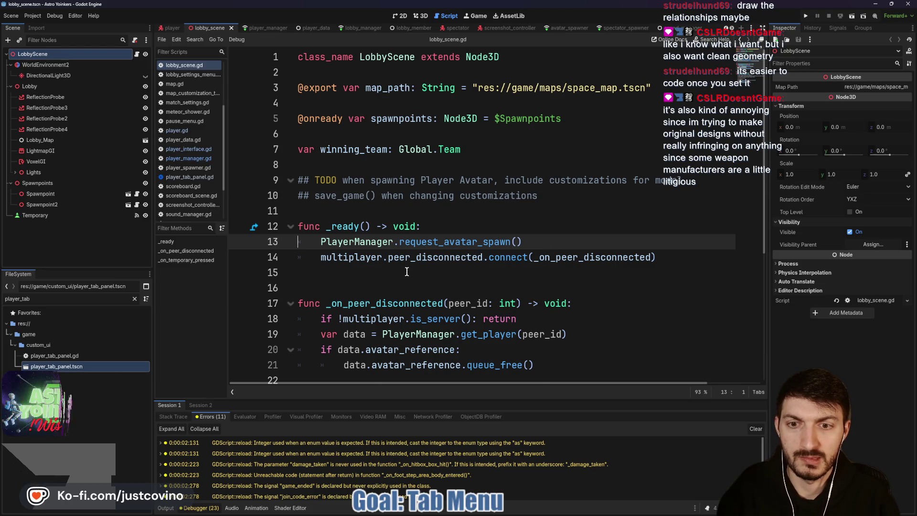
pyautogui.scroll(-4, 406, 271)
pyautogui.scroll(-1, 404, 271)
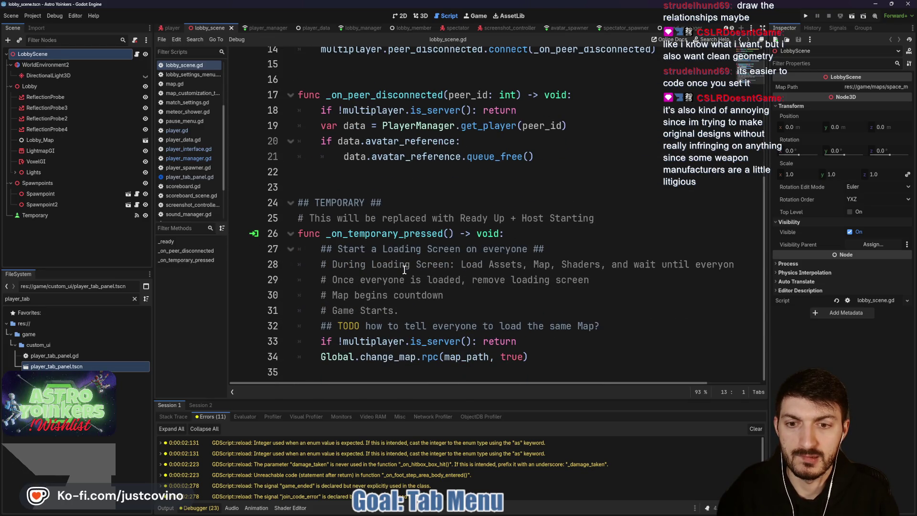
pyautogui.scroll(5, 405, 270)
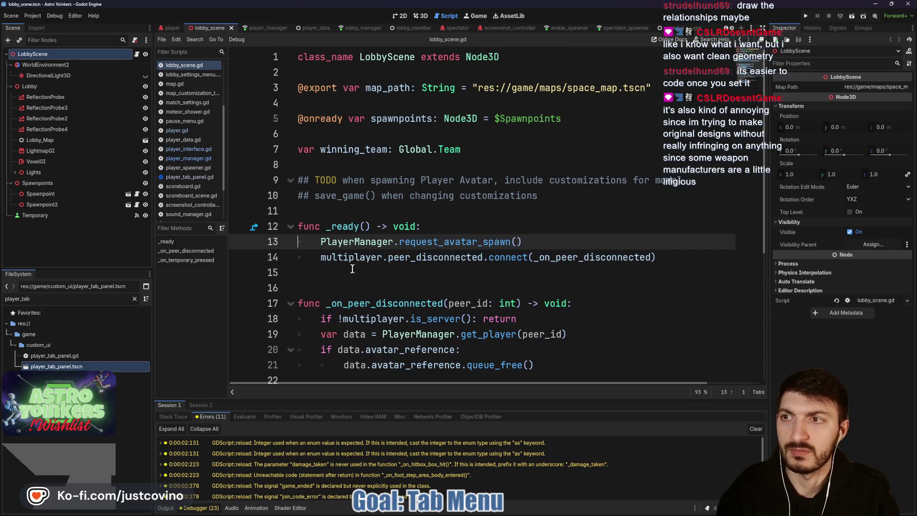
pyautogui.doubleClick(435, 242)
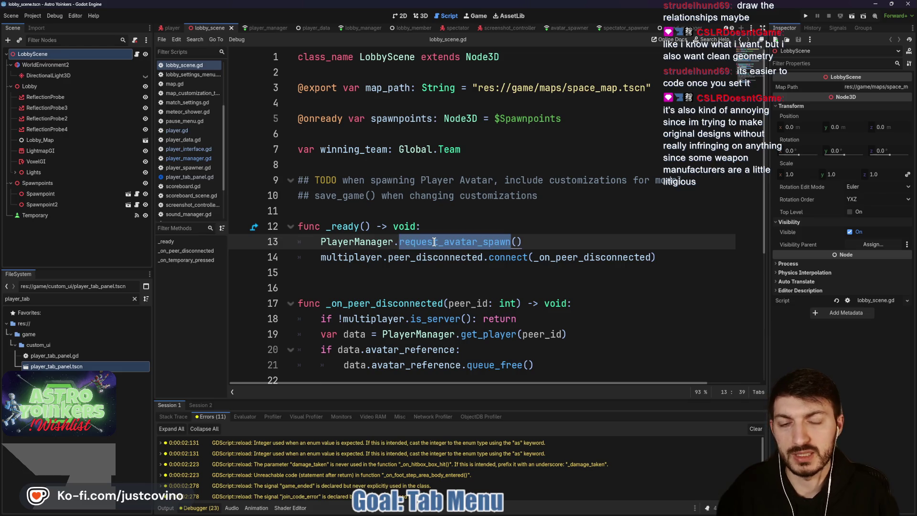
pyautogui.scroll(-3, 360, 272)
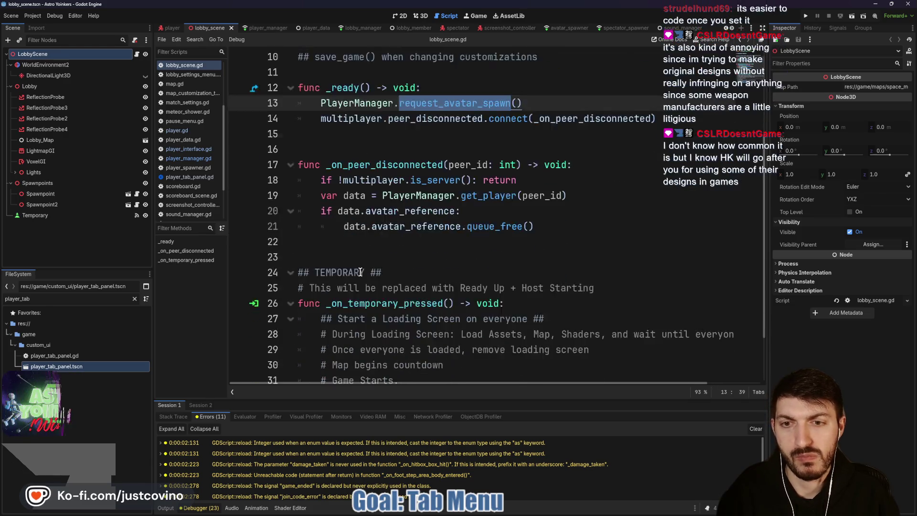
pyautogui.scroll(-2, 360, 272)
pyautogui.scroll(5, 360, 271)
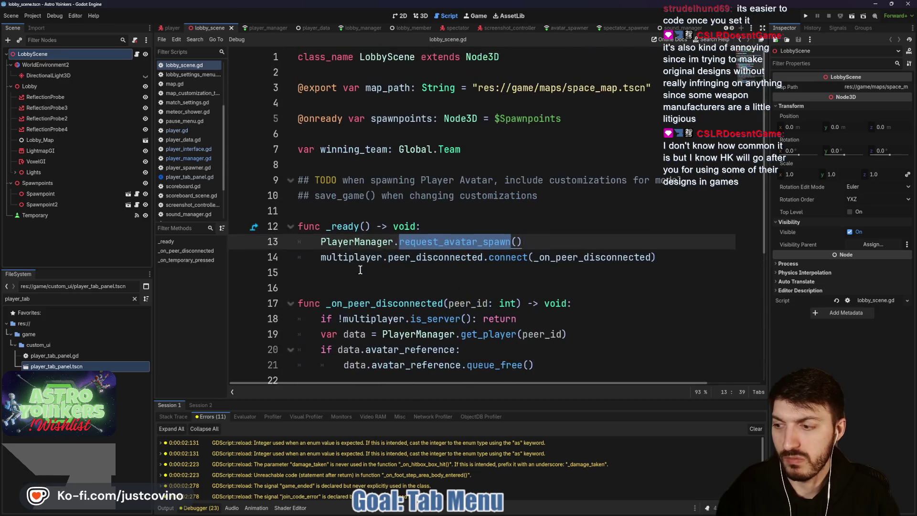
pyautogui.click(392, 287)
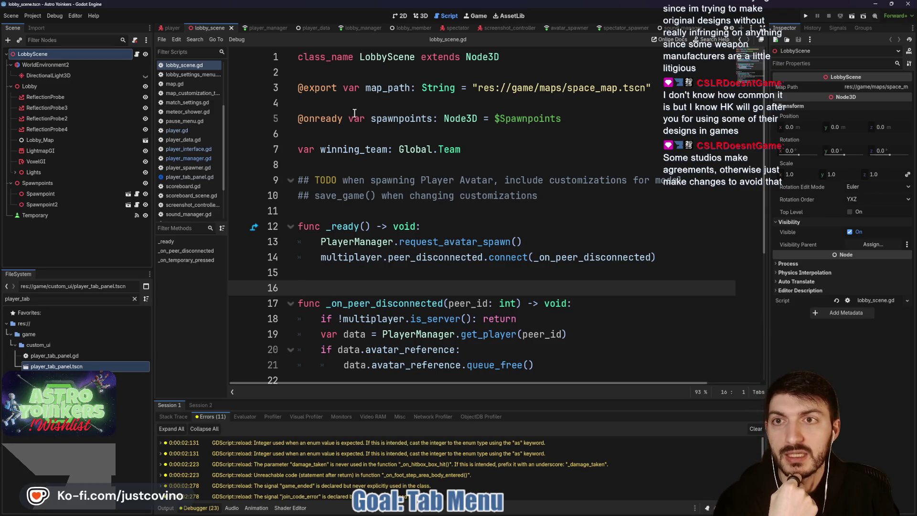
pyautogui.click(263, 29)
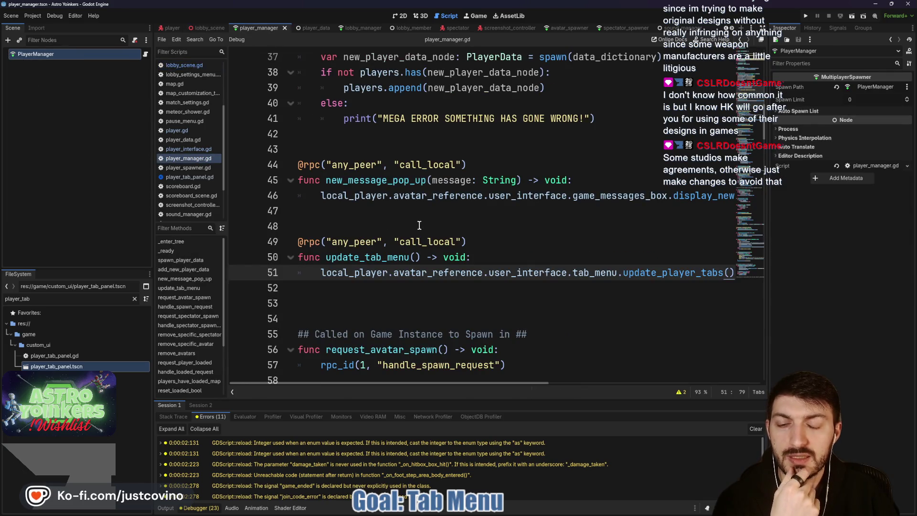
pyautogui.doubleClick(368, 257)
pyautogui.scroll(-3, 513, 205)
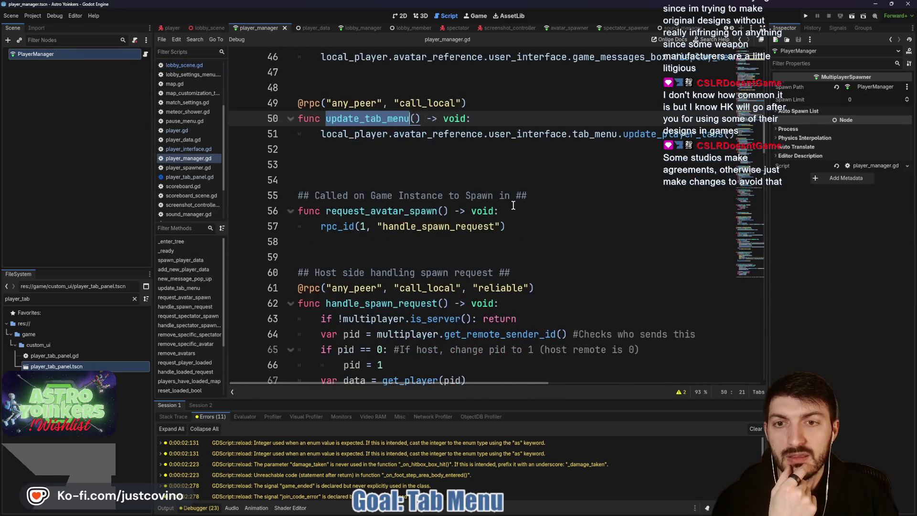
pyautogui.scroll(1, 513, 206)
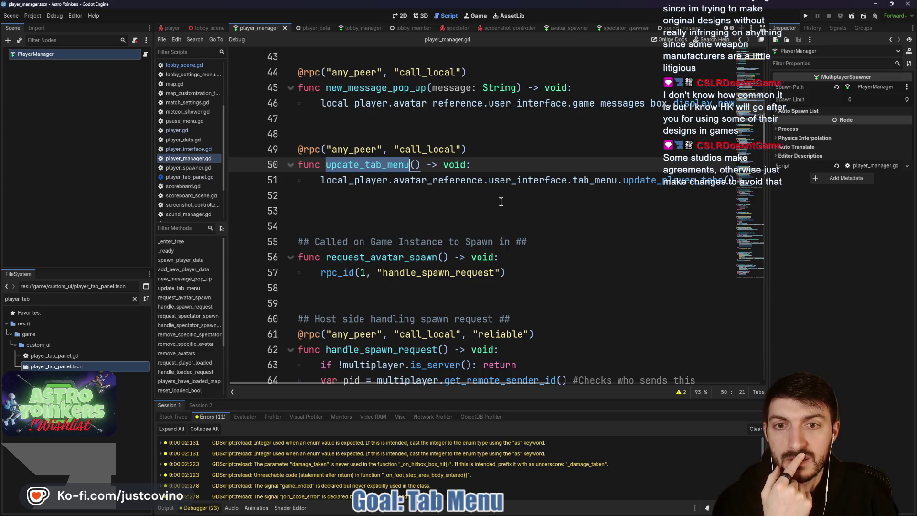
pyautogui.keyDown('ctrl'); pyautogui.click(648, 186); pyautogui.keyUp('ctrl')
pyautogui.moveTo(549, 196)
pyautogui.mouseDown()
pyautogui.moveTo(275, 194)
pyautogui.moveTo(282, 203)
pyautogui.mouseUp()
pyautogui.press('BackSpace')
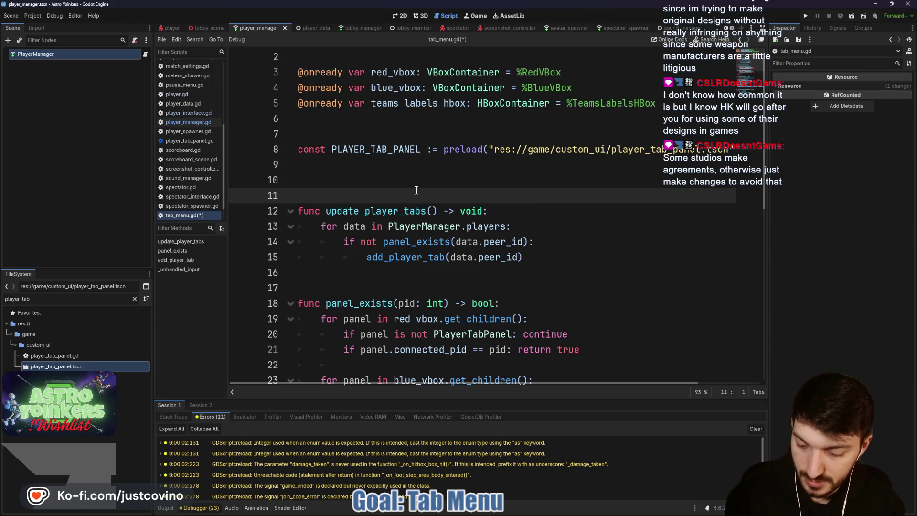
pyautogui.hotkey('ctrl', 's')
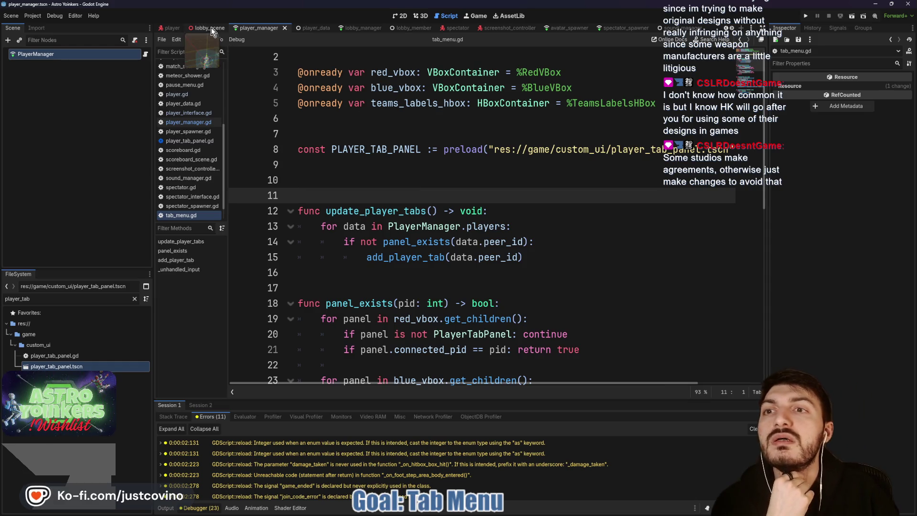
# Return to player_manager.gd in the lobby_scene tab and jump to the request_avatar_spawn definition.
pyautogui.click(211, 27)
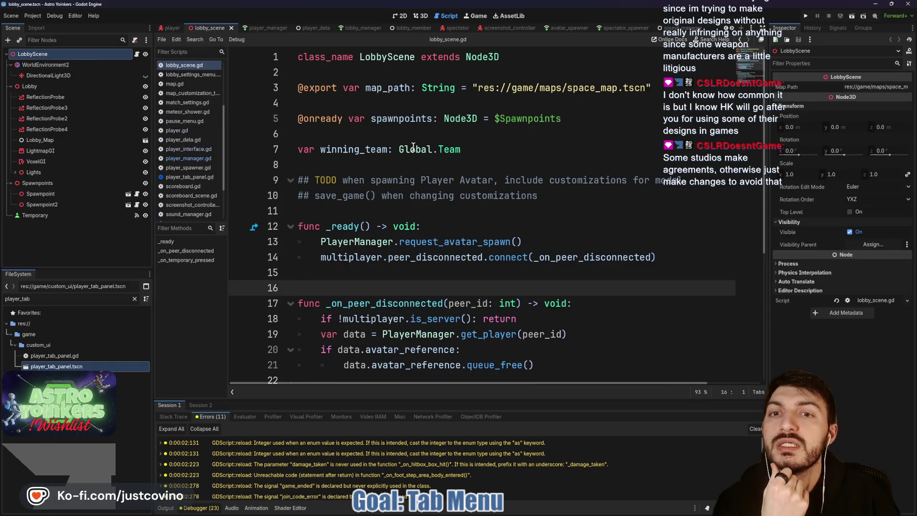
pyautogui.scroll(-1, 414, 147)
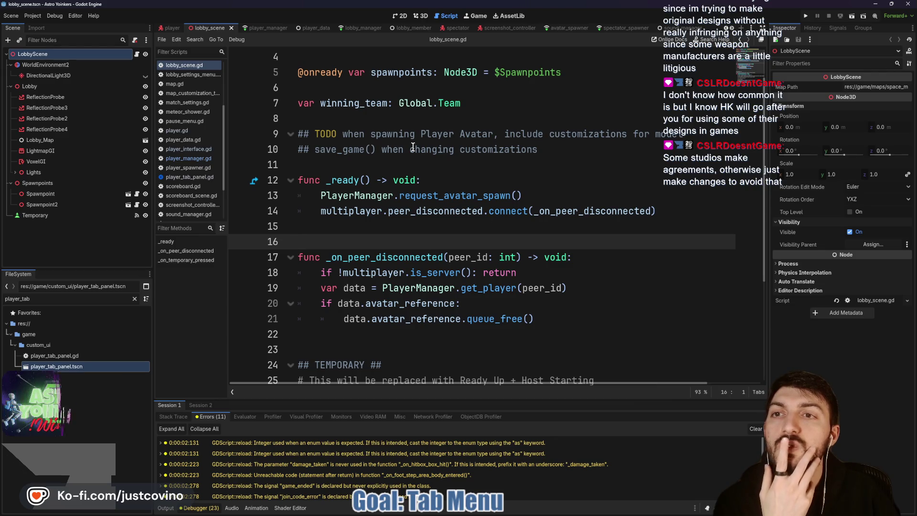
pyautogui.scroll(1, 423, 159)
pyautogui.scroll(-1, 428, 161)
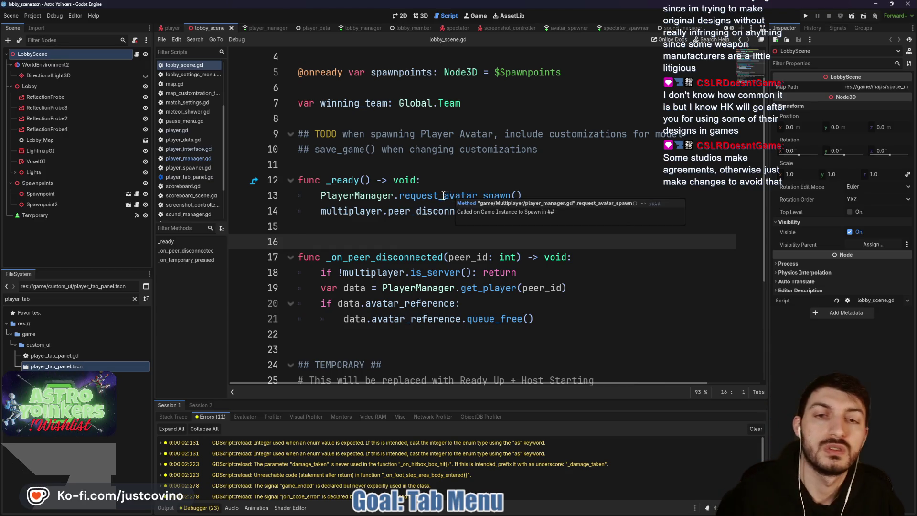
pyautogui.keyDown('ctrl'); pyautogui.click(444, 195); pyautogui.keyUp('ctrl')
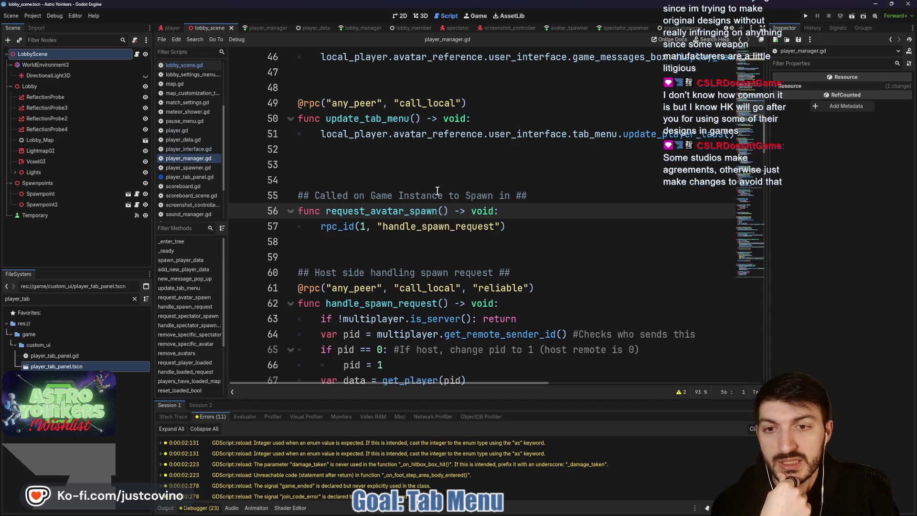
pyautogui.scroll(-3, 437, 191)
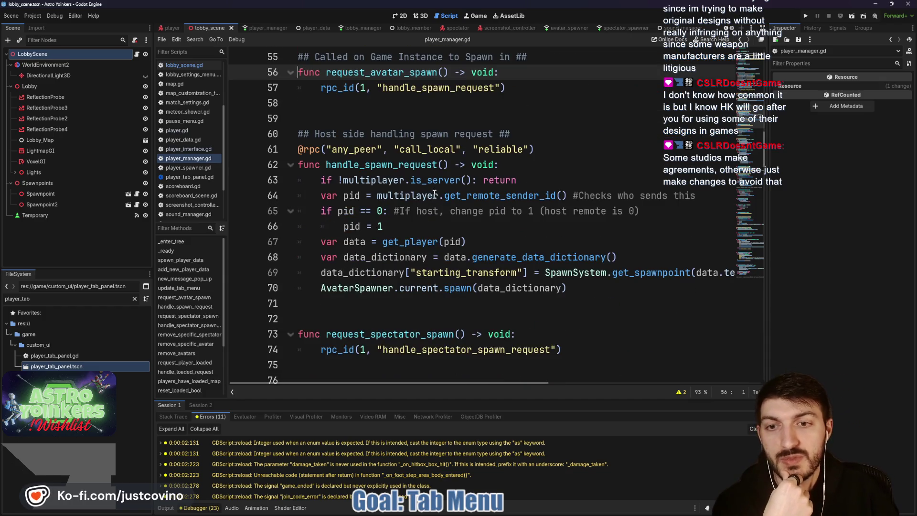
pyautogui.click(575, 292)
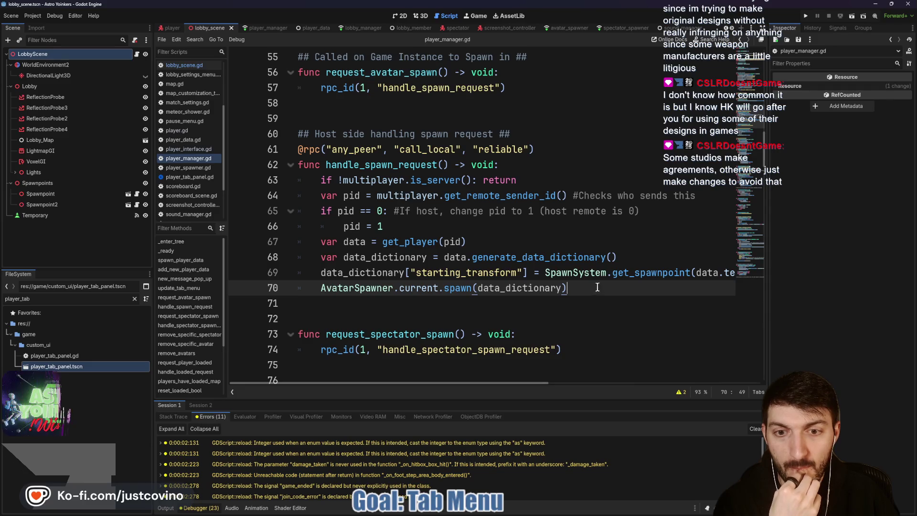
pyautogui.scroll(-2, 477, 284)
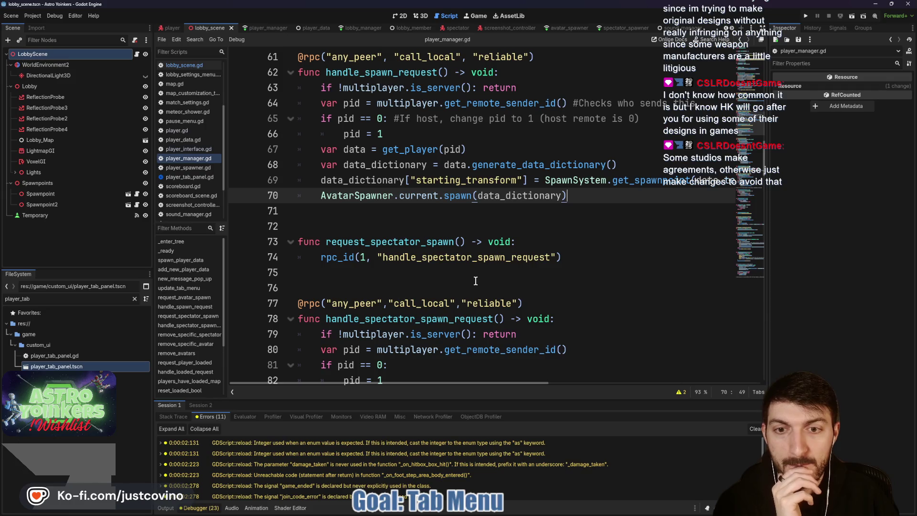
pyautogui.scroll(3, 476, 281)
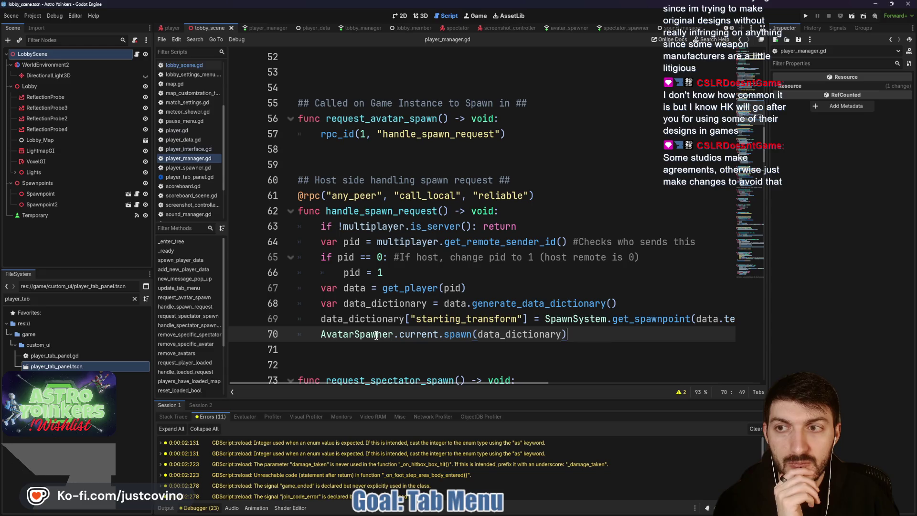
pyautogui.scroll(4, 376, 334)
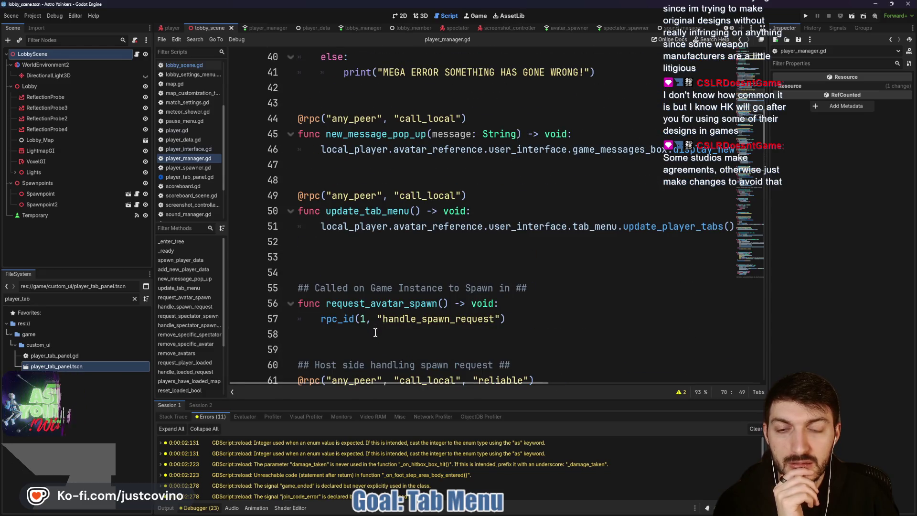
pyautogui.scroll(-5, 375, 333)
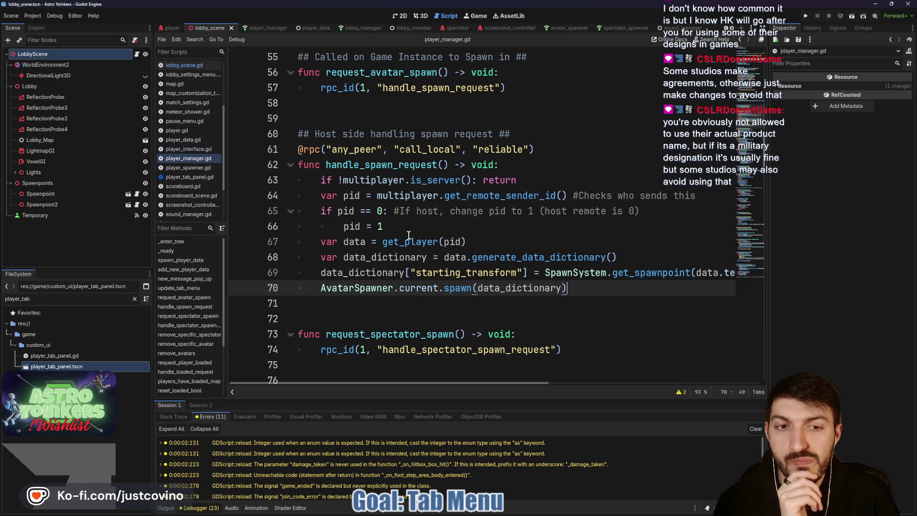
pyautogui.doubleClick(361, 287)
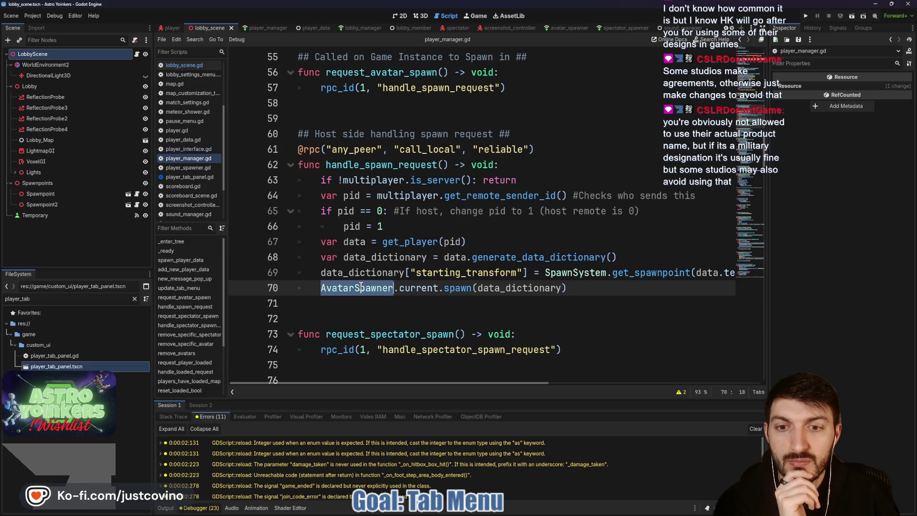
pyautogui.scroll(-8, 460, 290)
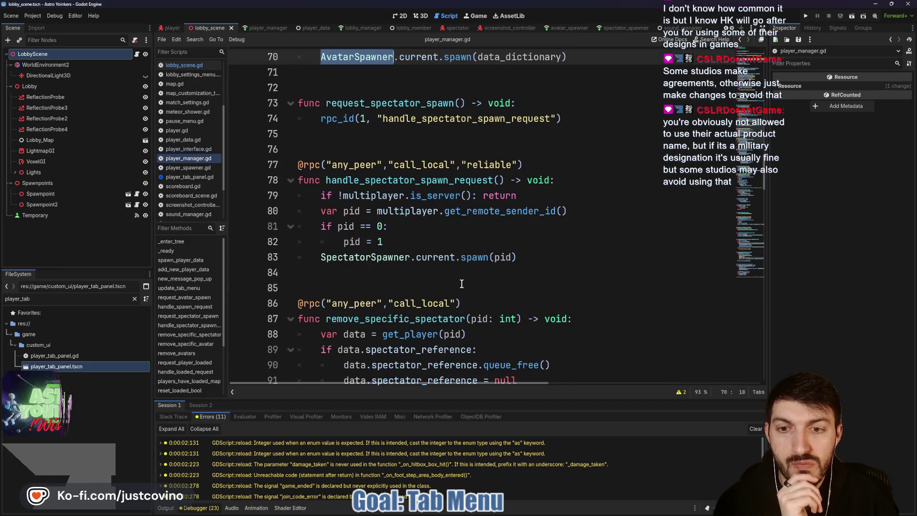
pyautogui.scroll(-3, 480, 262)
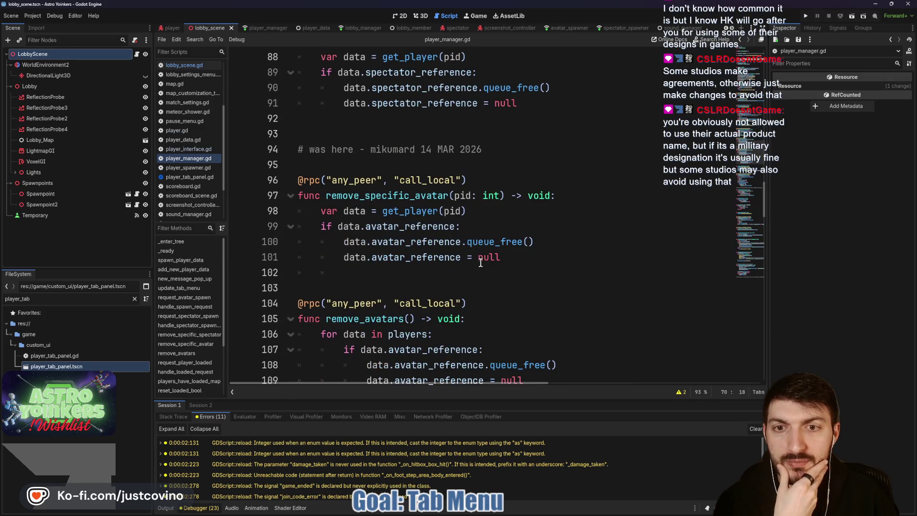
pyautogui.scroll(-5, 481, 262)
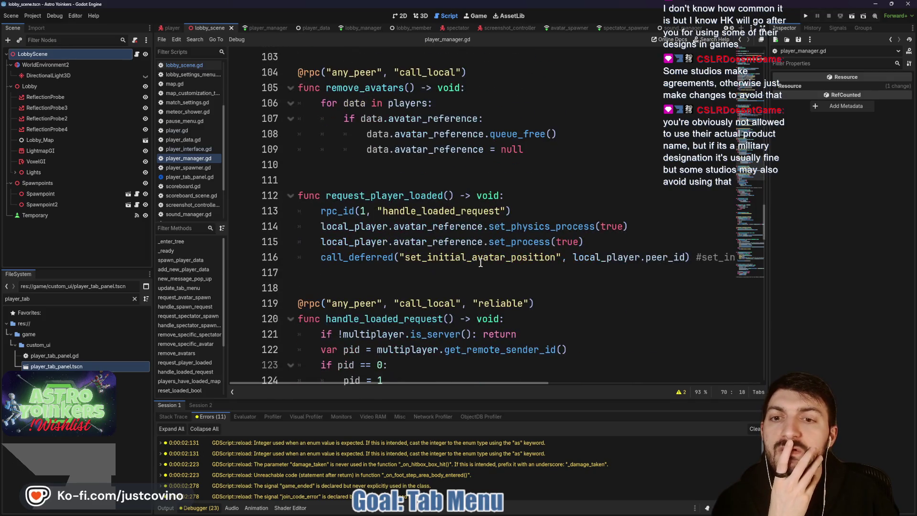
pyautogui.scroll(-1, 413, 232)
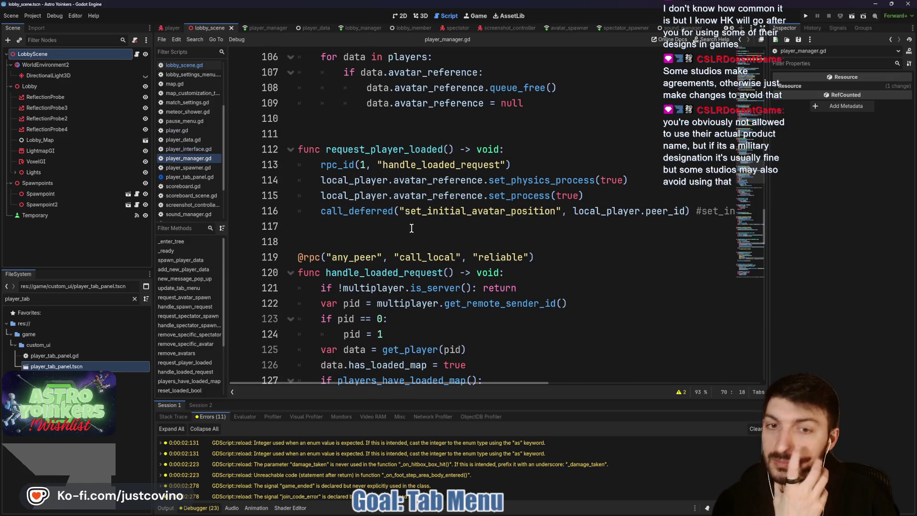
pyautogui.scroll(-2, 411, 228)
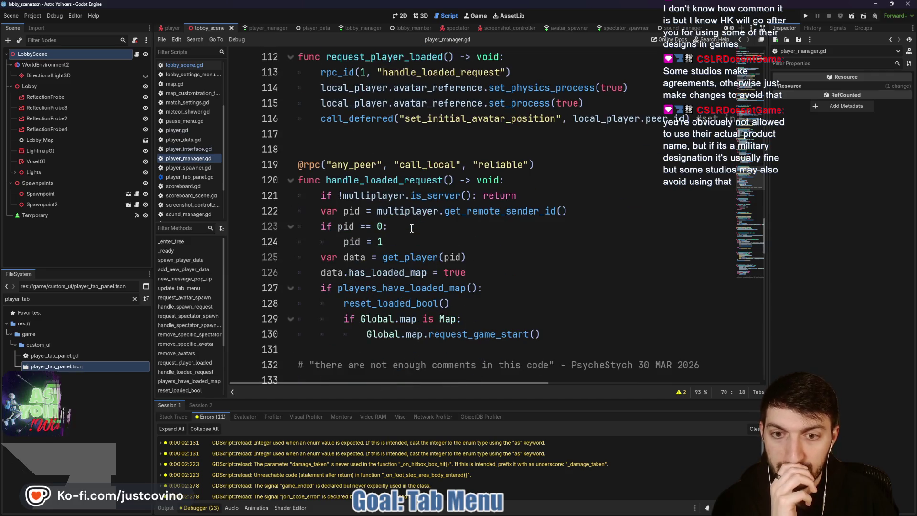
pyautogui.scroll(2, 412, 228)
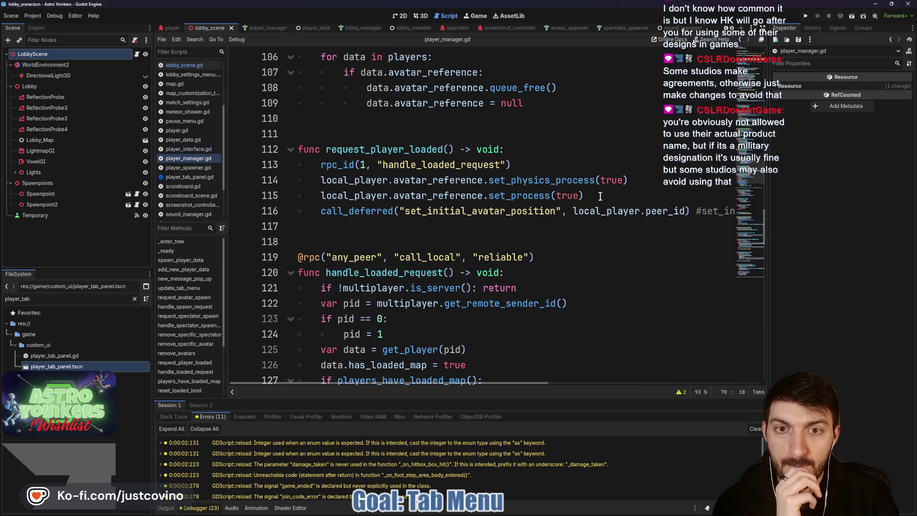
pyautogui.scroll(-3, 529, 253)
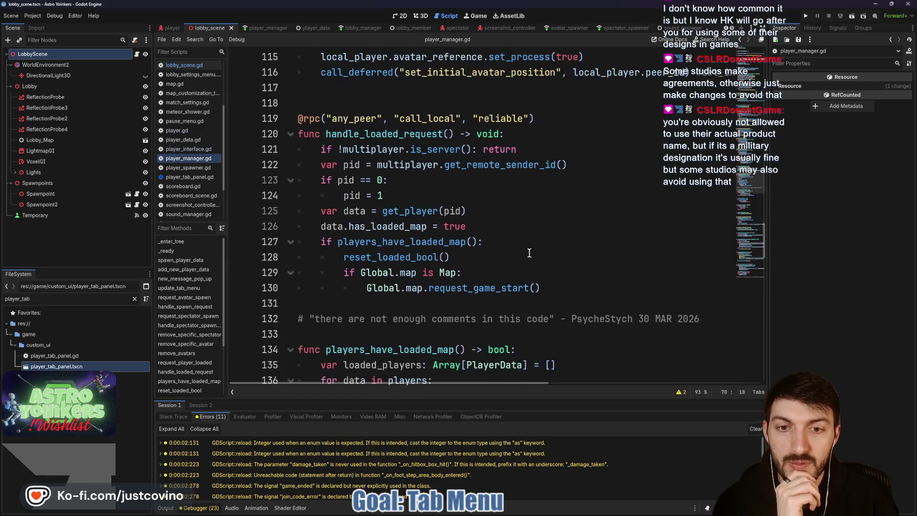
pyautogui.click(478, 224)
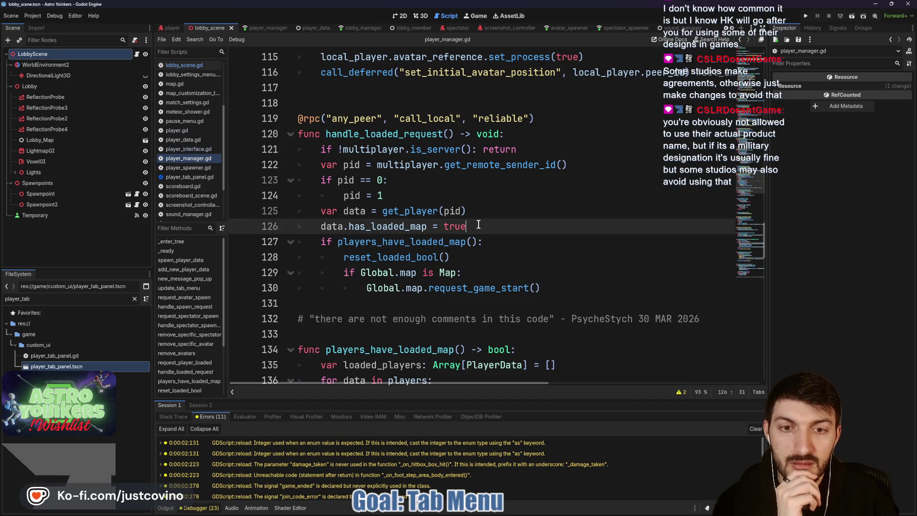
# Add an update_tab_menu.rpc() call below line 126 in handle_loaded_request.
pyautogui.press('Return')
pyautogui.hotkey('ctrl', 'v')
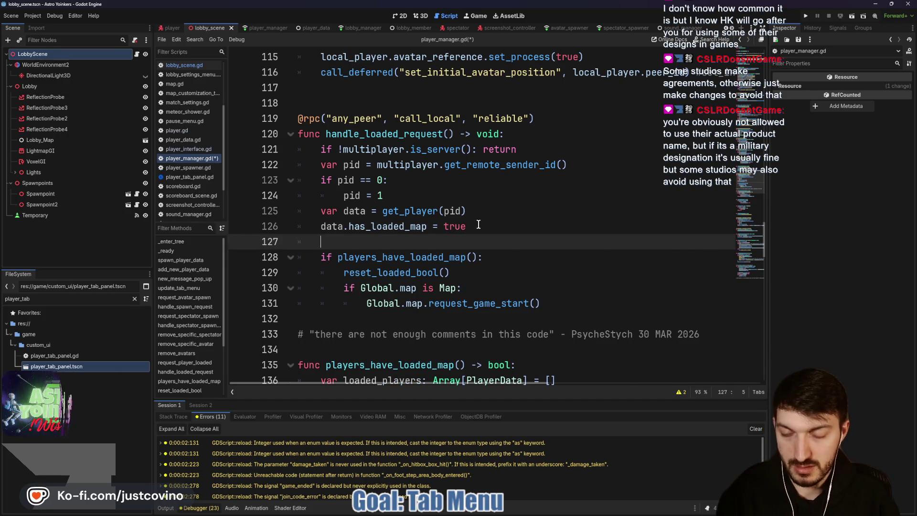
pyautogui.hotkey('ctrl', 'z')
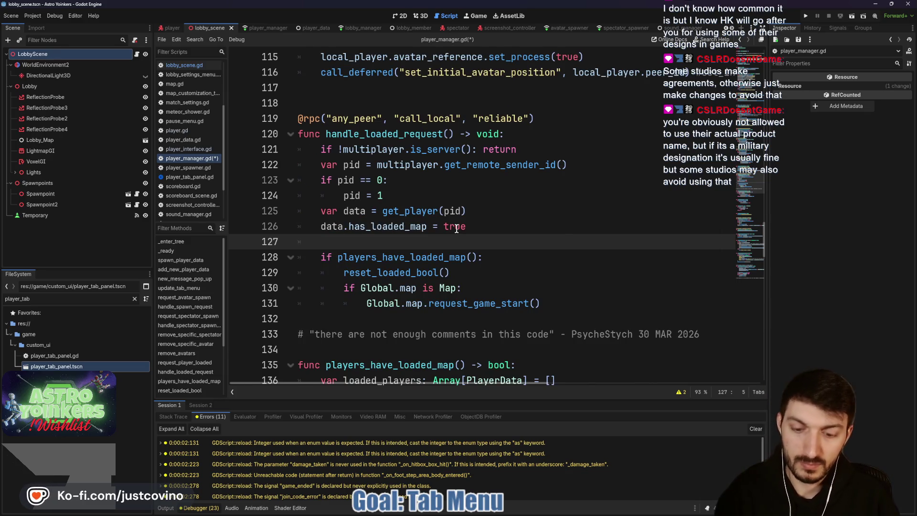
pyautogui.write('update')
pyautogui.press('Return')
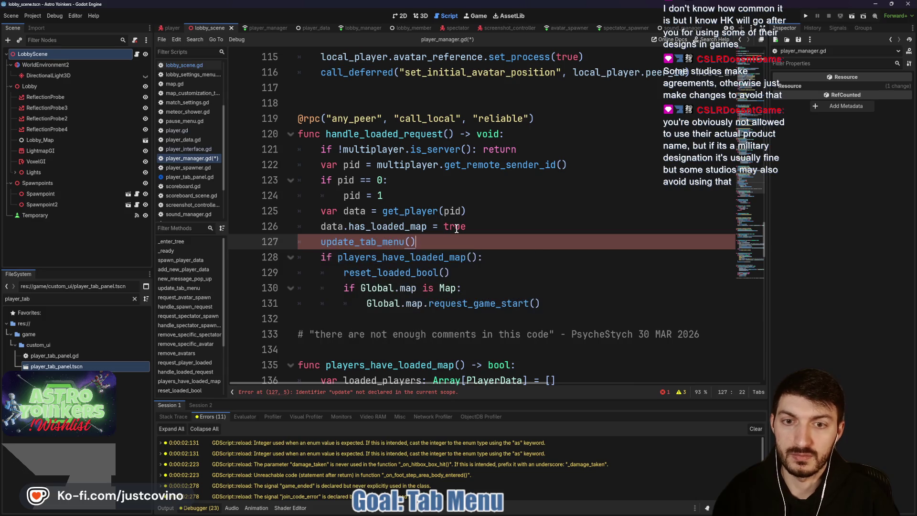
pyautogui.write('.rpc')
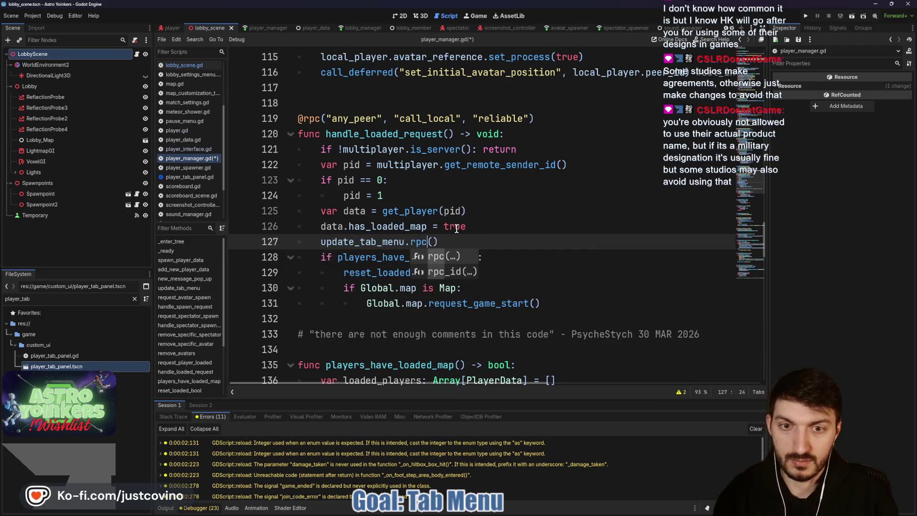
pyautogui.press('Return')
# Save player_manager.gd, start a #TODO comment, and launch the game.
pyautogui.hotkey('ctrl', 's')
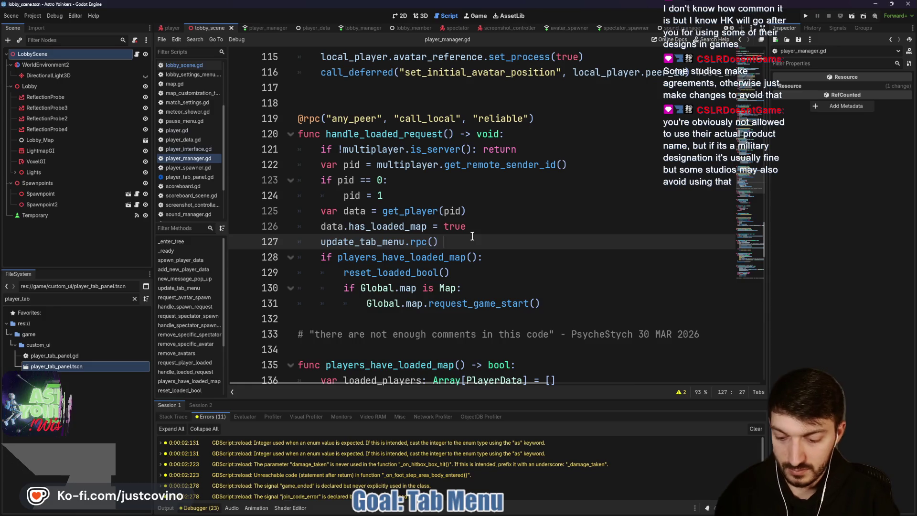
pyautogui.write('#TODO this may be wrong')
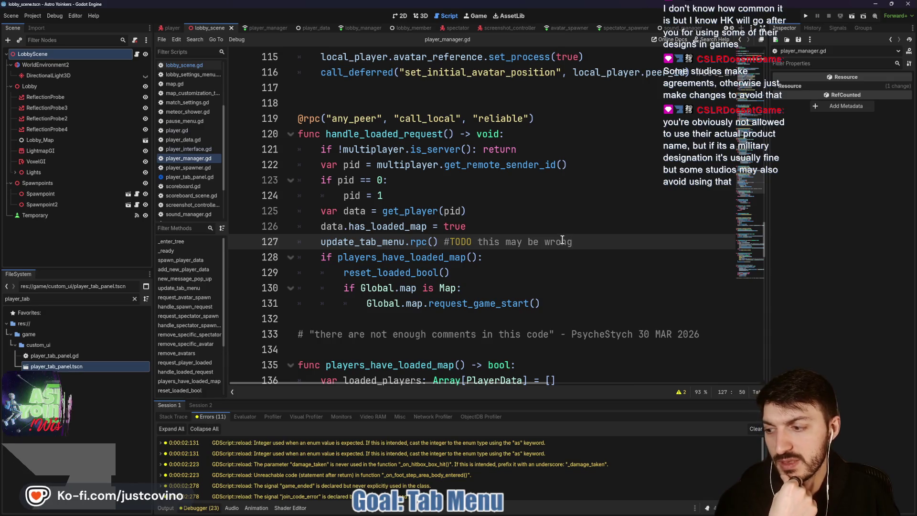
pyautogui.click(804, 16)
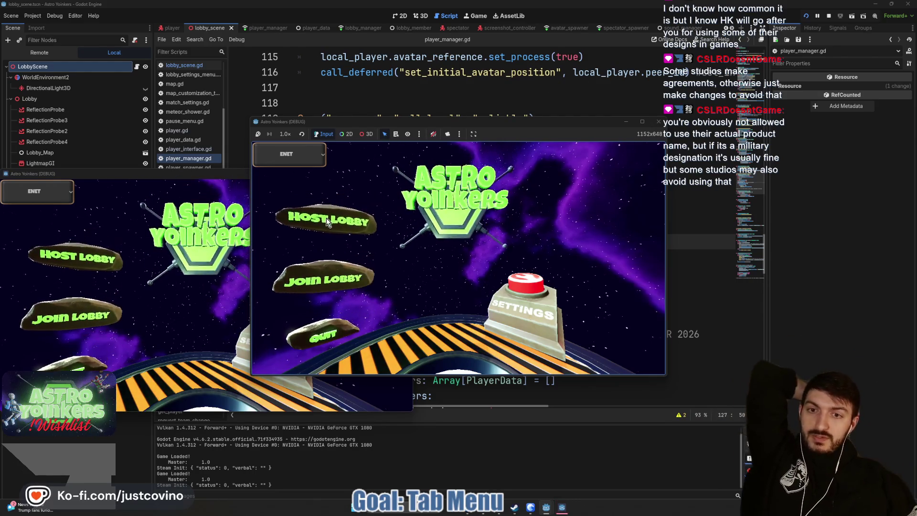
# Host a lobby in the first instance and toggle the Team Red/Team Blue tab menu.
pyautogui.click(325, 217)
pyautogui.click(447, 230)
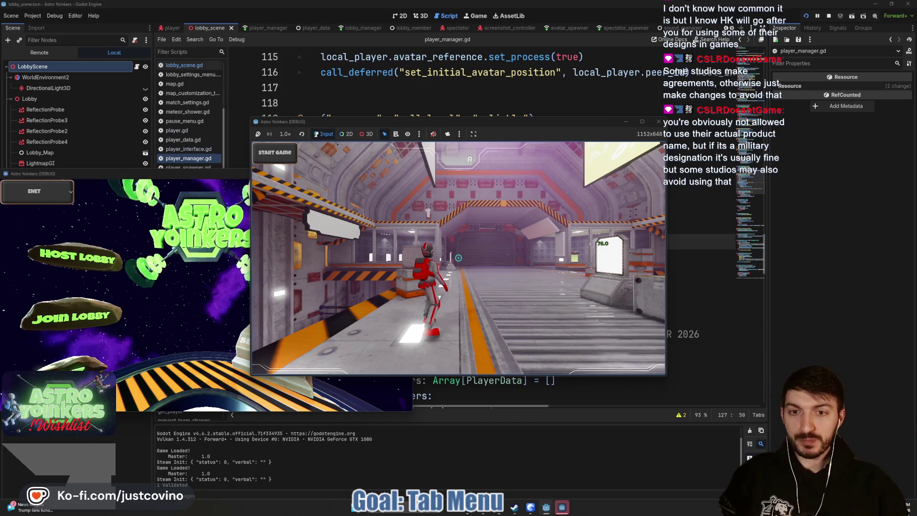
pyautogui.press('Tab')
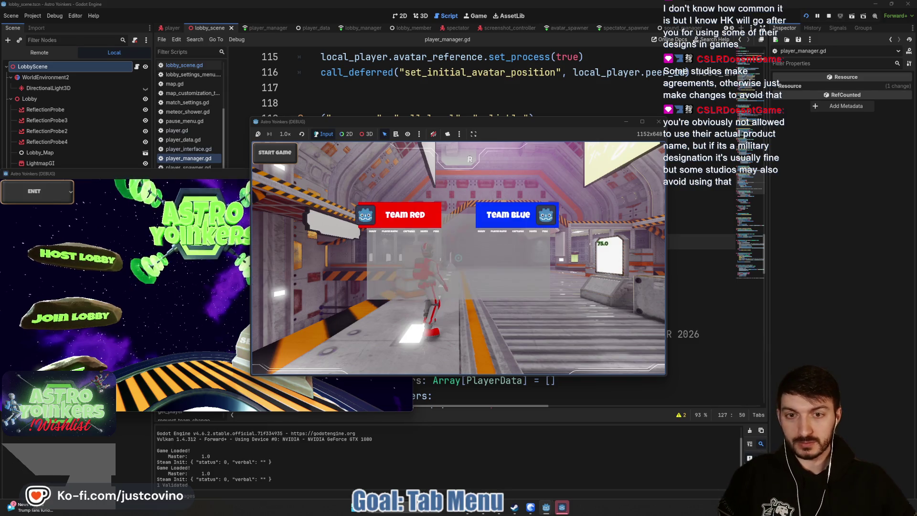
pyautogui.press('Tab')
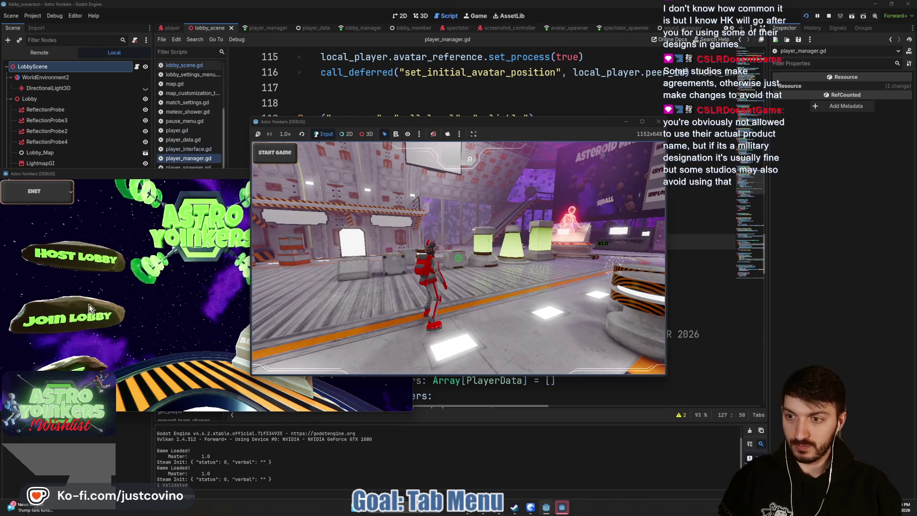
# Join the lobby from the second instance and check the tab menu in both windows.
pyautogui.click(70, 316)
pyautogui.click(266, 210)
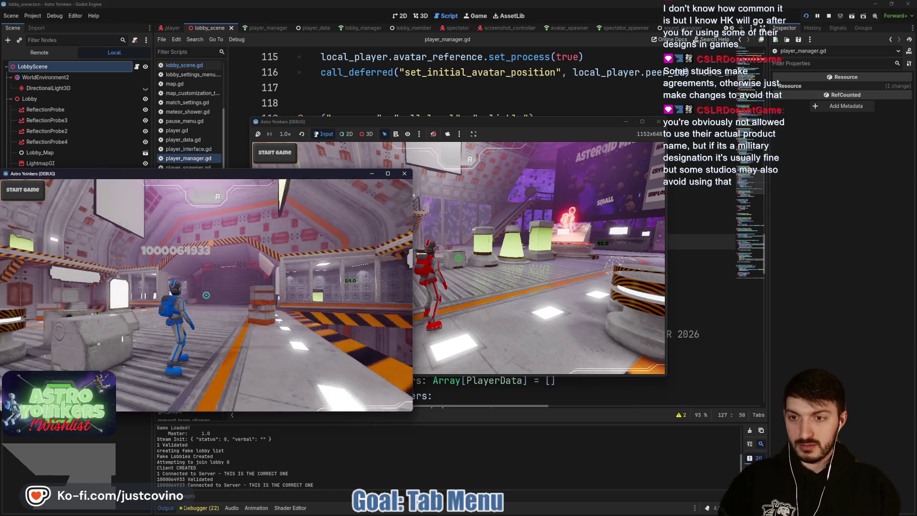
pyautogui.press('Tab')
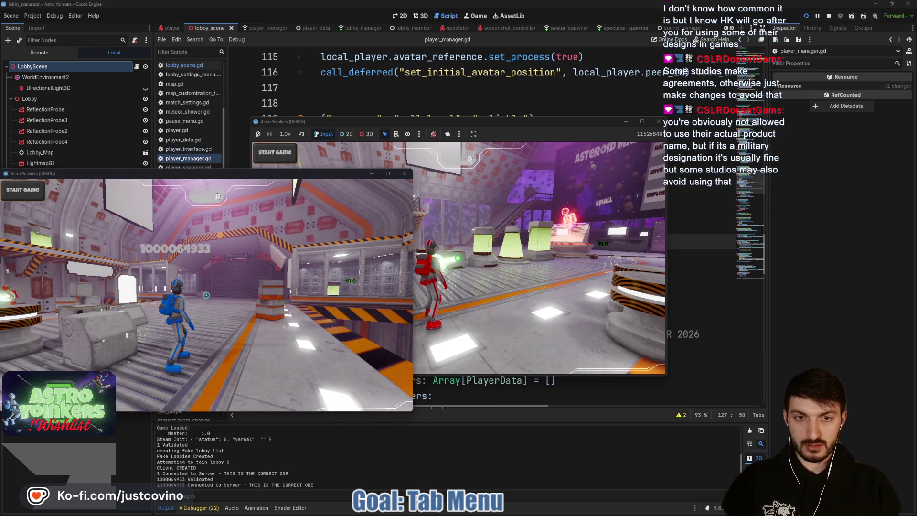
pyautogui.press('super')
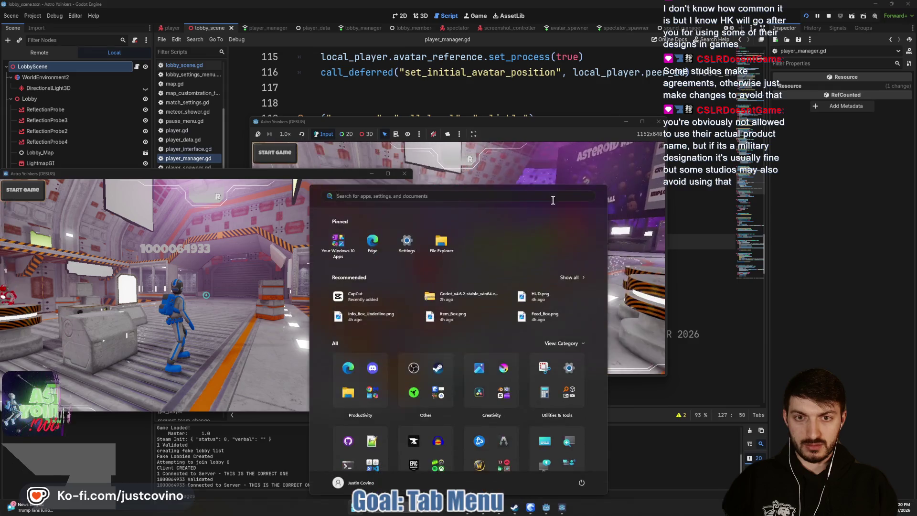
pyautogui.press('super')
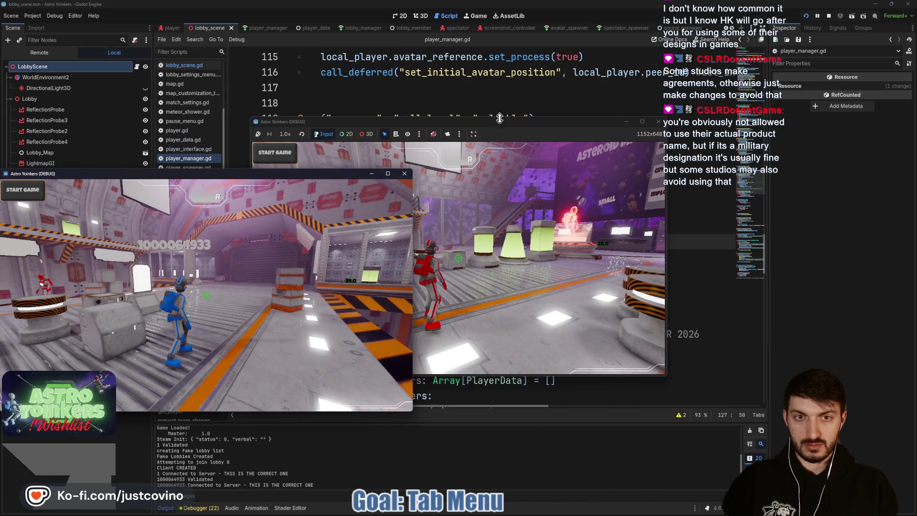
pyautogui.click(499, 118)
pyautogui.press('Tab')
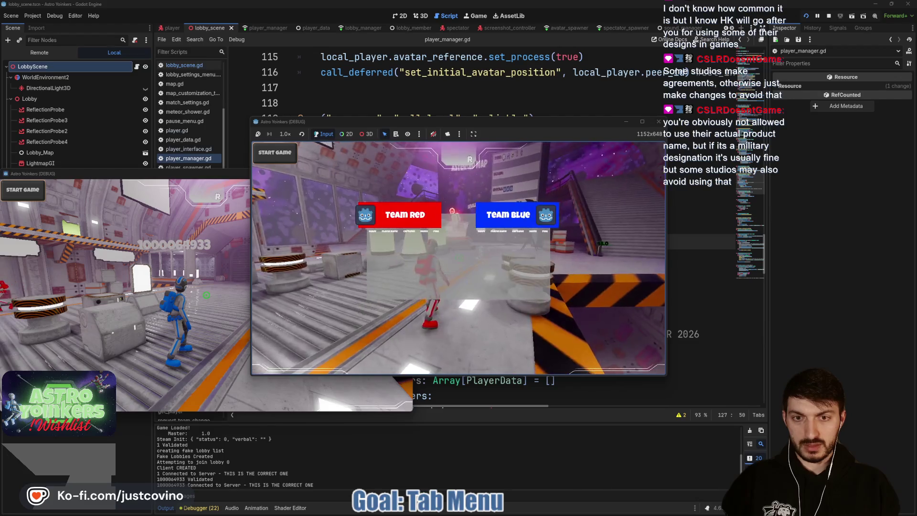
pyautogui.press('w')
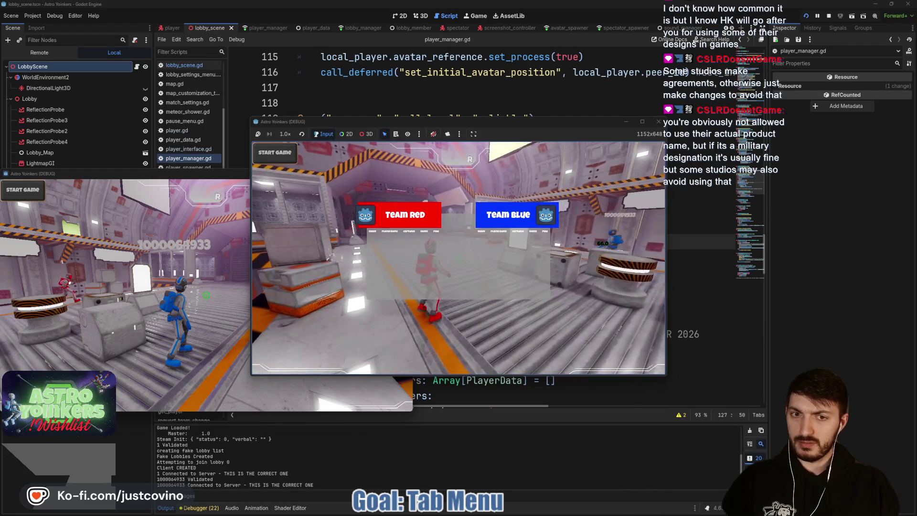
pyautogui.press('Tab')
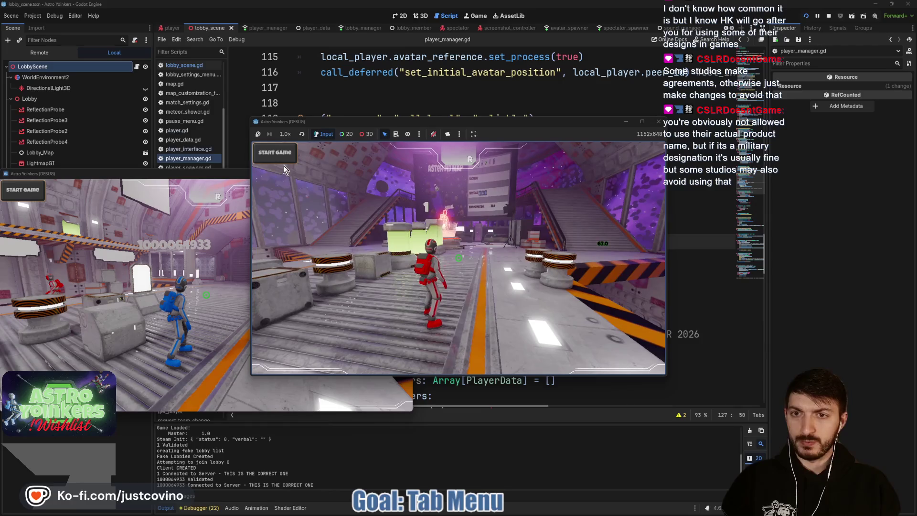
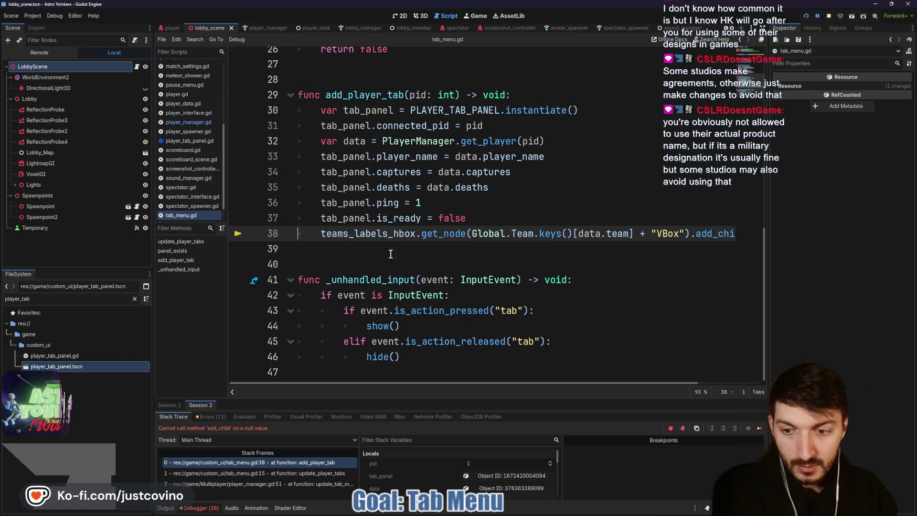
# Select the Global.Team.keys()[data.team] expression in the script.
pyautogui.hscroll(3, 504, 267)
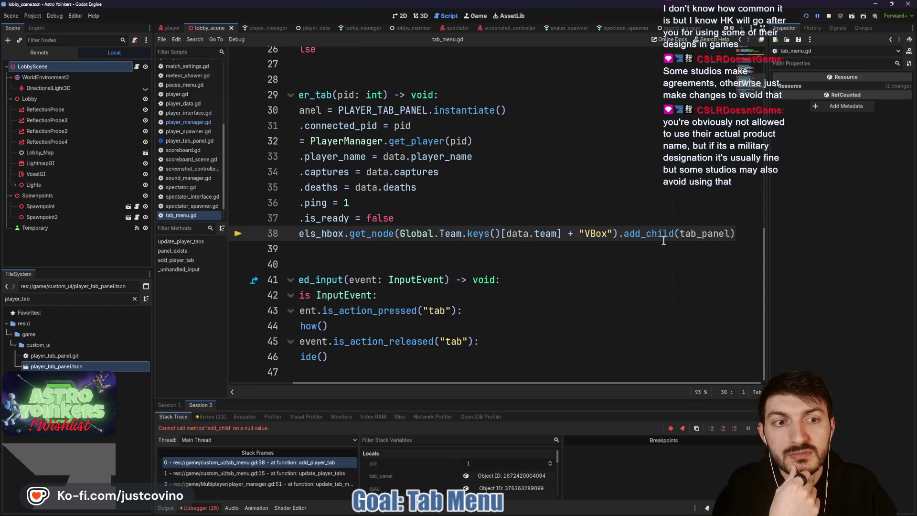
pyautogui.hscroll(-3, 477, 250)
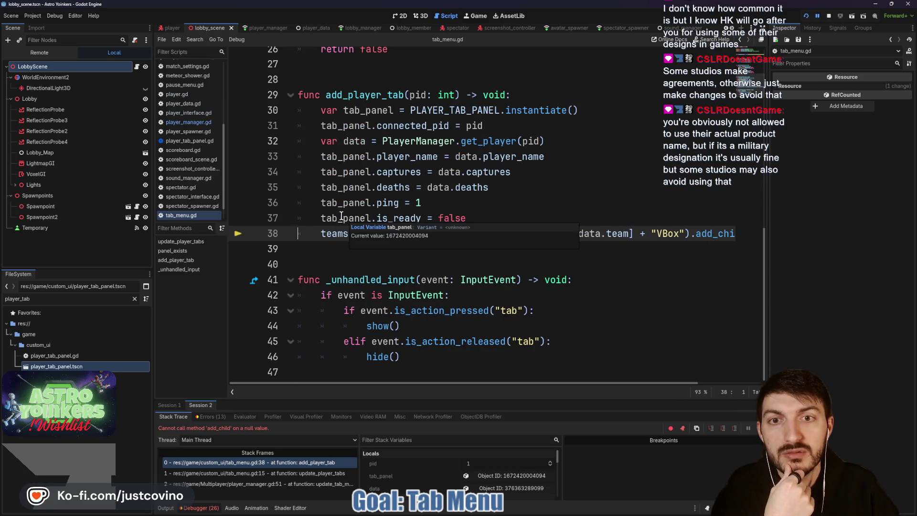
pyautogui.moveTo(345, 204)
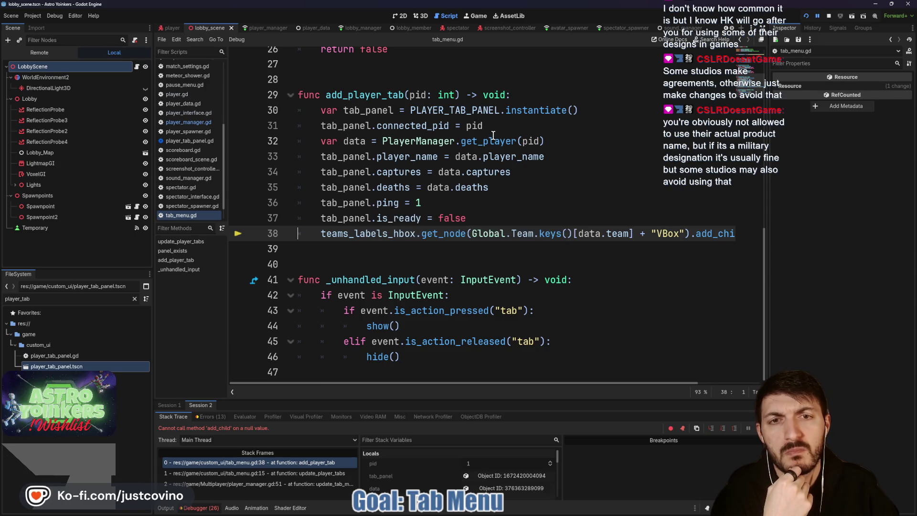
pyautogui.scroll(4, 502, 163)
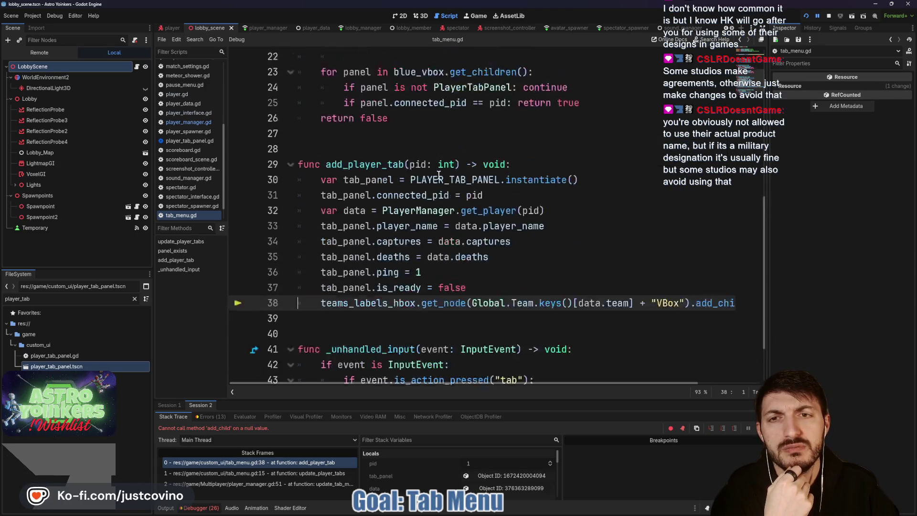
pyautogui.scroll(4, 443, 263)
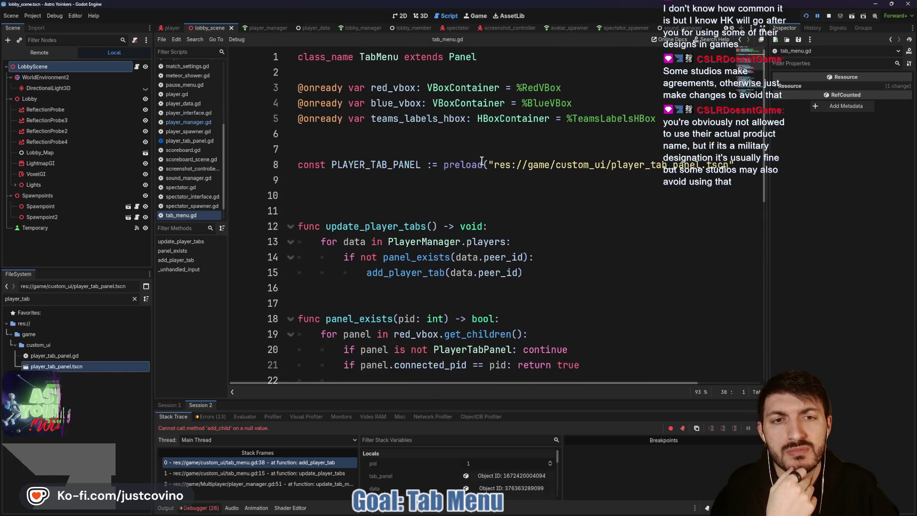
pyautogui.scroll(-7, 503, 183)
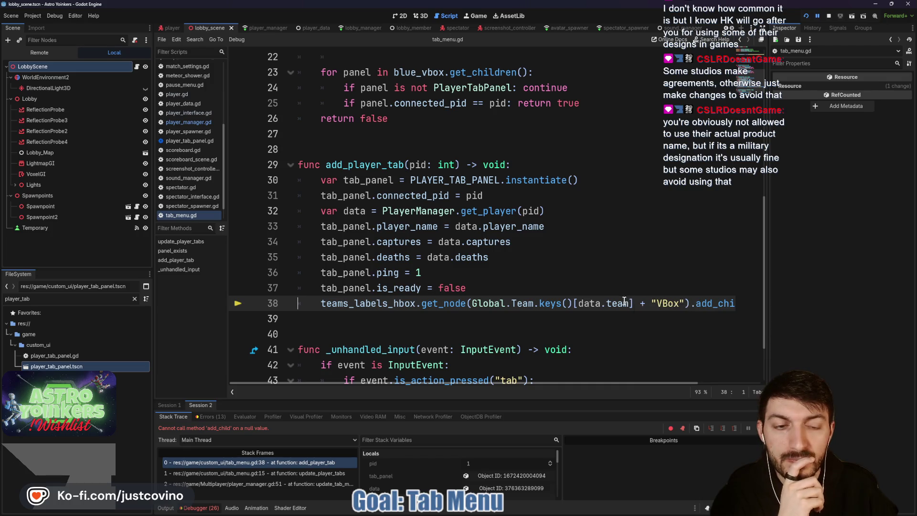
pyautogui.moveTo(490, 304); pyautogui.dragTo(632, 306)
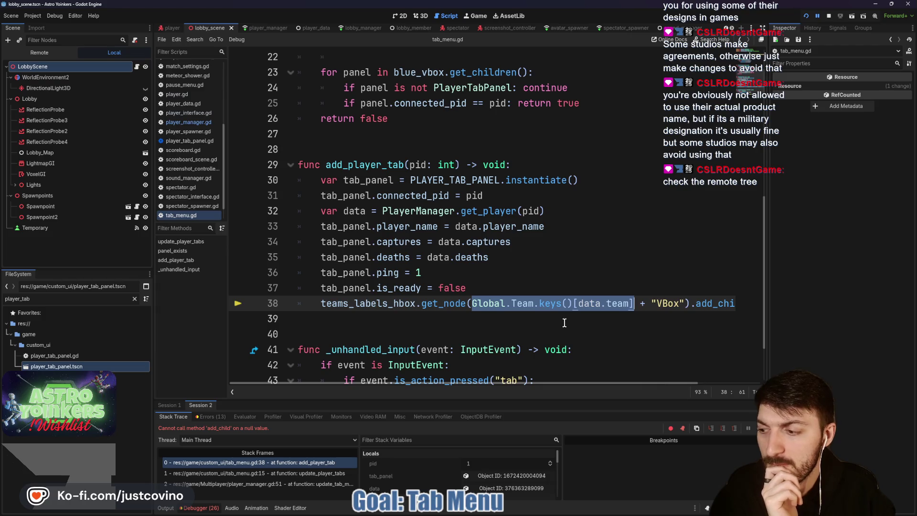
# Show the Remote scene tree and expand PlayerAvatars, the first player avatar and UserInterface.
pyautogui.click(49, 54)
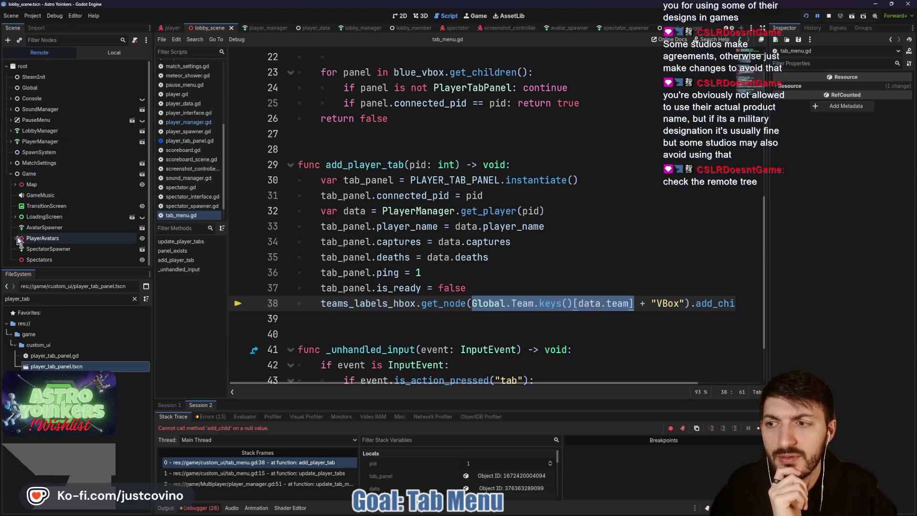
pyautogui.click(15, 239)
pyautogui.scroll(-1, 28, 229)
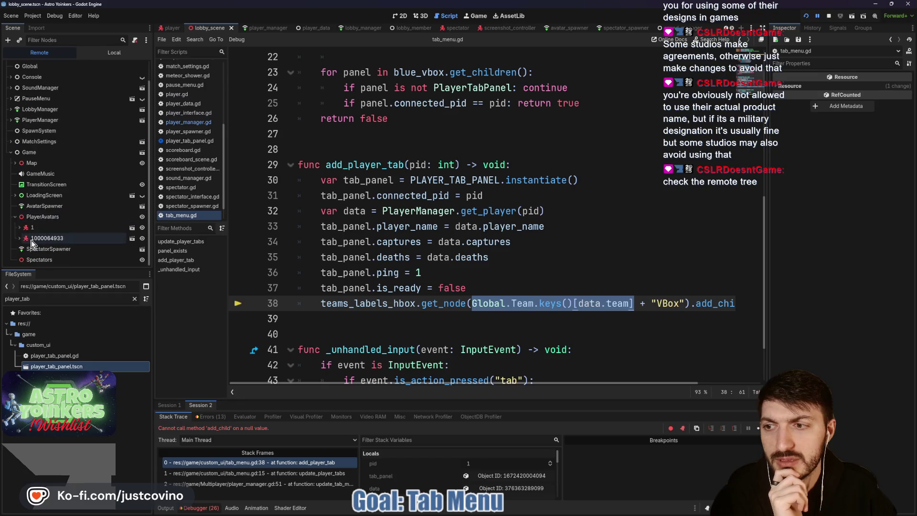
pyautogui.click(20, 227)
pyautogui.scroll(-5, 47, 220)
pyautogui.click(24, 176)
pyautogui.scroll(-2, 70, 196)
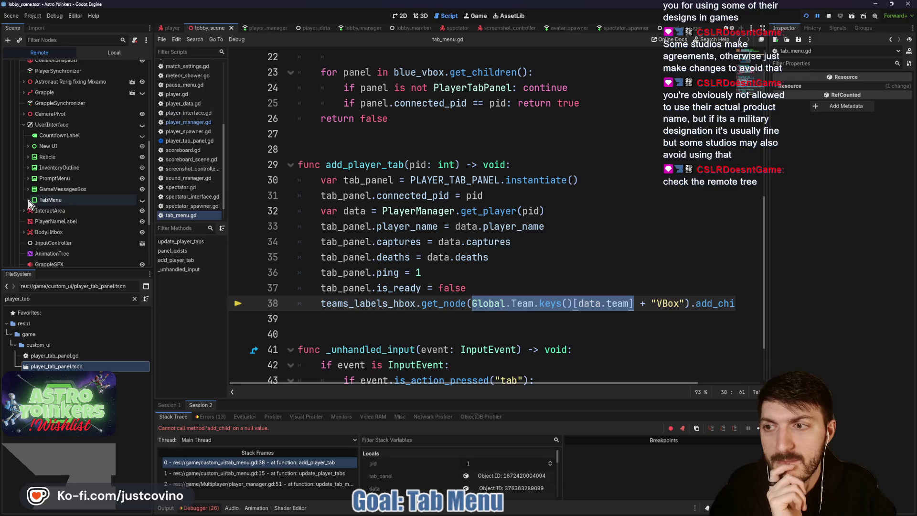
pyautogui.scroll(-1, 84, 200)
# Expand TabMenu's VBoxContainer, TeamsLabelsHBox, RedVBox and RedLabelsHBox, then stop the game.
pyautogui.click(32, 185)
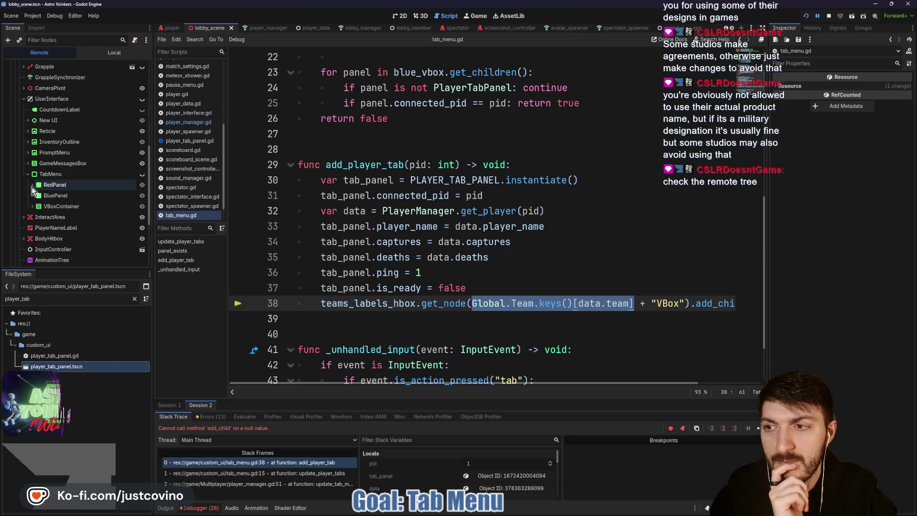
pyautogui.click(31, 187)
pyautogui.click(33, 207)
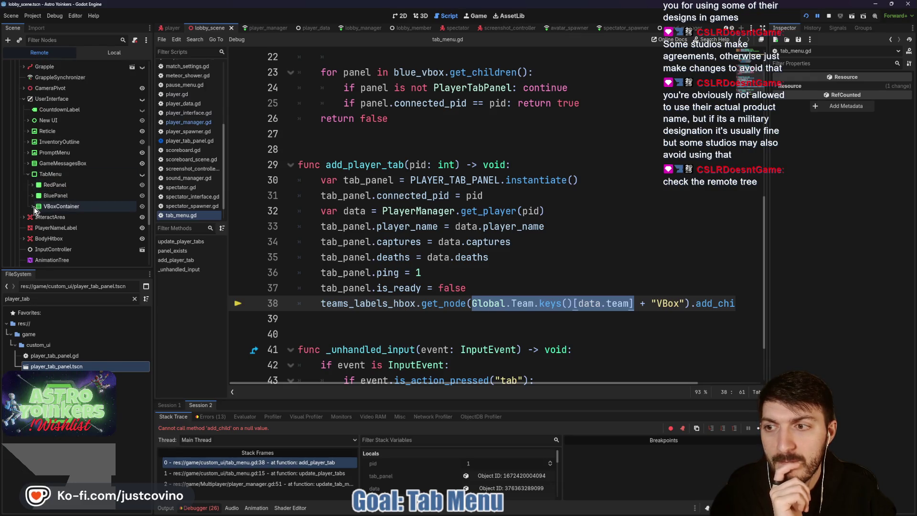
pyautogui.click(32, 206)
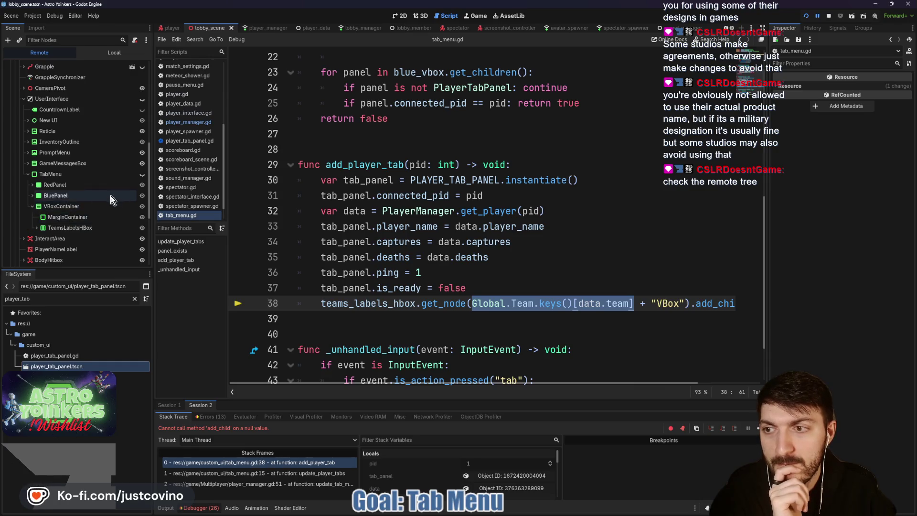
pyautogui.scroll(-1, 105, 197)
pyautogui.click(36, 202)
pyautogui.scroll(-1, 87, 199)
pyautogui.click(41, 188)
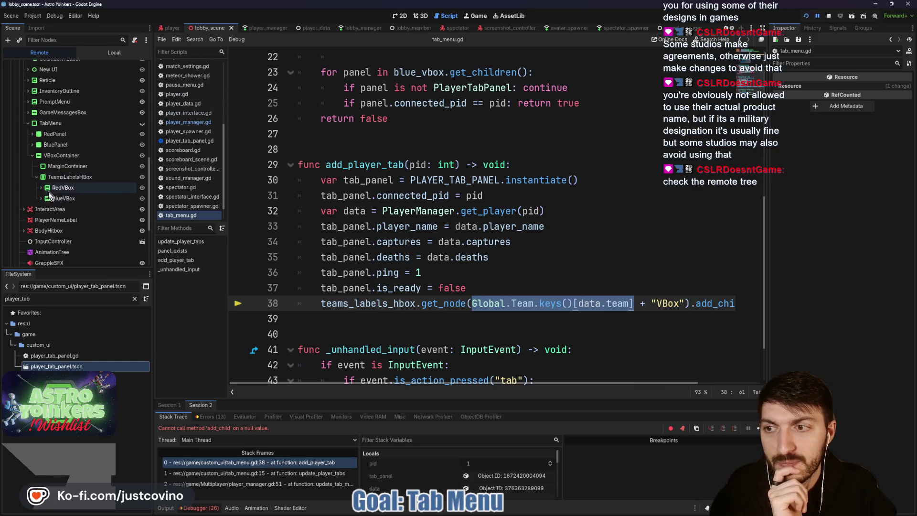
pyautogui.click(47, 199)
pyautogui.scroll(-2, 105, 193)
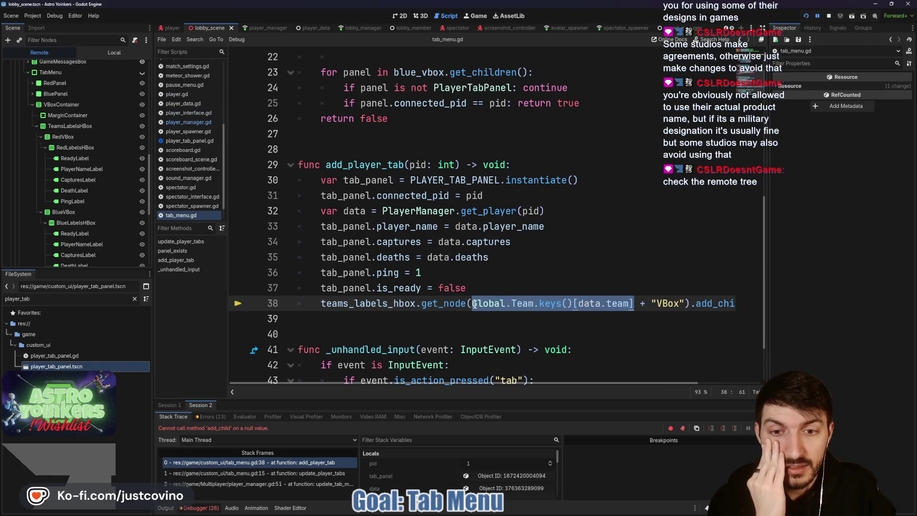
pyautogui.press('F8')
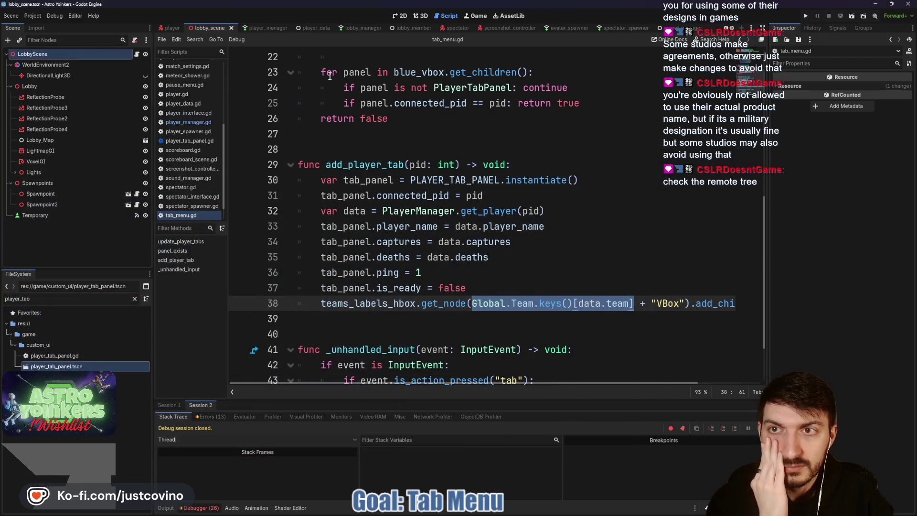
# Open the player scene and bring tab_menu.gd back into the script editor.
pyautogui.scroll(7, 495, 240)
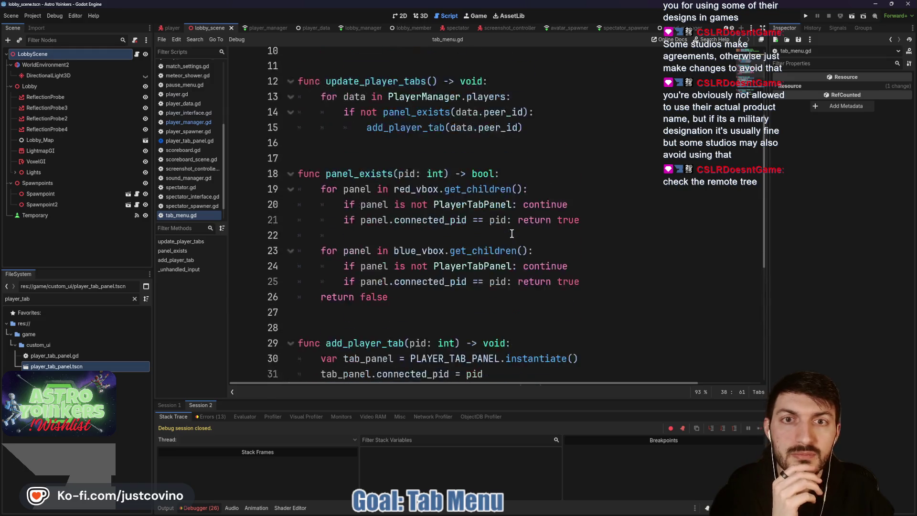
pyautogui.click(169, 28)
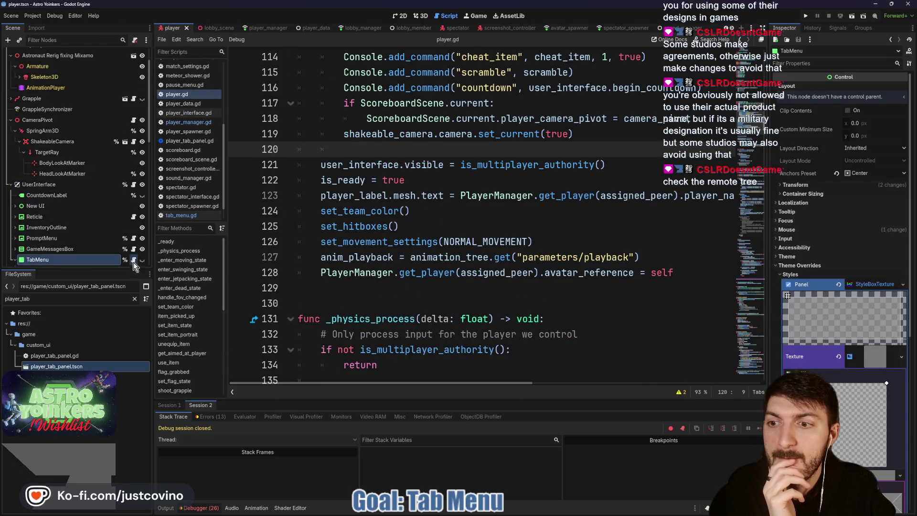
pyautogui.click(134, 259)
pyautogui.scroll(-3, 86, 215)
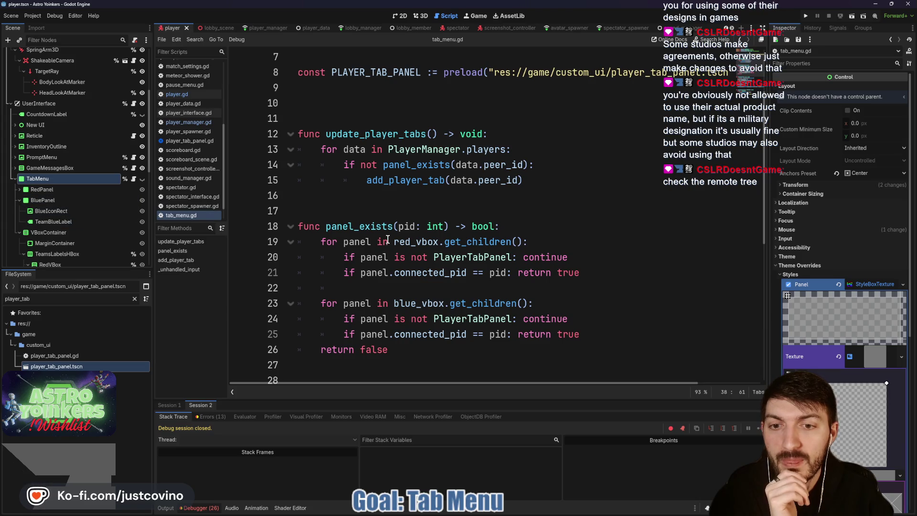
pyautogui.scroll(-6, 387, 239)
# Select teams_labels_hbox on line 38, collapse BlueVBox, and place the caret after line 37.
pyautogui.doubleClick(345, 258)
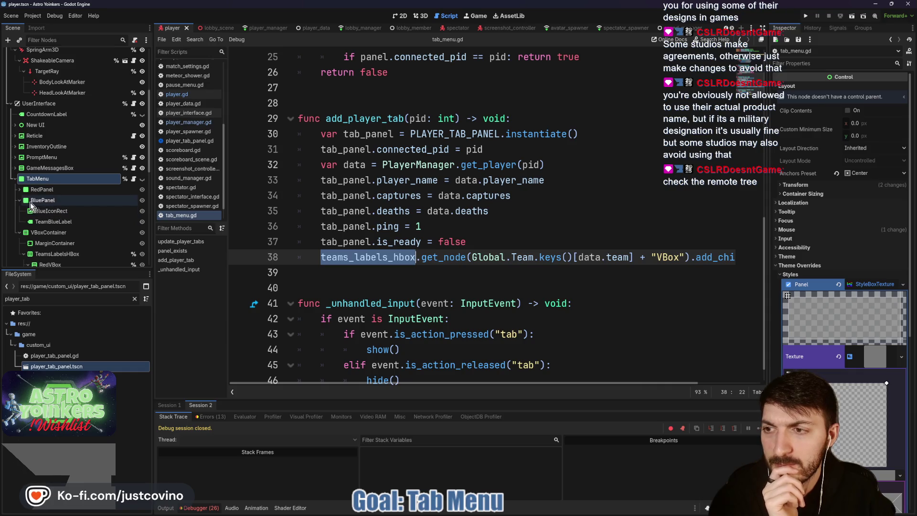
pyautogui.scroll(-2, 67, 211)
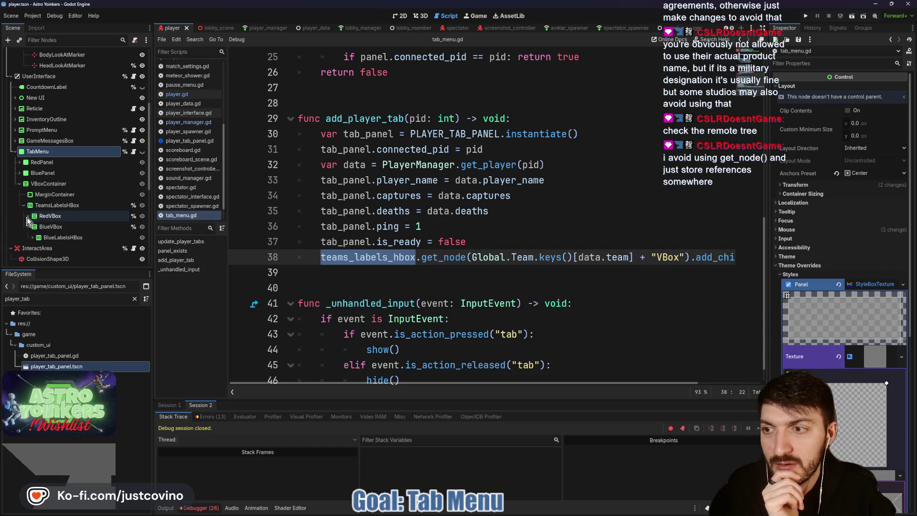
pyautogui.click(28, 228)
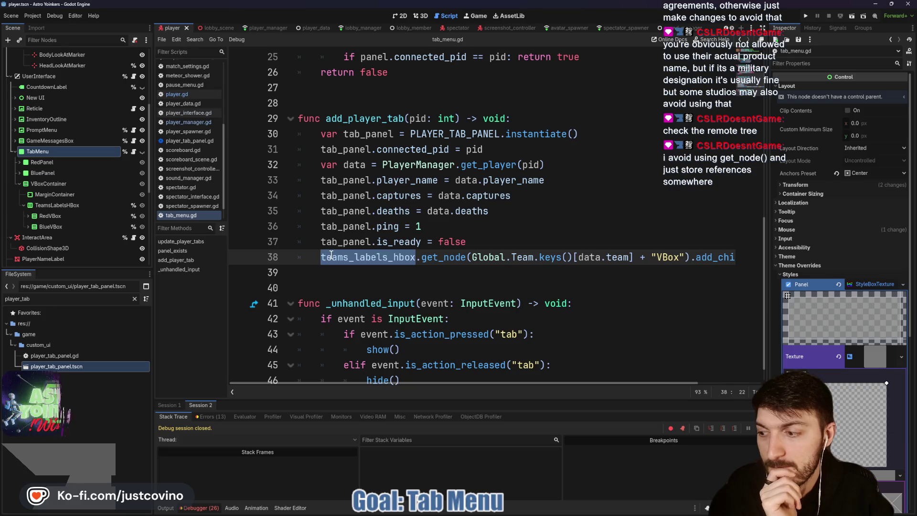
pyautogui.moveTo(331, 255)
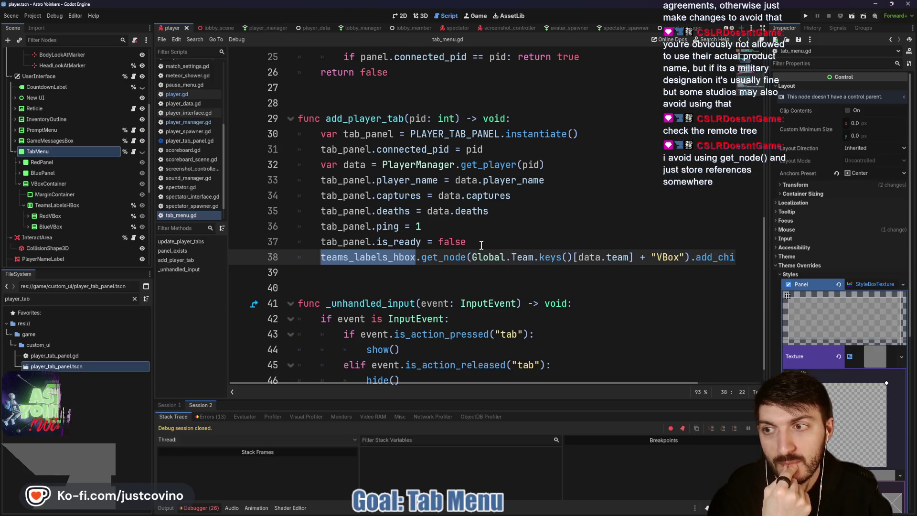
pyautogui.click(481, 245)
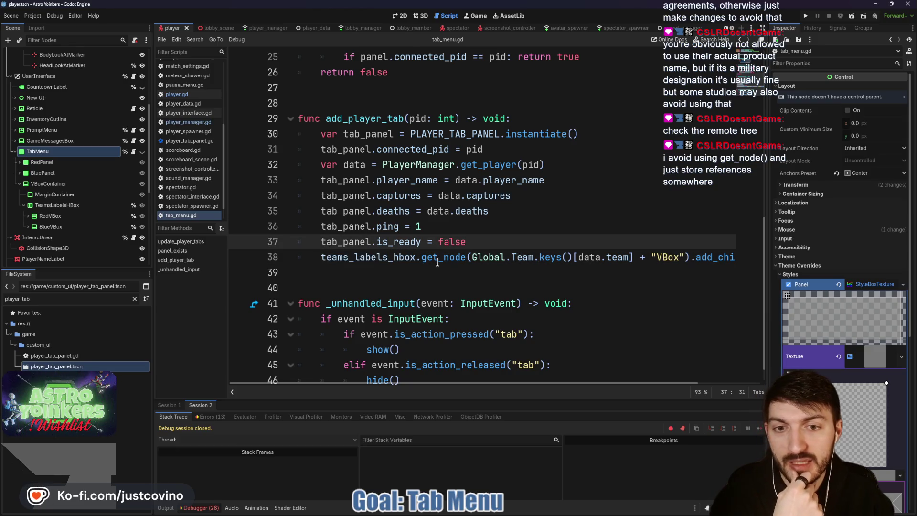
# Add an if branch on data.team == Global.Team.RED calling red_vbox.add_child(tab_panel).
pyautogui.press('Return')
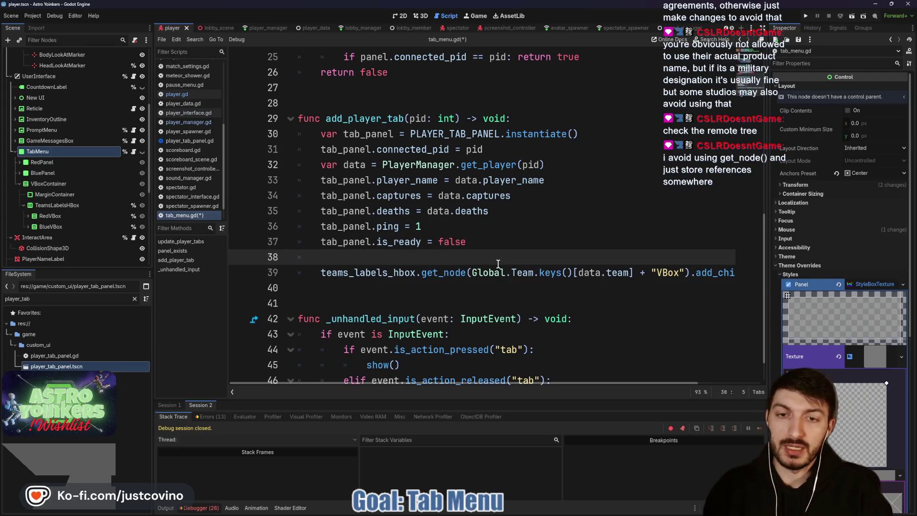
pyautogui.write('if data.tea')
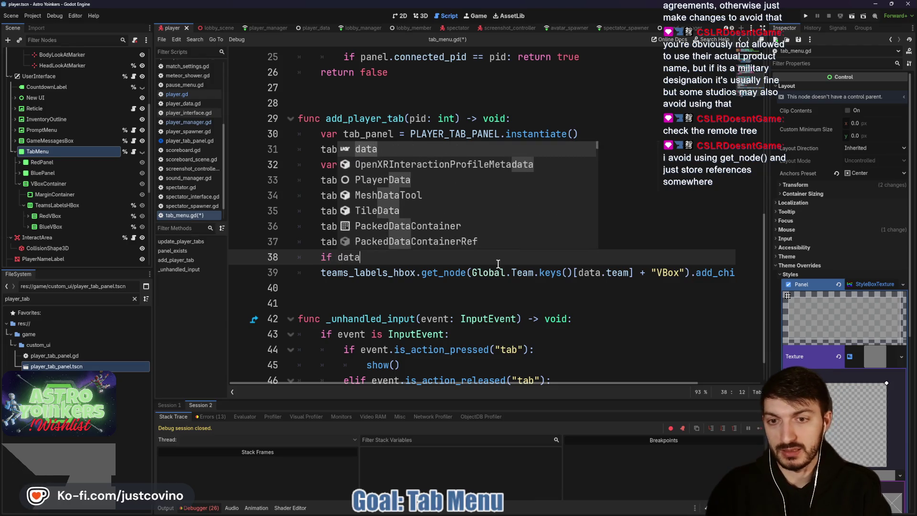
pyautogui.write('m ==')
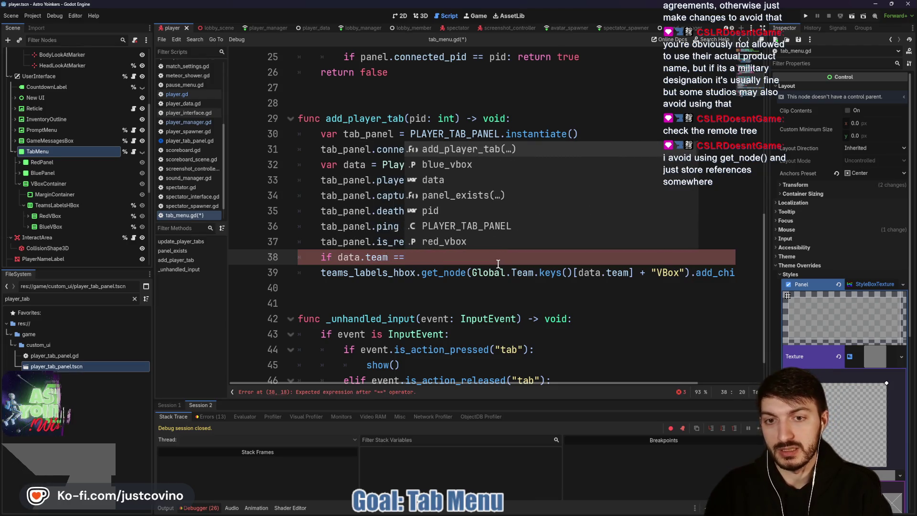
pyautogui.write(' Global')
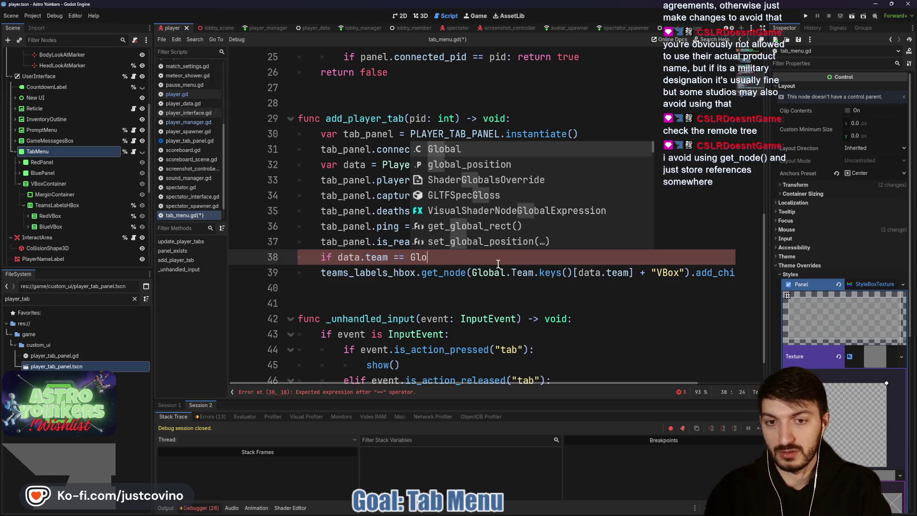
pyautogui.write('.Team.')
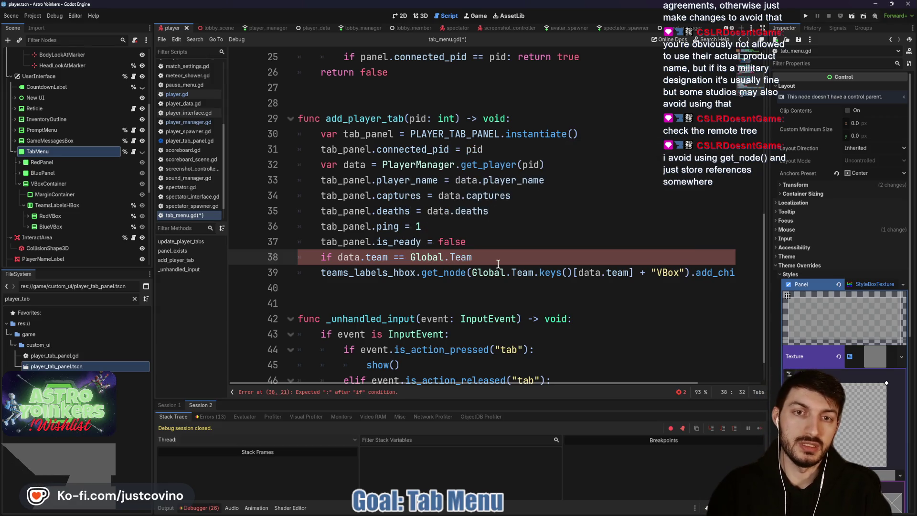
pyautogui.press('Return')
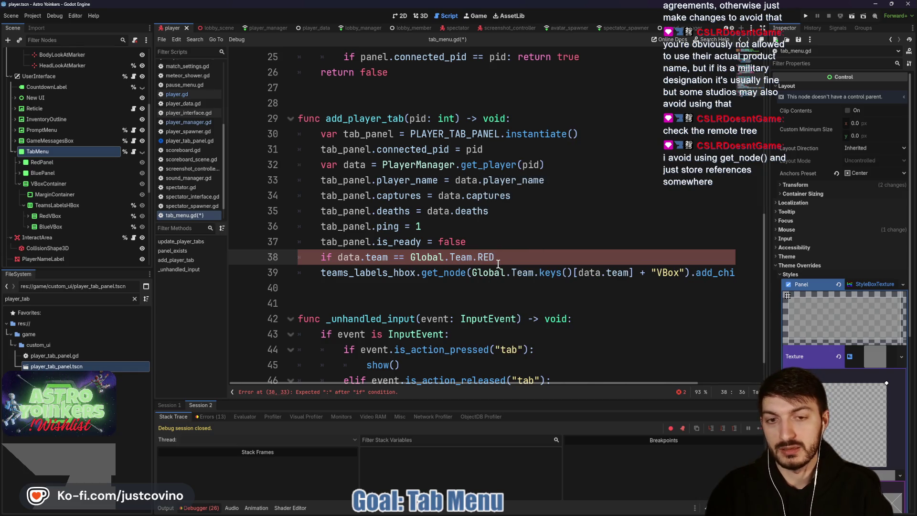
pyautogui.press('Return')
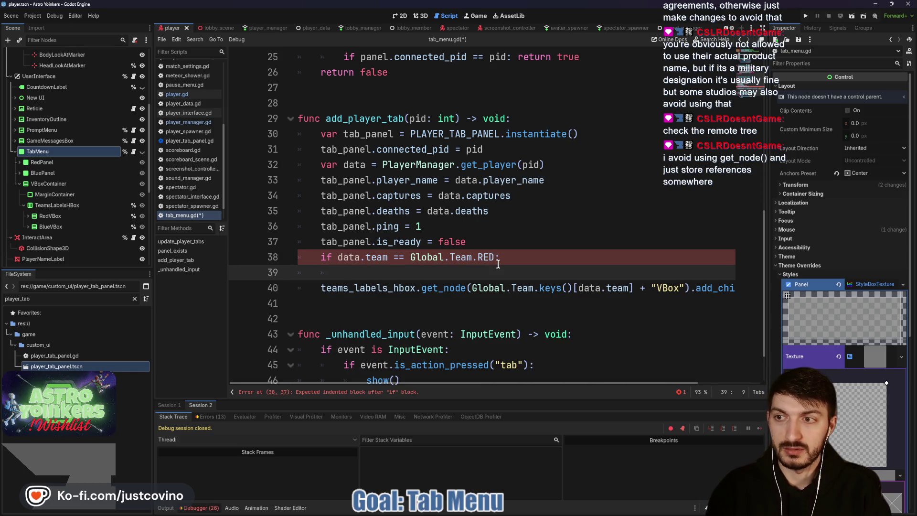
pyautogui.write('red_vbox.ad')
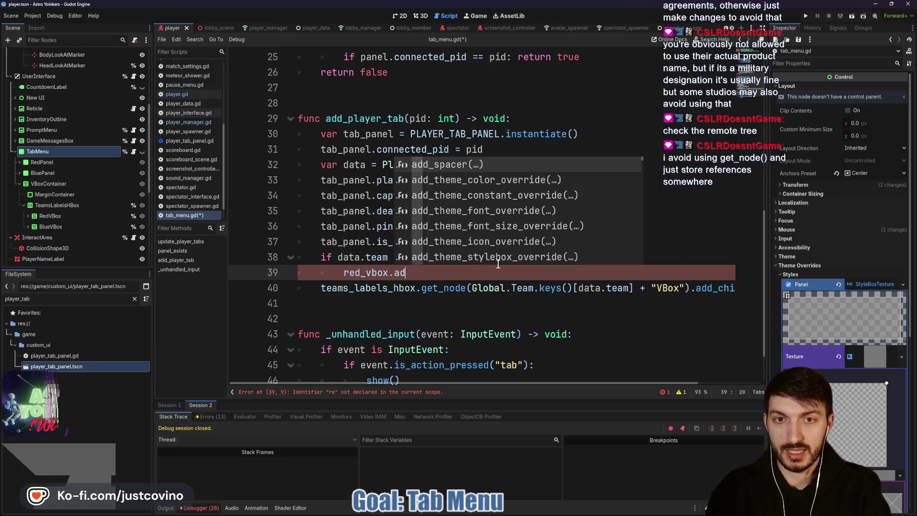
pyautogui.write('d_chid')
pyautogui.press('Return')
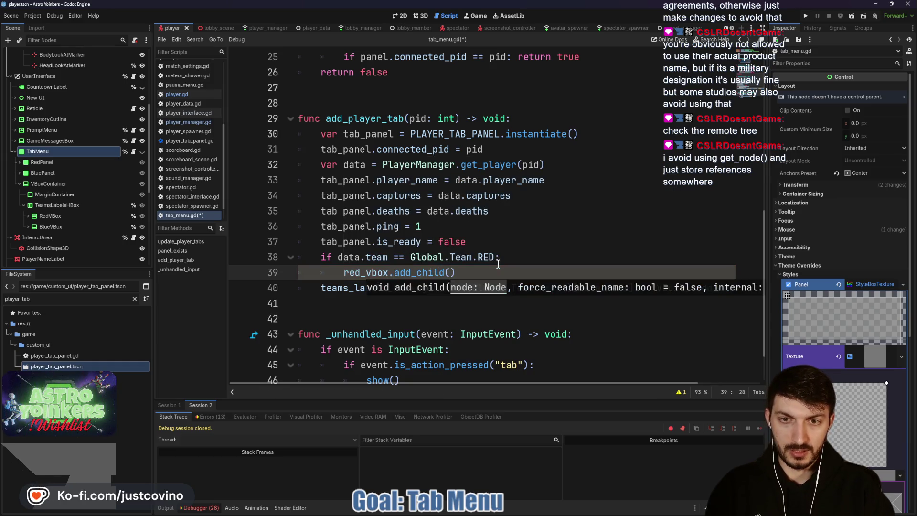
pyautogui.write('tab')
pyautogui.press('Return')
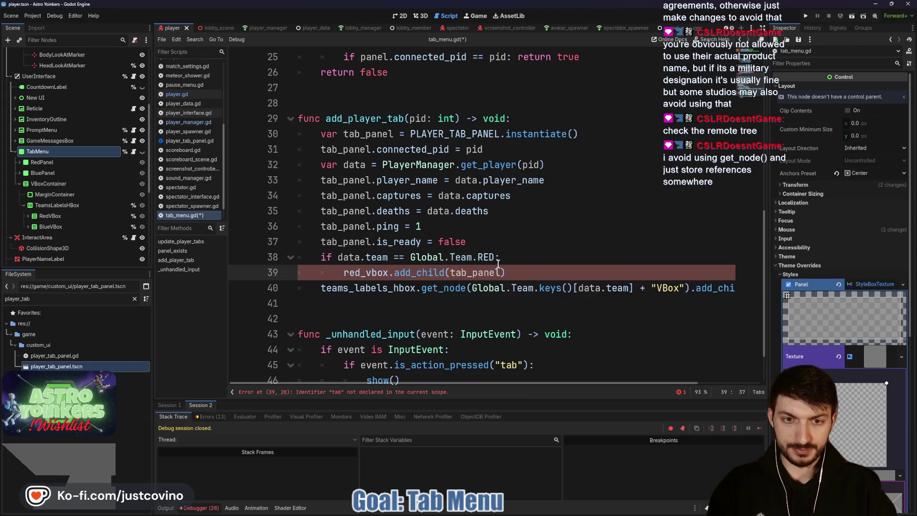
pyautogui.click(524, 272)
# Add an else branch calling blue_vbox.add_child(tab_panel), delete the old get_node line, save and run.
pyautogui.press('Return')
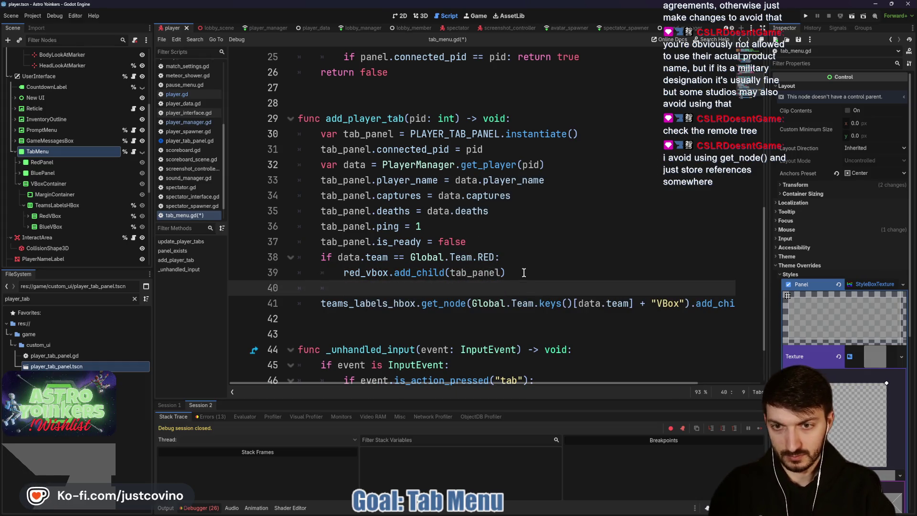
pyautogui.write('else:')
pyautogui.press('Return')
pyautogui.write('blue_vbox.add_child(ta')
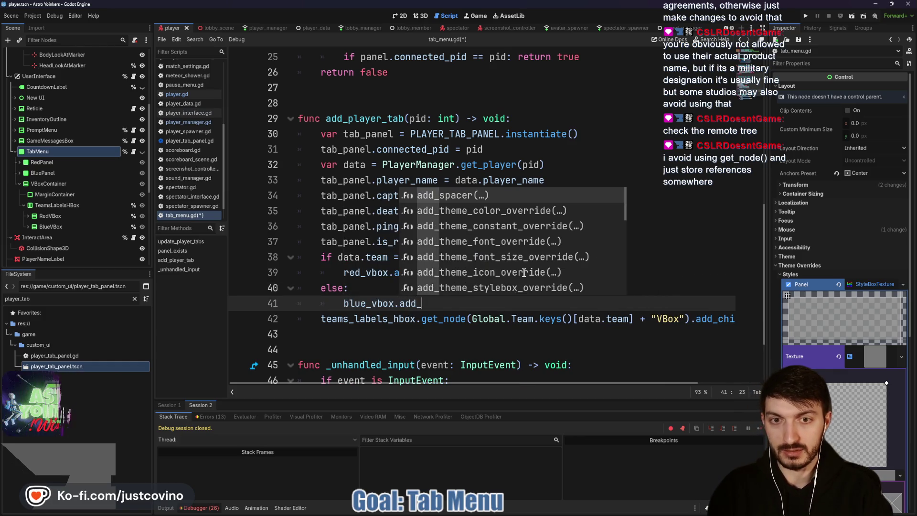
pyautogui.write('b')
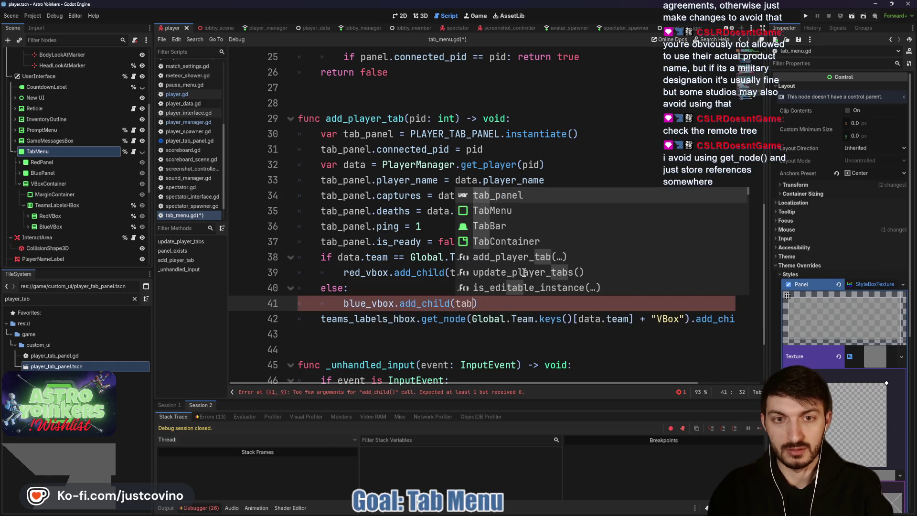
pyautogui.press('Return')
pyautogui.moveTo(321, 319)
pyautogui.mouseDown()
pyautogui.moveTo(713, 329)
pyautogui.moveTo(764, 320)
pyautogui.mouseUp()
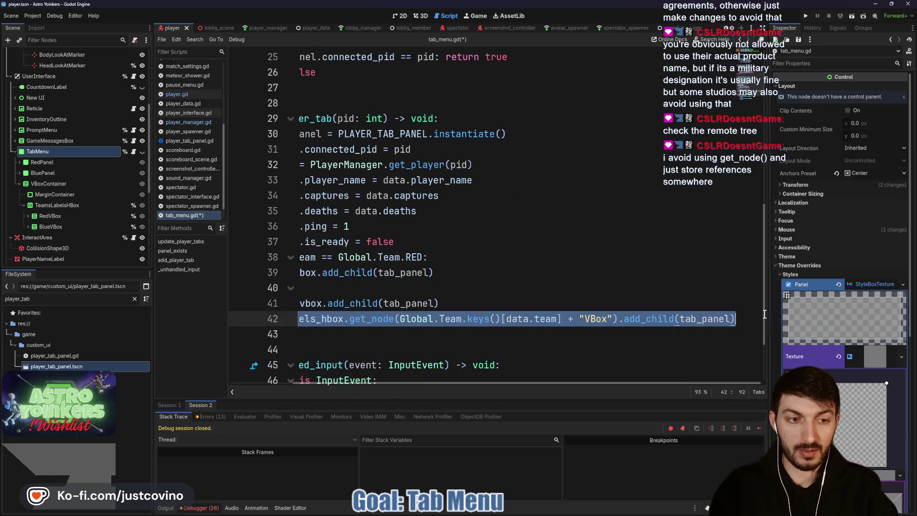
pyautogui.press('BackSpace')
pyautogui.hotkey('ctrl', 's')
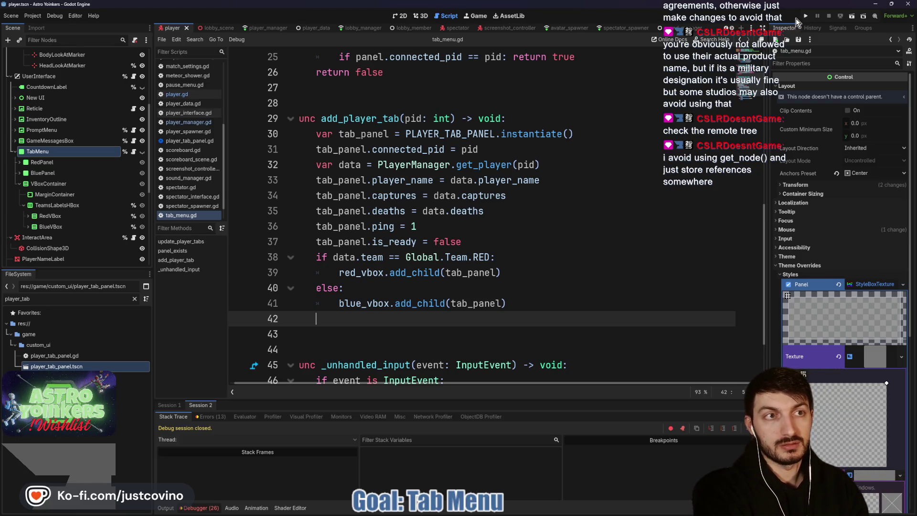
pyautogui.click(806, 17)
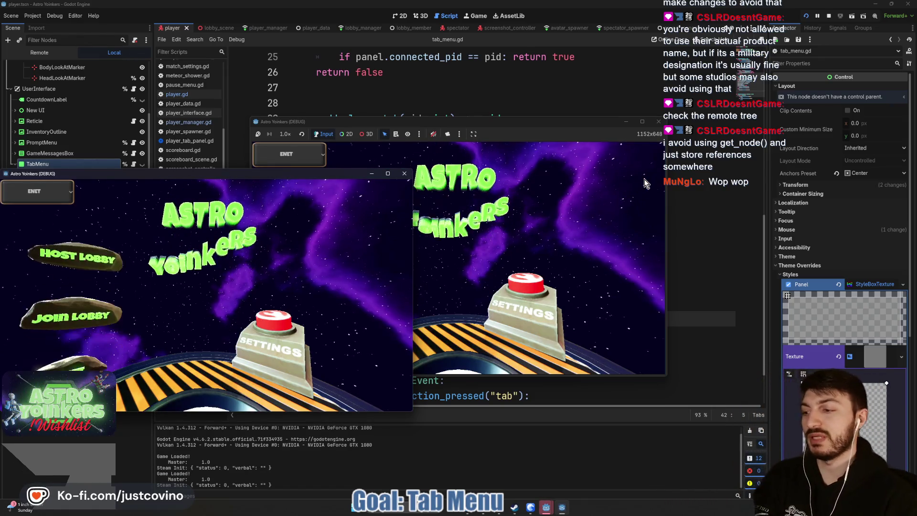
# Arrange the two game windows side by side, host a lobby and show the host's scoreboard.
pyautogui.moveTo(421, 121)
pyautogui.mouseDown()
pyautogui.moveTo(353, 61)
pyautogui.moveTo(328, 61)
pyautogui.mouseUp()
pyautogui.moveTo(139, 173)
pyautogui.mouseDown()
pyautogui.moveTo(606, 164)
pyautogui.moveTo(614, 153)
pyautogui.mouseUp()
pyautogui.moveTo(363, 125); pyautogui.dragTo(354, 141)
pyautogui.click(138, 235)
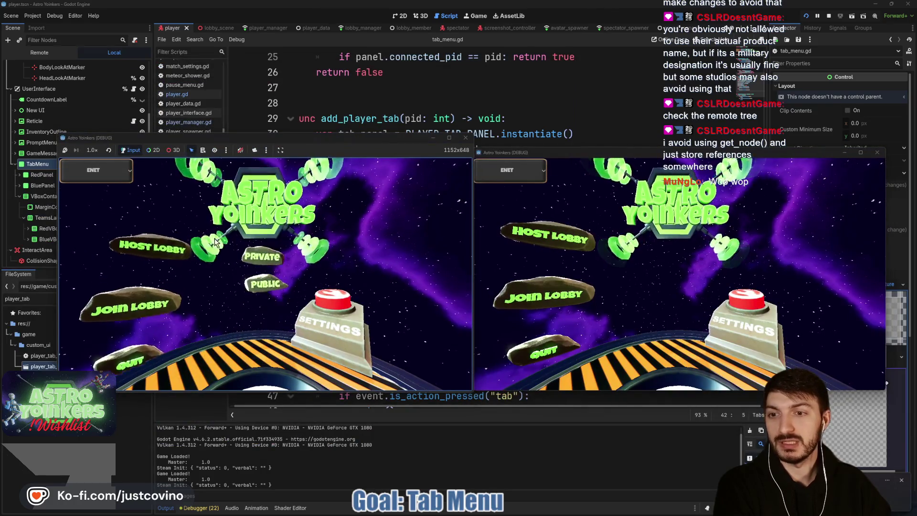
pyautogui.click(262, 253)
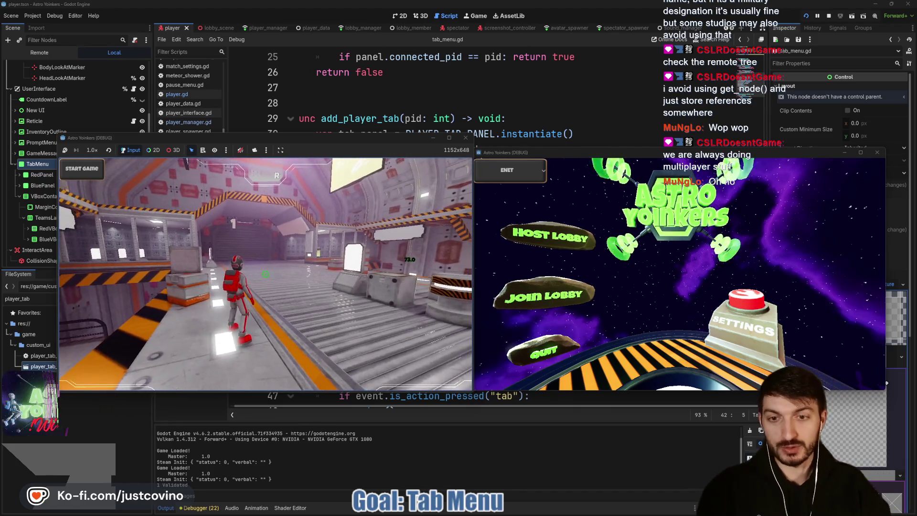
pyautogui.press('Tab')
# Join the hosted lobby from the second window and check the scoreboard in both windows.
pyautogui.click(562, 287)
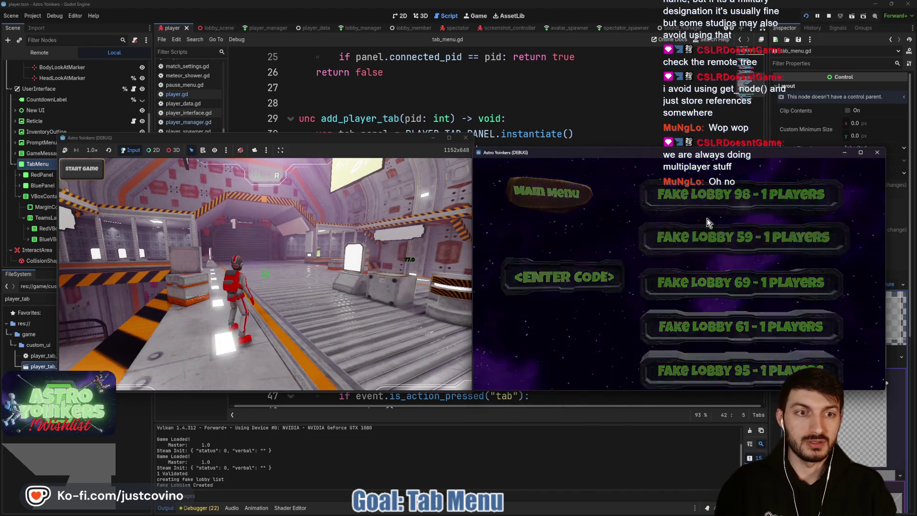
pyautogui.click(696, 203)
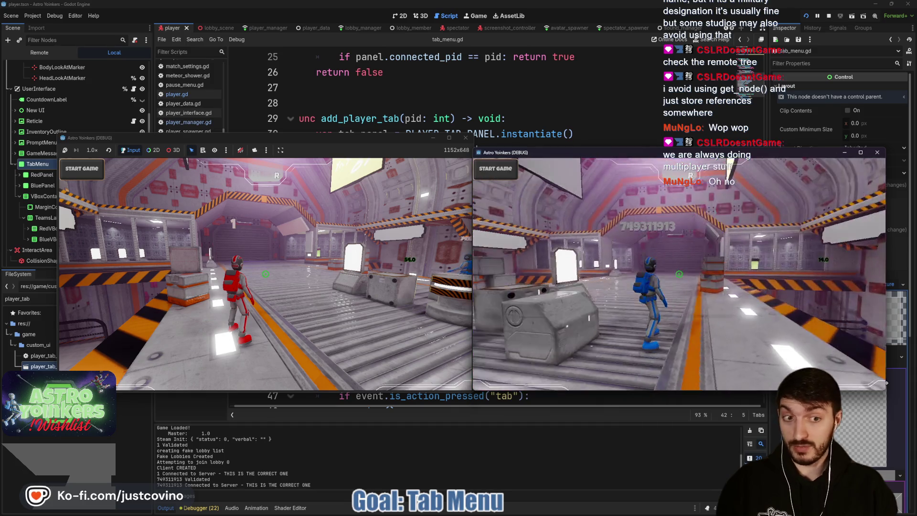
pyautogui.press('Tab')
pyautogui.press('Tab')
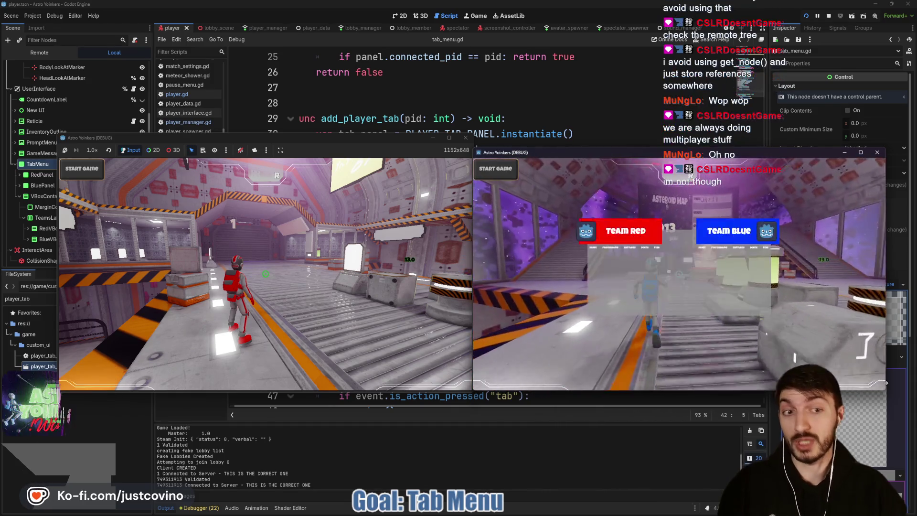
pyautogui.press('Tab')
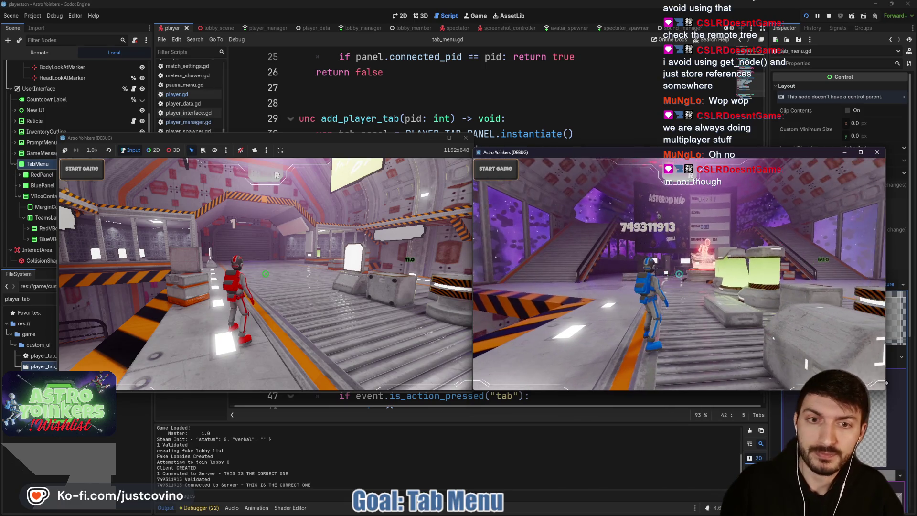
pyautogui.click(331, 153)
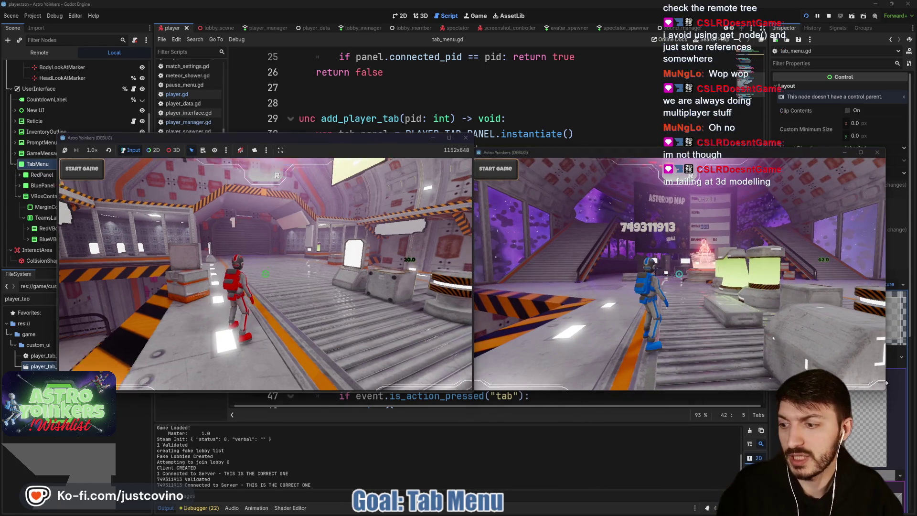
pyautogui.press('Tab')
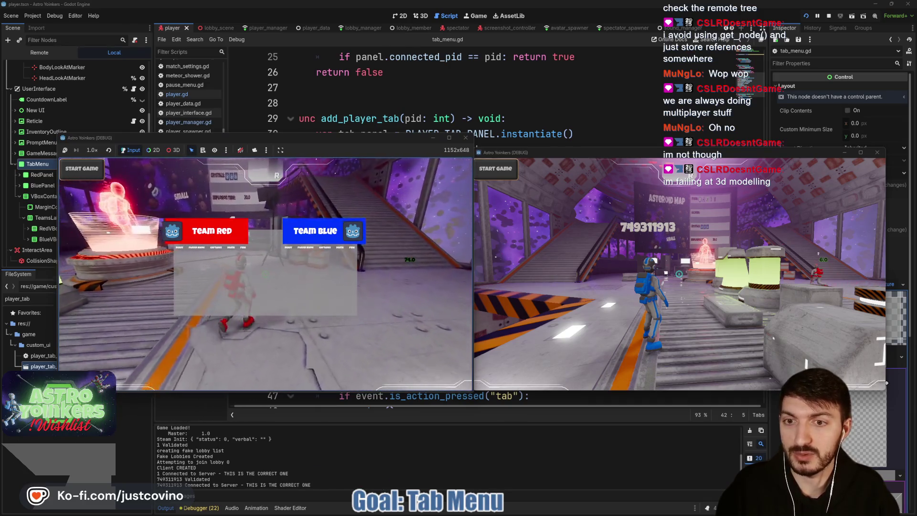
pyautogui.press('Tab')
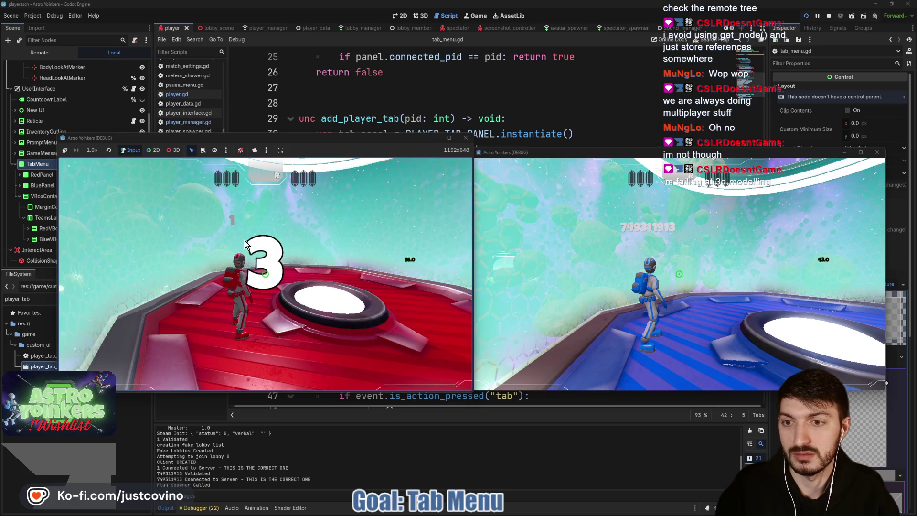
# Toggle the scoreboard while the match loads, including on the full-screen host window.
pyautogui.press('Tab')
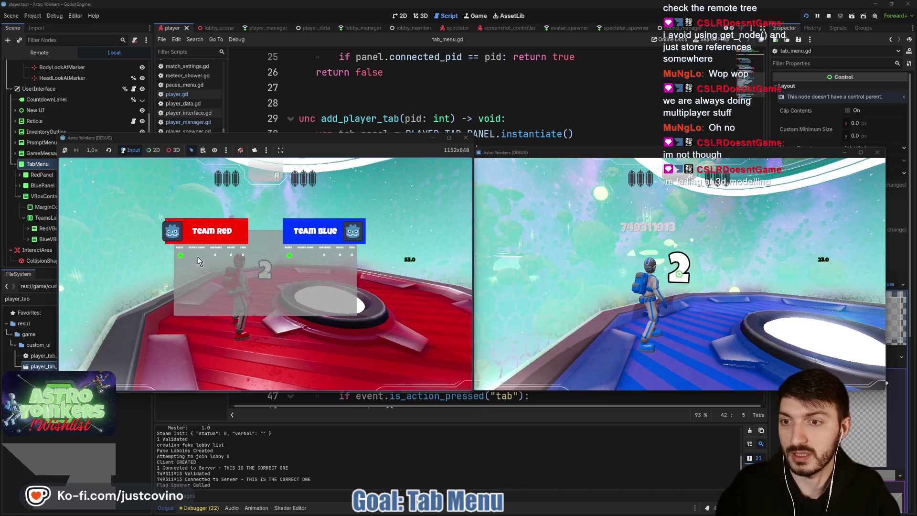
pyautogui.press('Tab')
pyautogui.press('Tab')
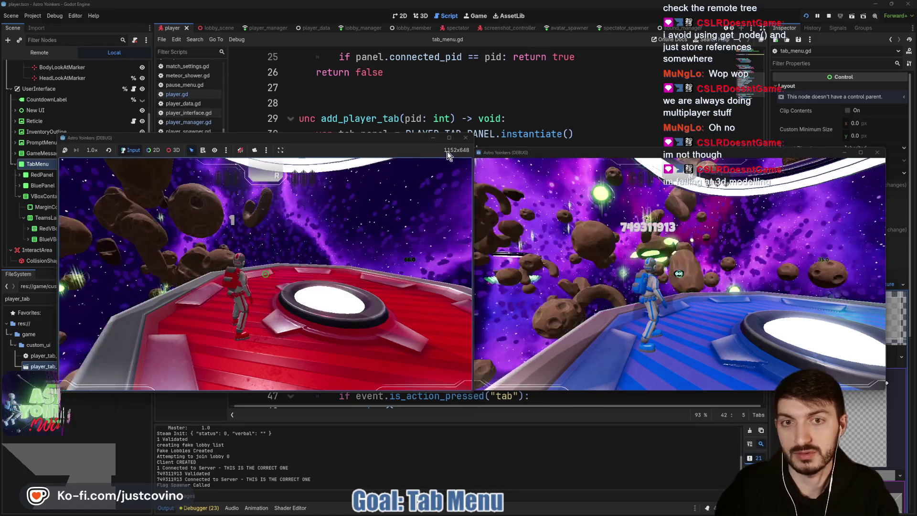
pyautogui.click(449, 138)
pyautogui.press('Tab')
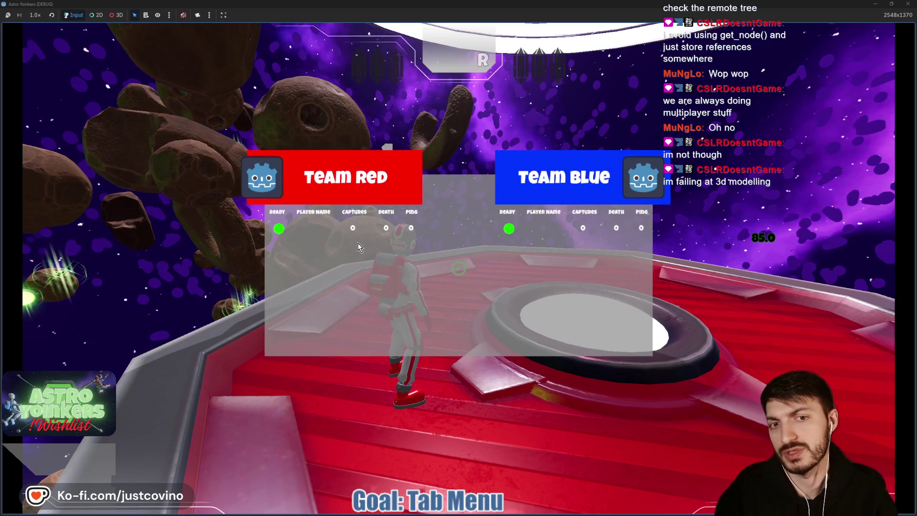
pyautogui.press('Tab')
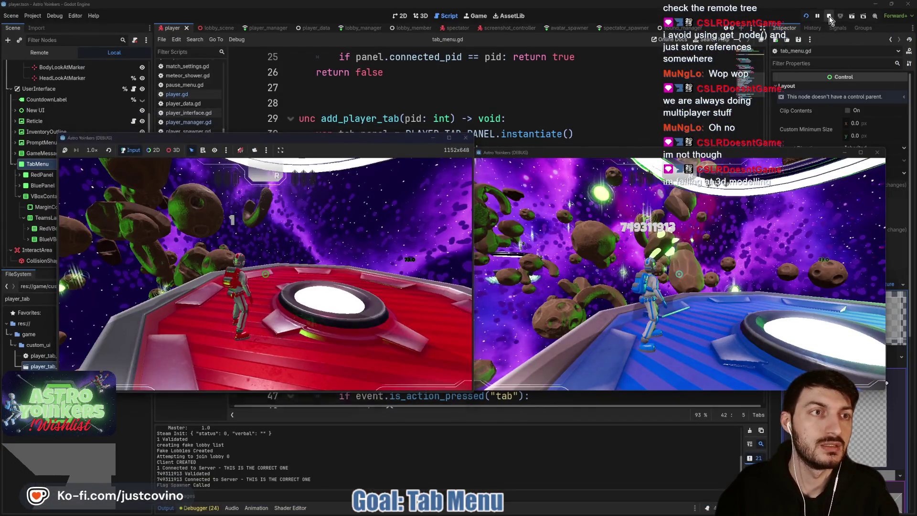
# Stop the game and jump from data.player_name on line 33 to its declaration.
pyautogui.click(829, 15)
pyautogui.scroll(-2, 521, 247)
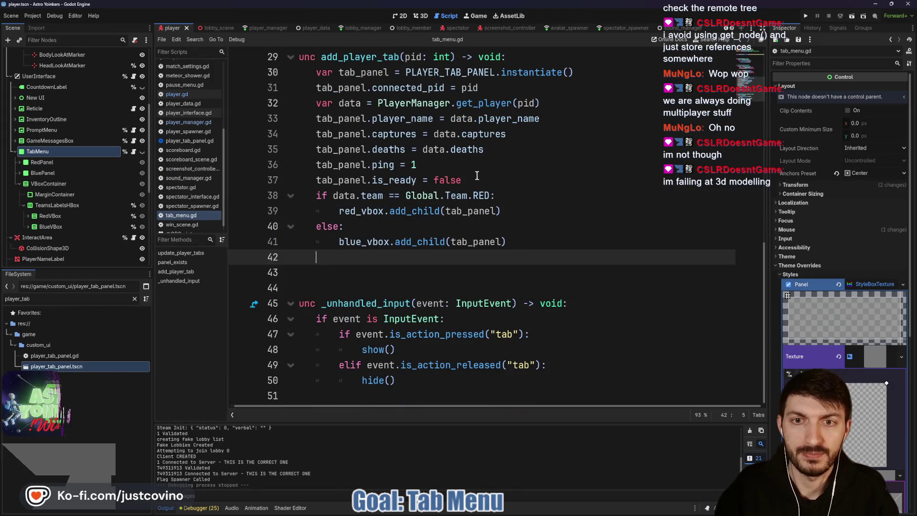
pyautogui.click(452, 165)
pyautogui.scroll(2, 453, 182)
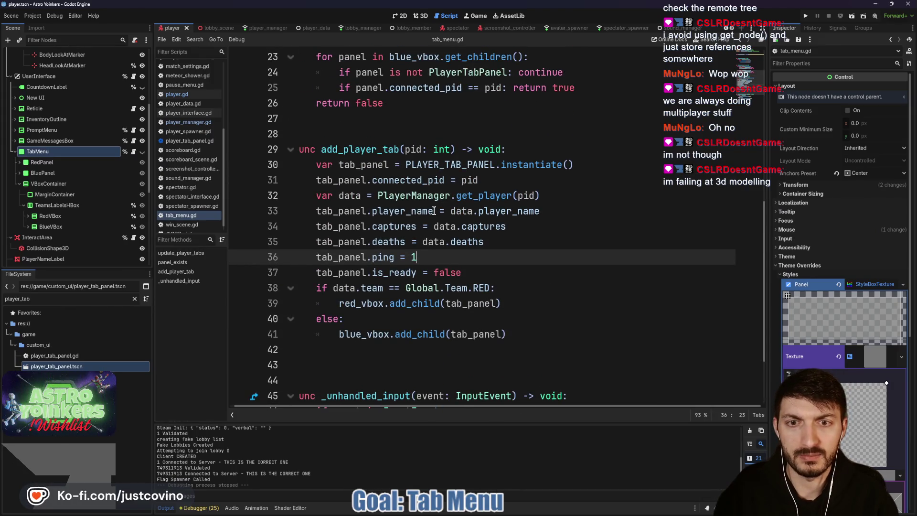
pyautogui.moveTo(451, 211); pyautogui.dragTo(539, 213)
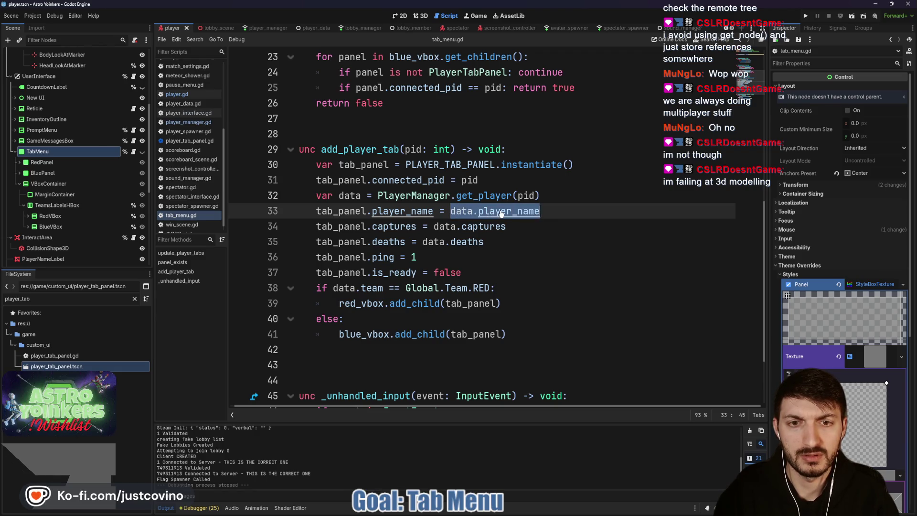
pyautogui.keyDown('ctrl'); pyautogui.click(501, 213); pyautogui.keyUp('ctrl')
# Scroll through player_data.gd, then switch to player_manager.gd.
pyautogui.scroll(-7, 479, 171)
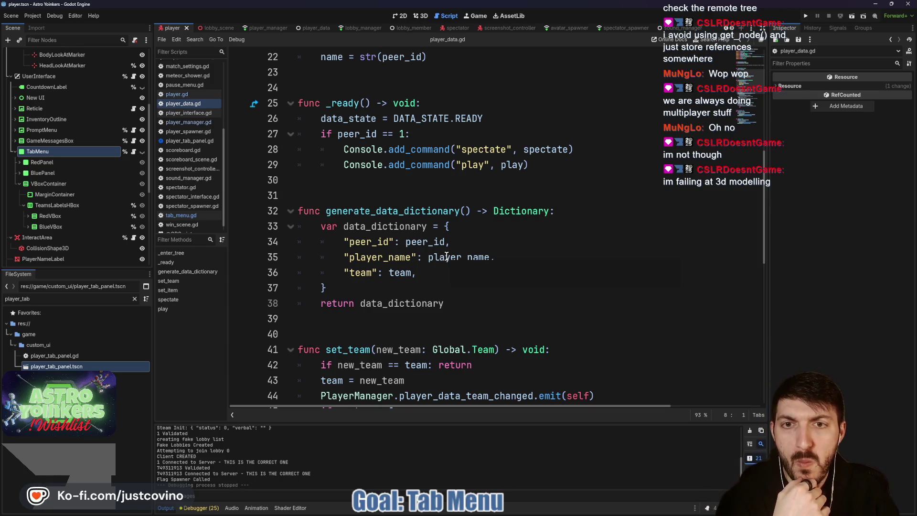
pyautogui.scroll(5, 446, 257)
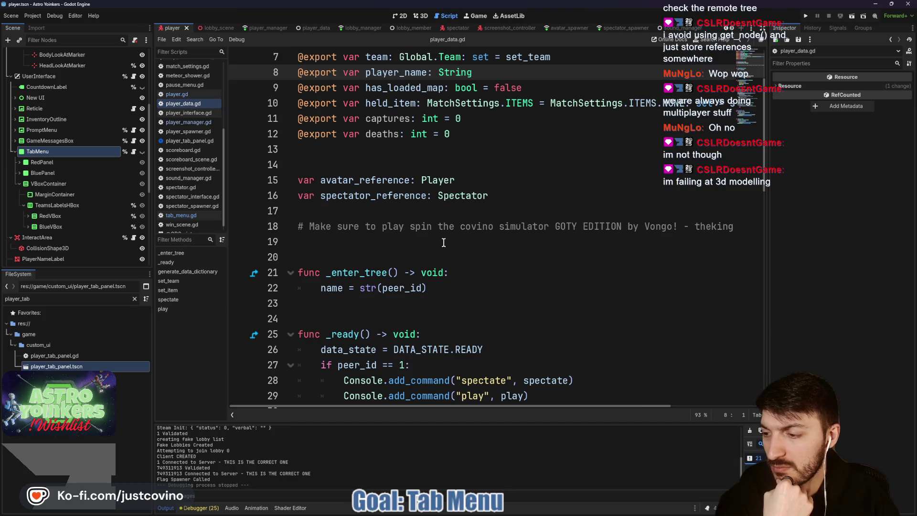
pyautogui.scroll(-9, 444, 242)
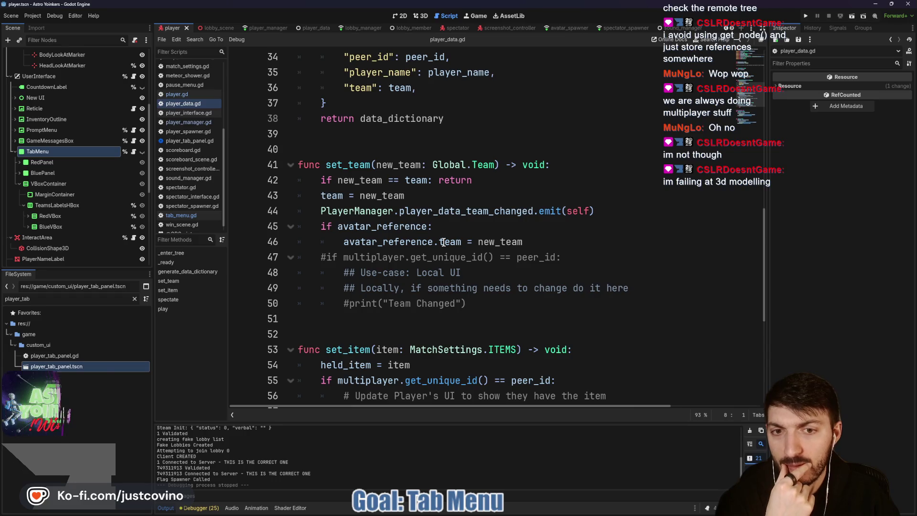
pyautogui.scroll(-6, 444, 242)
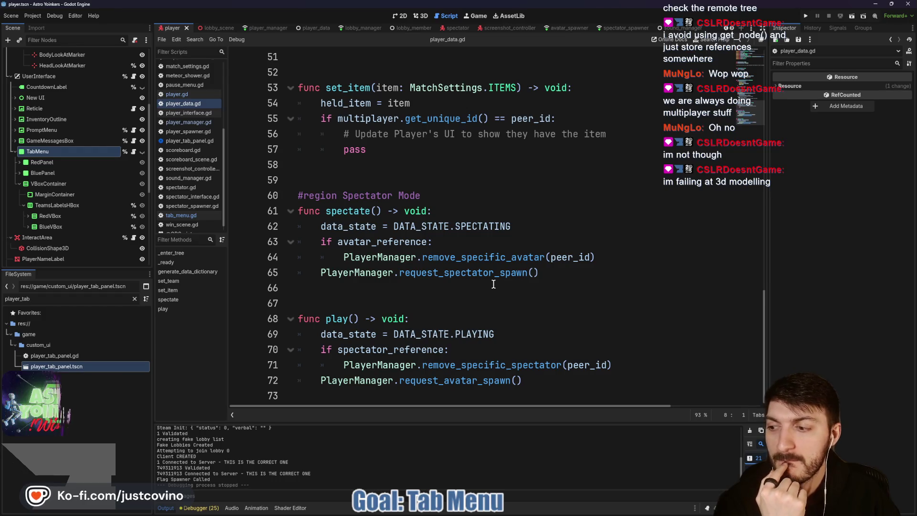
pyautogui.scroll(2, 493, 284)
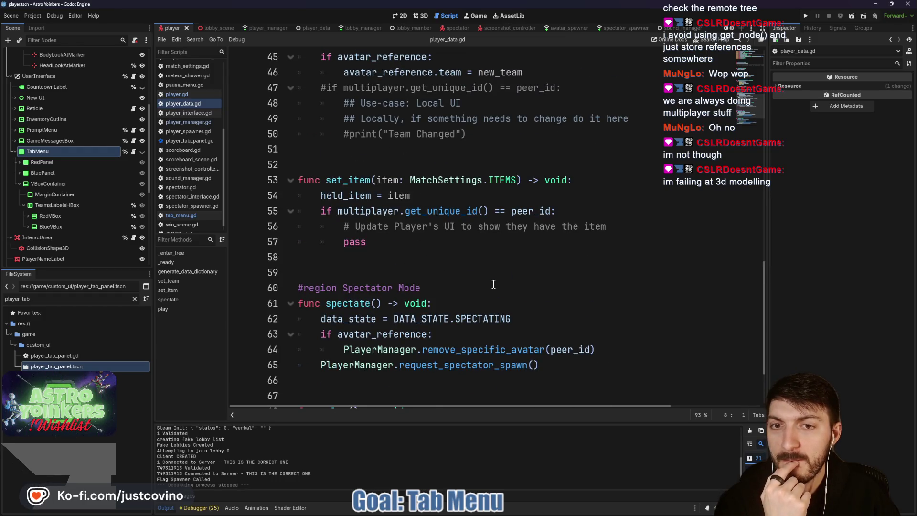
pyautogui.scroll(3, 494, 285)
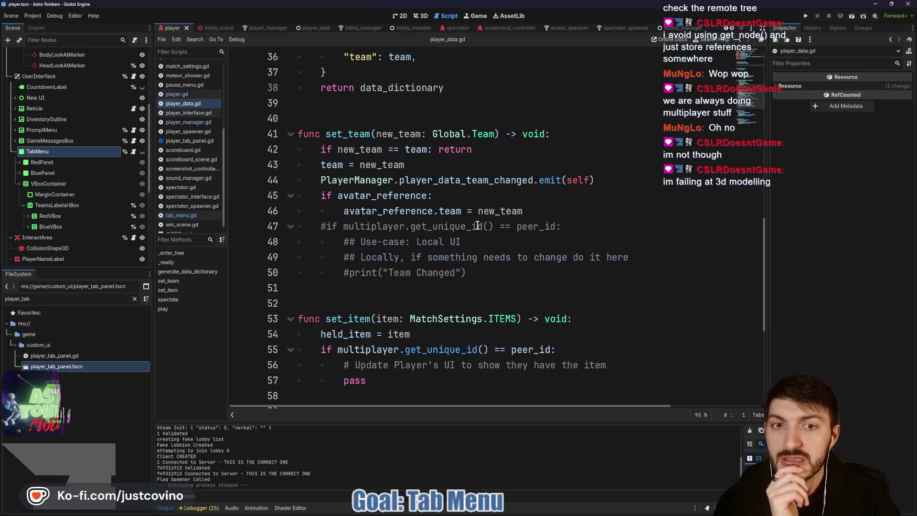
pyautogui.scroll(1, 478, 234)
pyautogui.scroll(3, 478, 234)
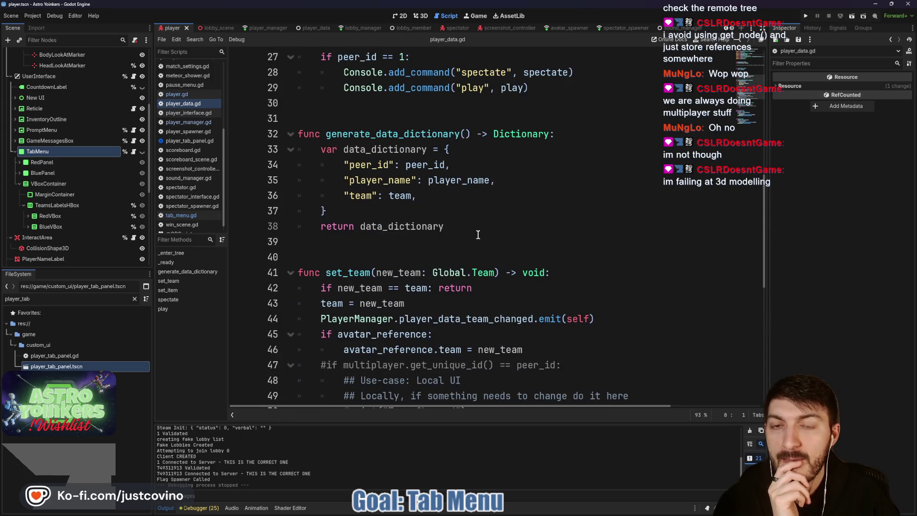
pyautogui.scroll(9, 477, 235)
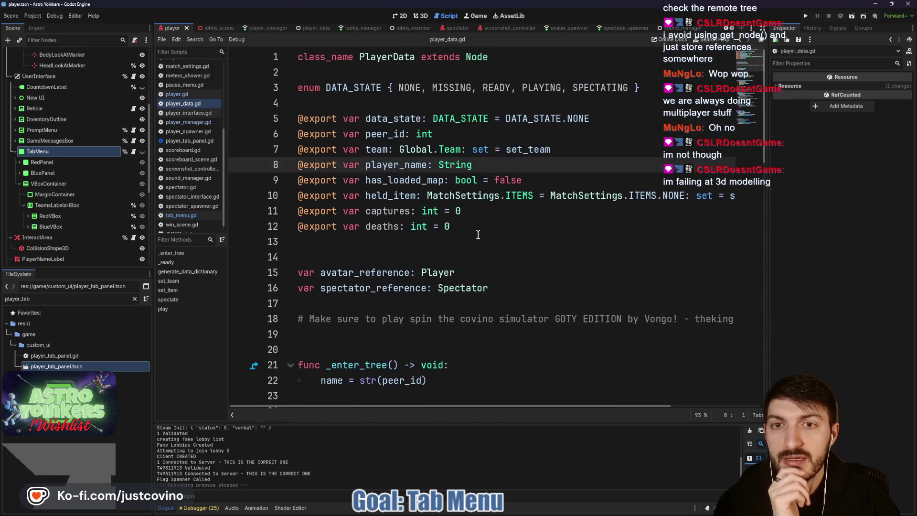
pyautogui.click(274, 29)
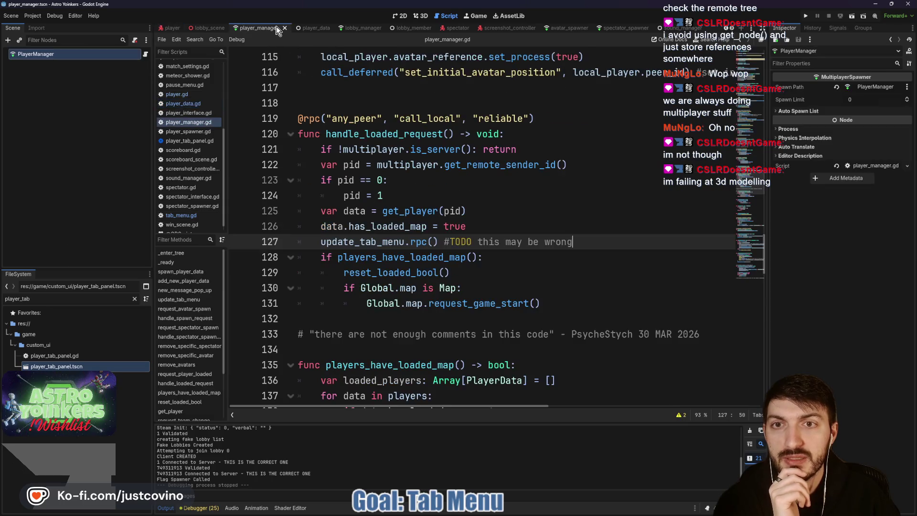
# Scroll through player_manager.gd and dismiss the documentation popup.
pyautogui.scroll(-1, 435, 186)
pyautogui.scroll(12, 525, 209)
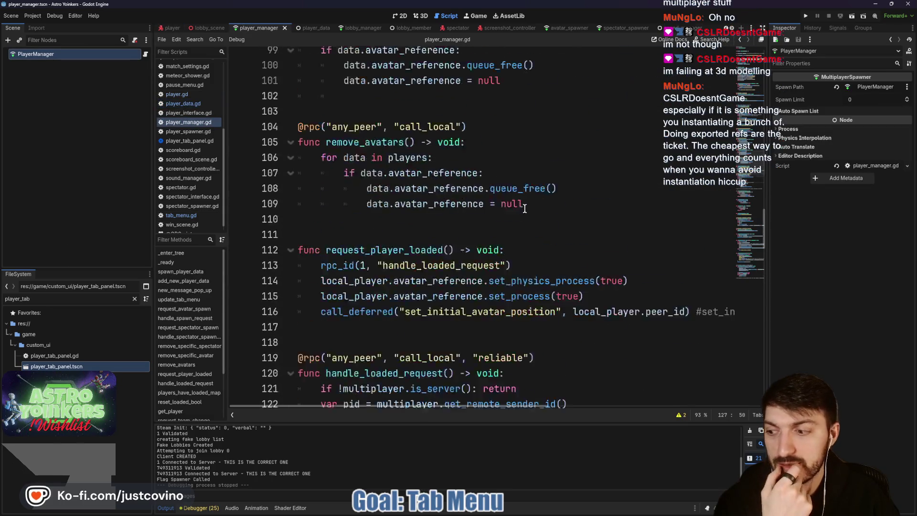
pyautogui.scroll(4, 524, 209)
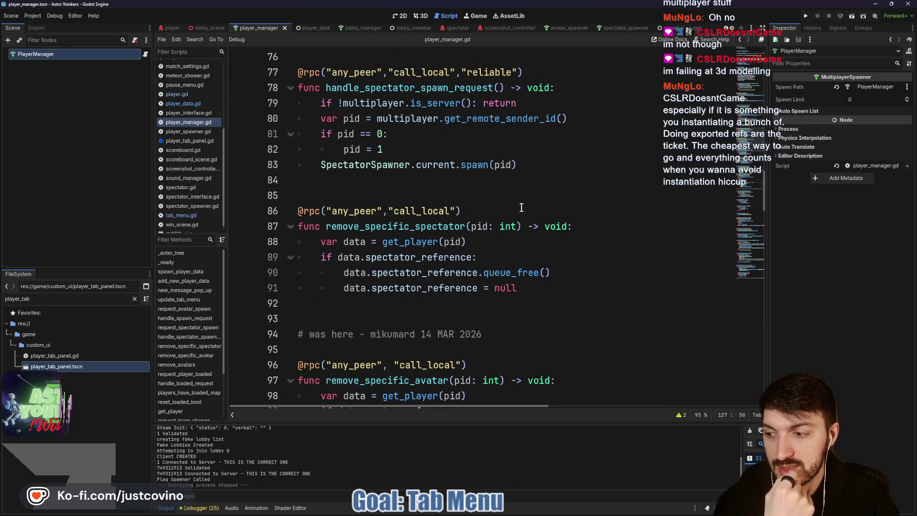
pyautogui.moveTo(515, 204)
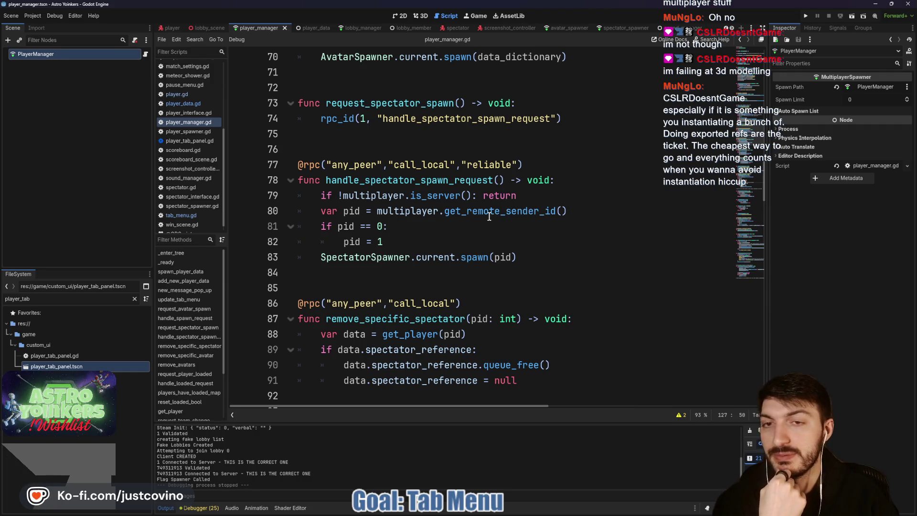
pyautogui.scroll(4, 489, 217)
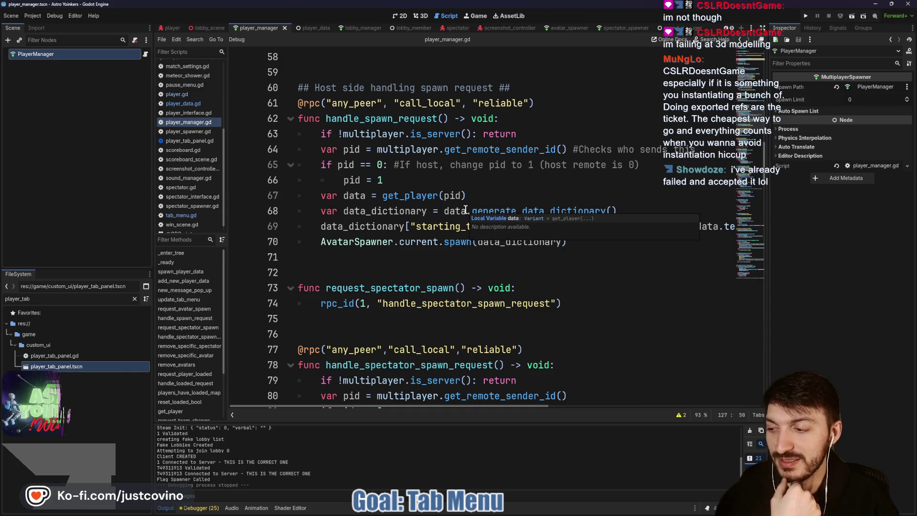
pyautogui.click(454, 180)
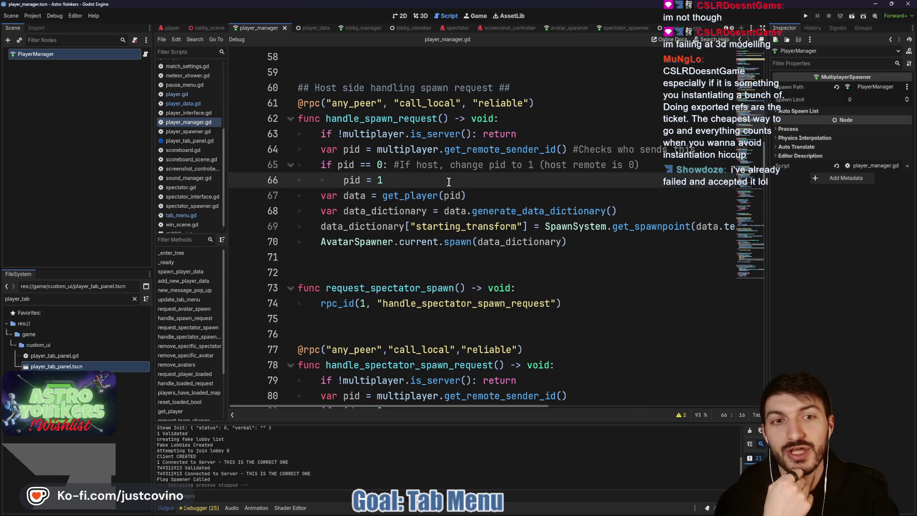
pyautogui.scroll(1, 584, 202)
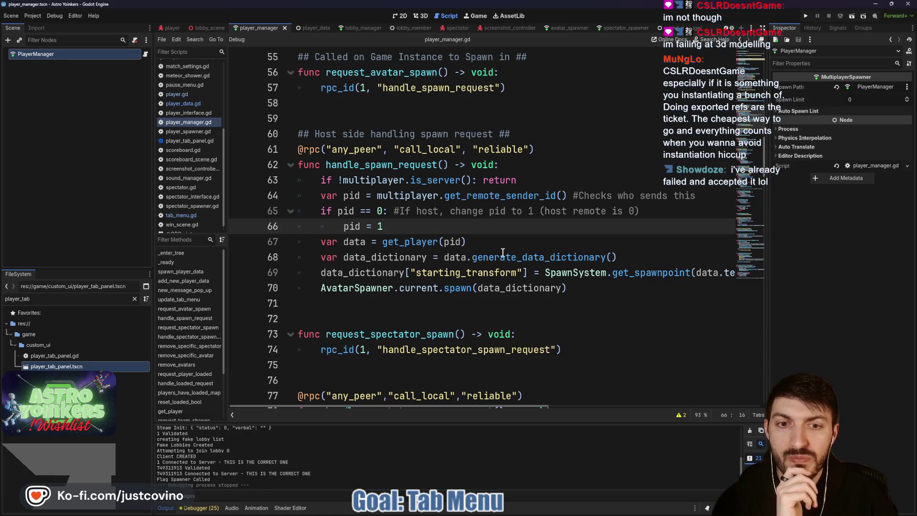
# Jump to generate_data_dictionary's definition in player_data.gd, select player_name and scroll to the top.
pyautogui.keyDown('ctrl'); pyautogui.click(483, 258); pyautogui.keyUp('ctrl')
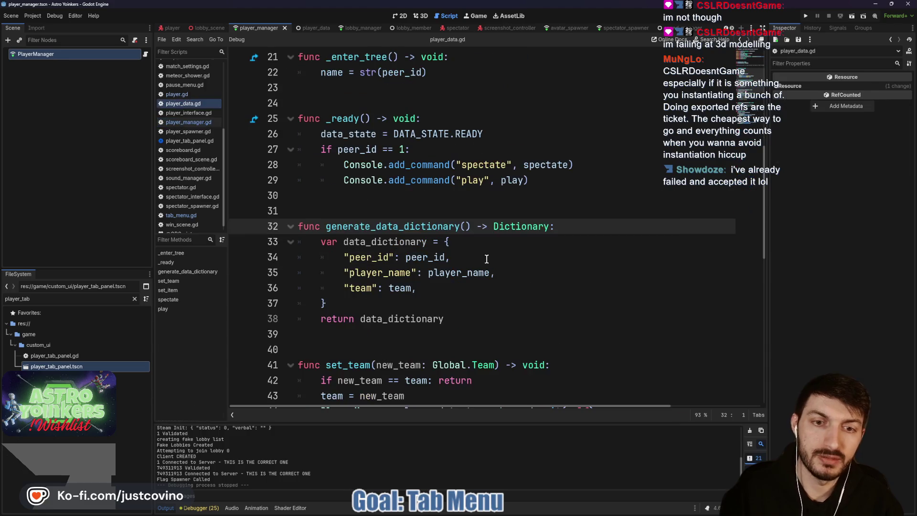
pyautogui.doubleClick(460, 273)
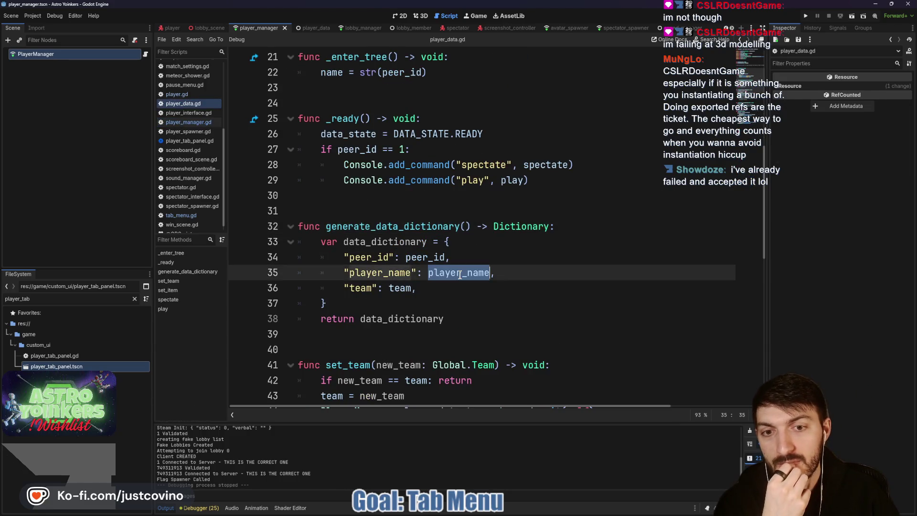
pyautogui.scroll(4, 507, 262)
pyautogui.scroll(2, 507, 262)
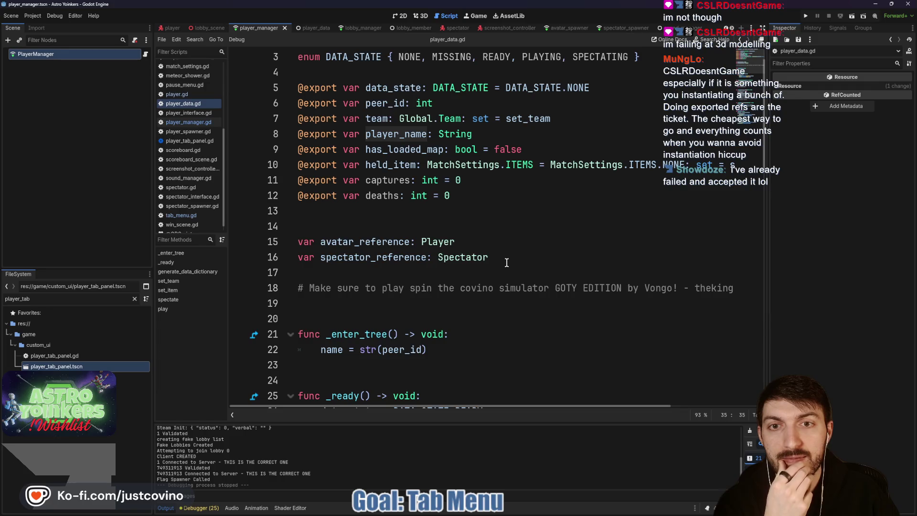
pyautogui.scroll(-4, 507, 262)
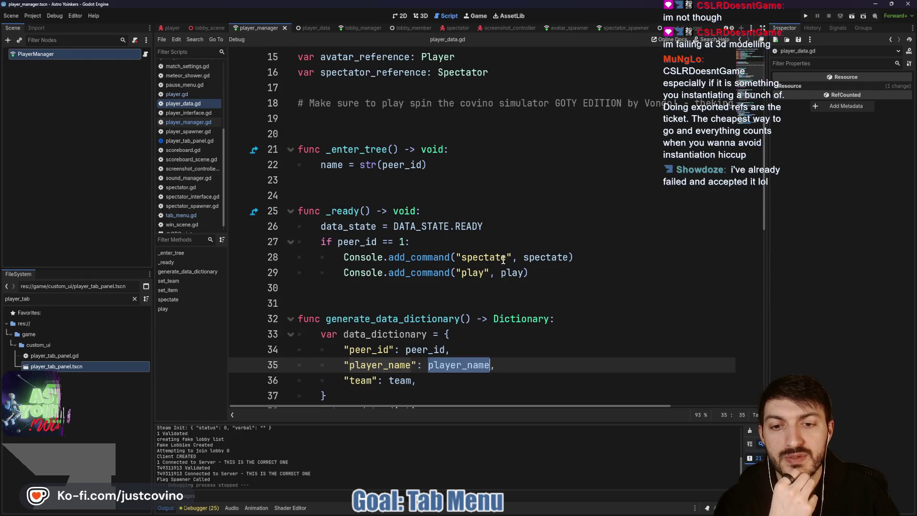
pyautogui.scroll(-3, 503, 260)
pyautogui.scroll(8, 503, 260)
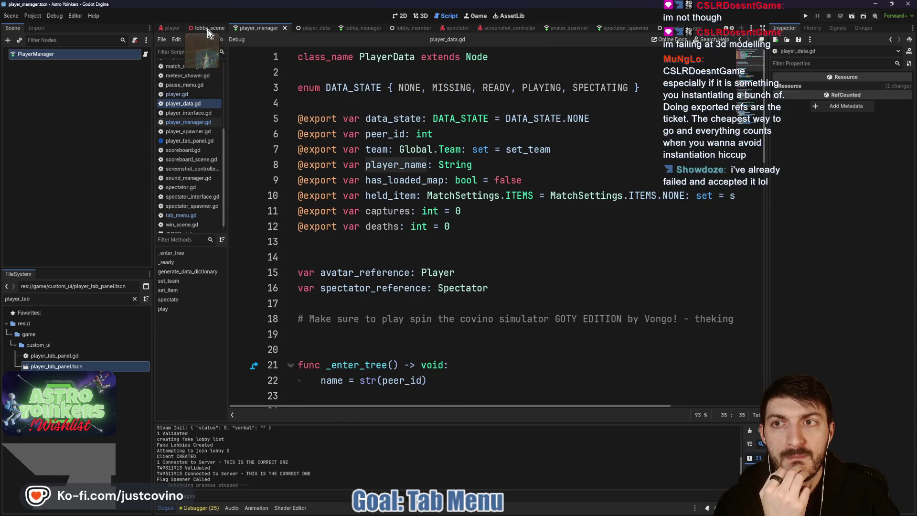
# Reopen player_manager.gd from the PlayerManager node and put the caret on empty line 72.
pyautogui.click(145, 54)
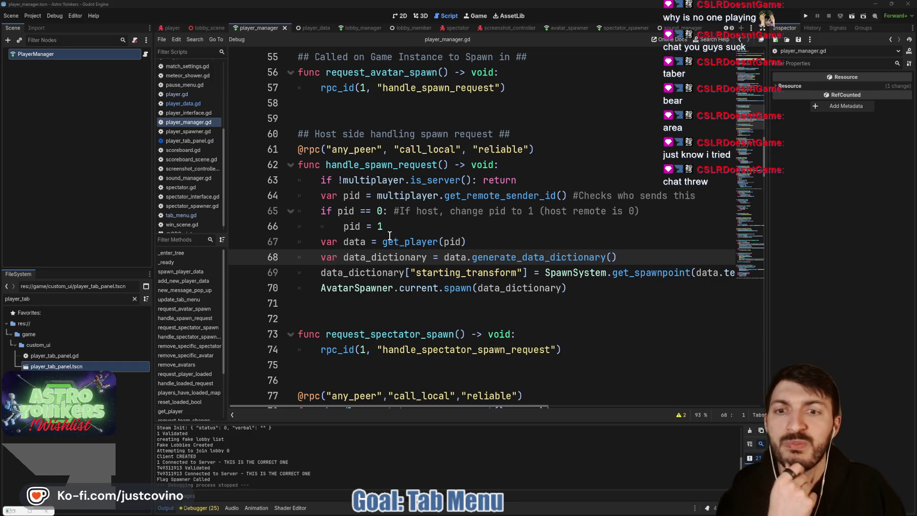
pyautogui.moveTo(379, 265)
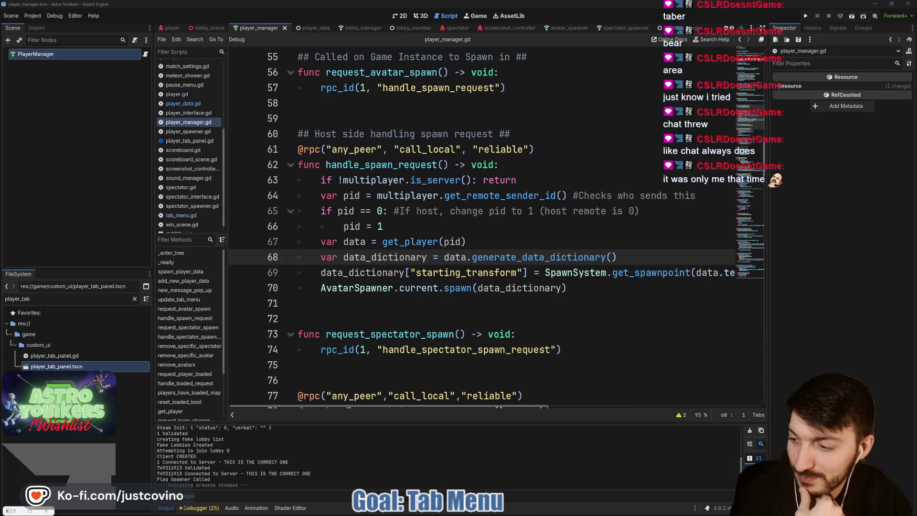
pyautogui.click(401, 316)
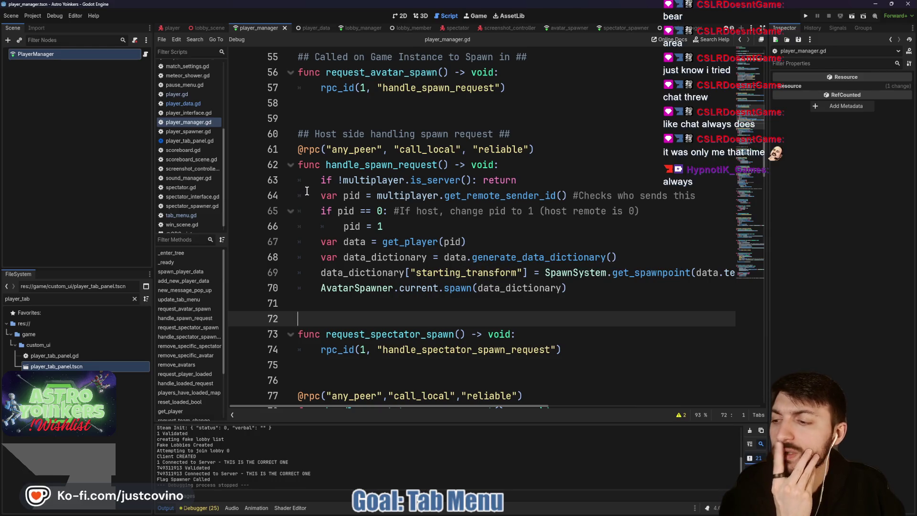
# Delete the update_tab_menu.rpc() call and its TODO comment, keeping the has_loaded_map line.
pyautogui.scroll(-4, 383, 206)
pyautogui.scroll(-3, 466, 216)
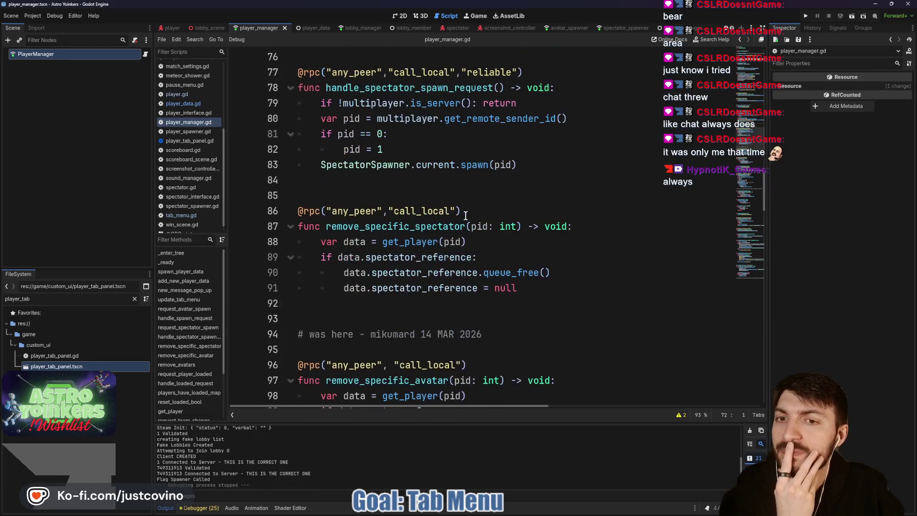
pyautogui.scroll(-4, 466, 214)
pyautogui.scroll(-8, 466, 212)
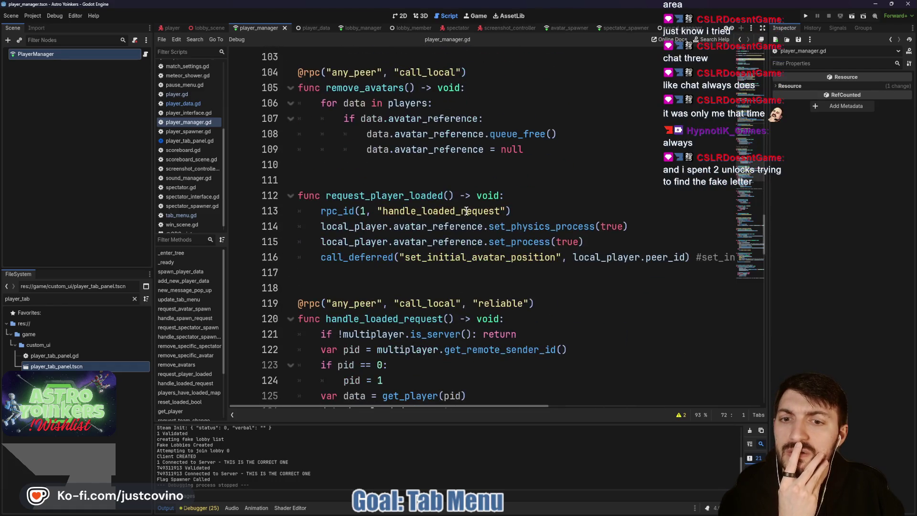
pyautogui.moveTo(572, 296); pyautogui.dragTo(319, 289)
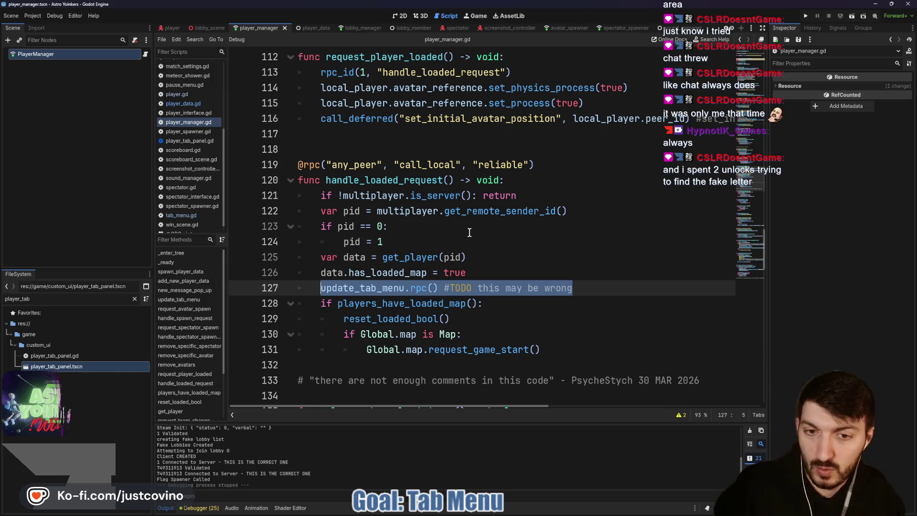
pyautogui.press('BackSpace')
pyautogui.press('BackSpace')
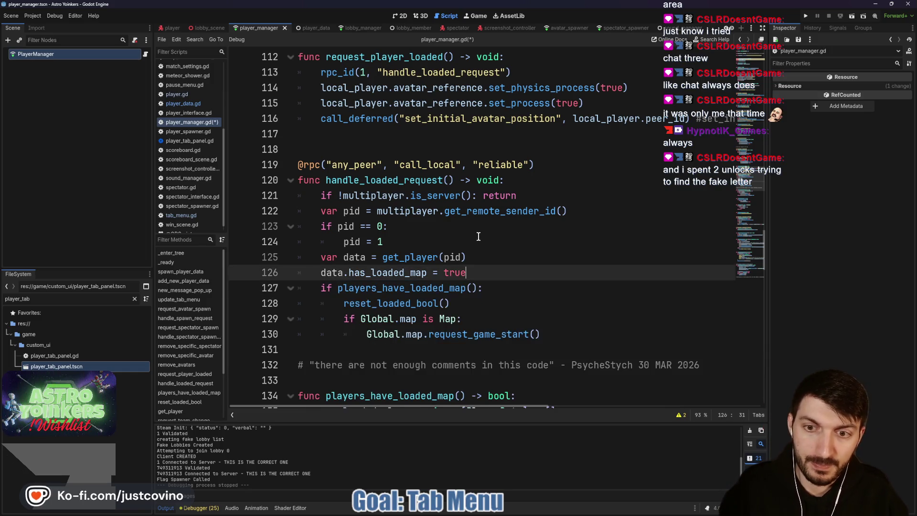
pyautogui.hotkey('ctrl', 'shift', 'k')
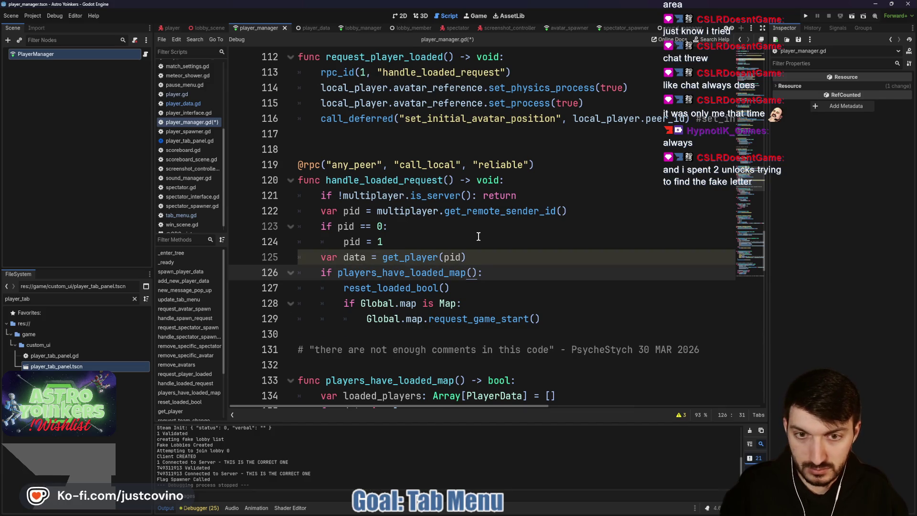
pyautogui.hotkey('ctrl', 'z')
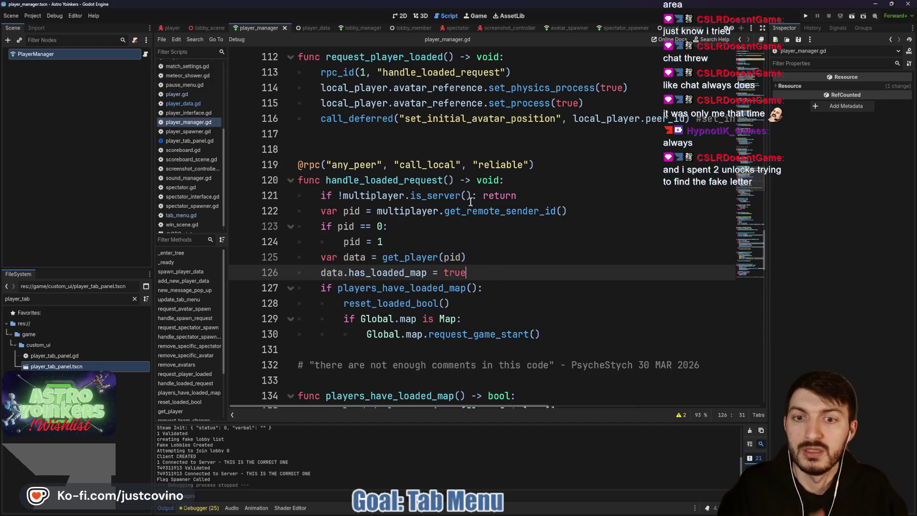
# Switch to the lobby scene, then to the player scene showing player.gd.
pyautogui.click(210, 28)
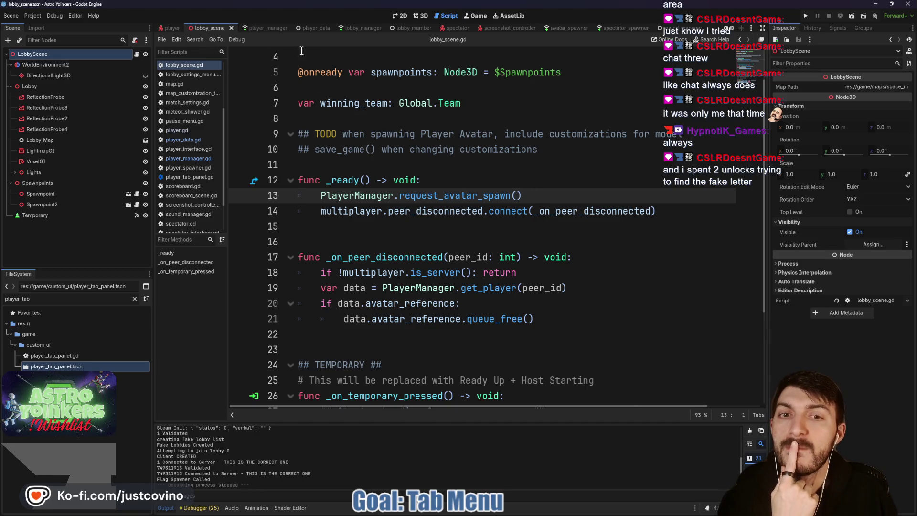
pyautogui.click(168, 29)
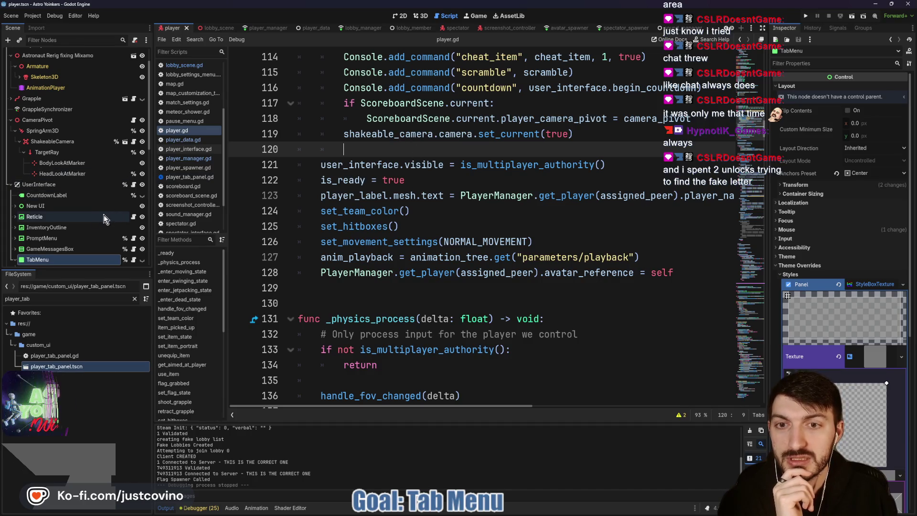
pyautogui.scroll(6, 350, 216)
pyautogui.scroll(-5, 120, 182)
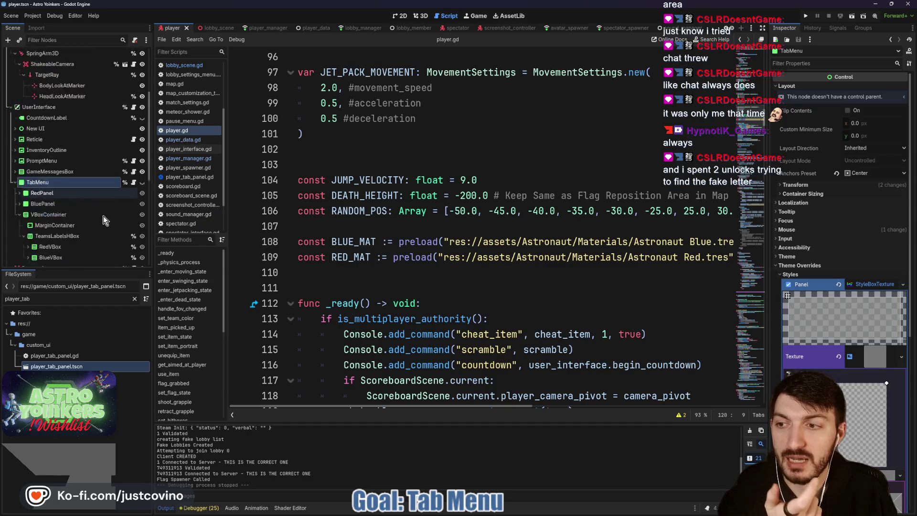
# Add a _ready() function to tab_menu.gd calling PlayerManager.update_tab_menu.rpc(), then save.
pyautogui.click(133, 158)
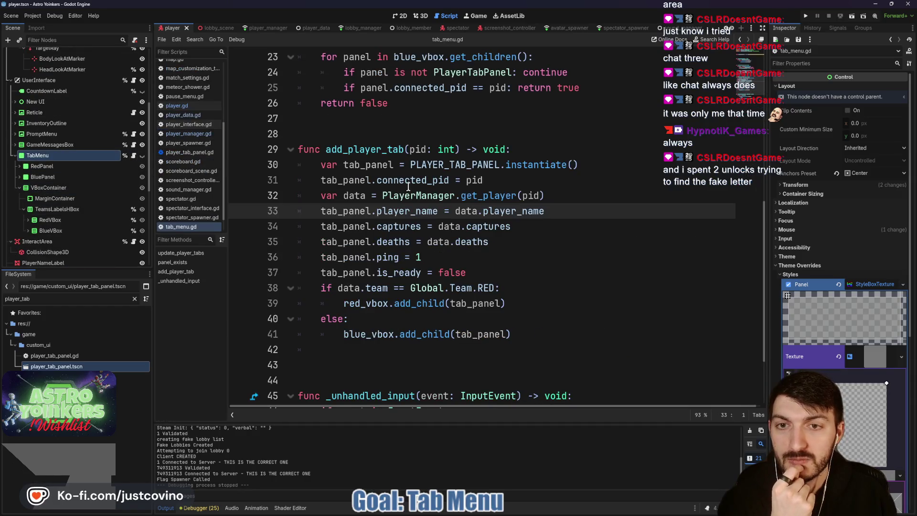
pyautogui.scroll(6, 408, 187)
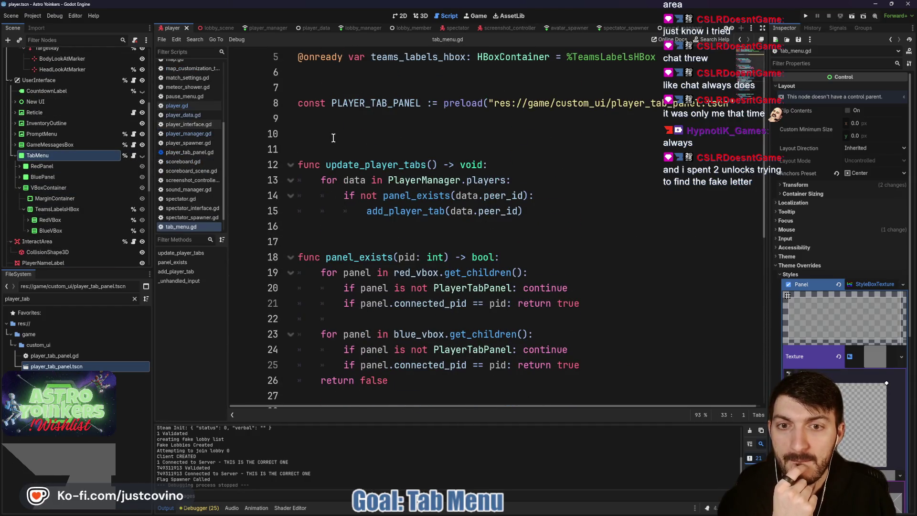
pyautogui.scroll(1, 332, 138)
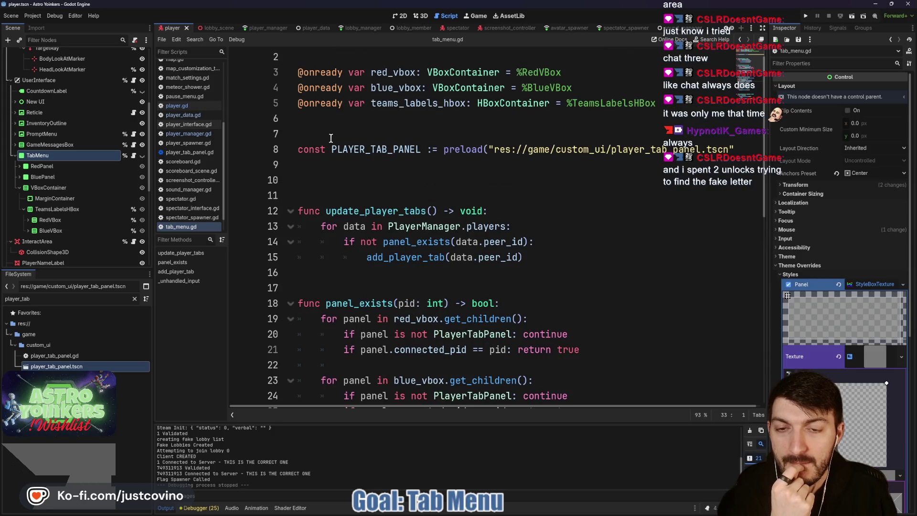
pyautogui.click(325, 177)
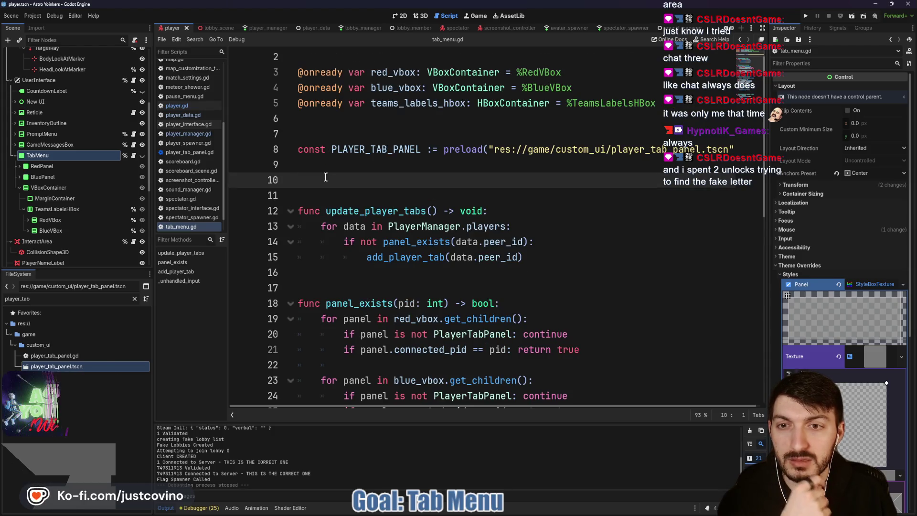
pyautogui.write('func _r')
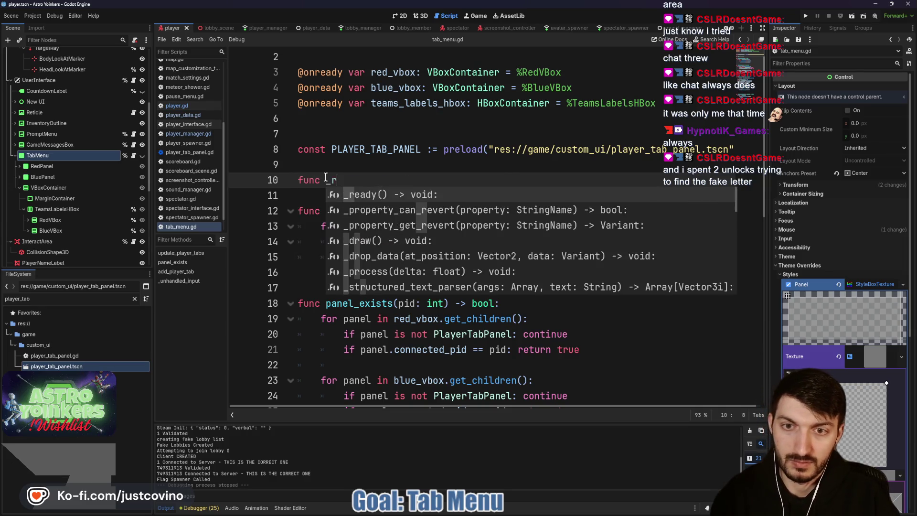
pyautogui.press('Return')
pyautogui.write('PlayerManager.')
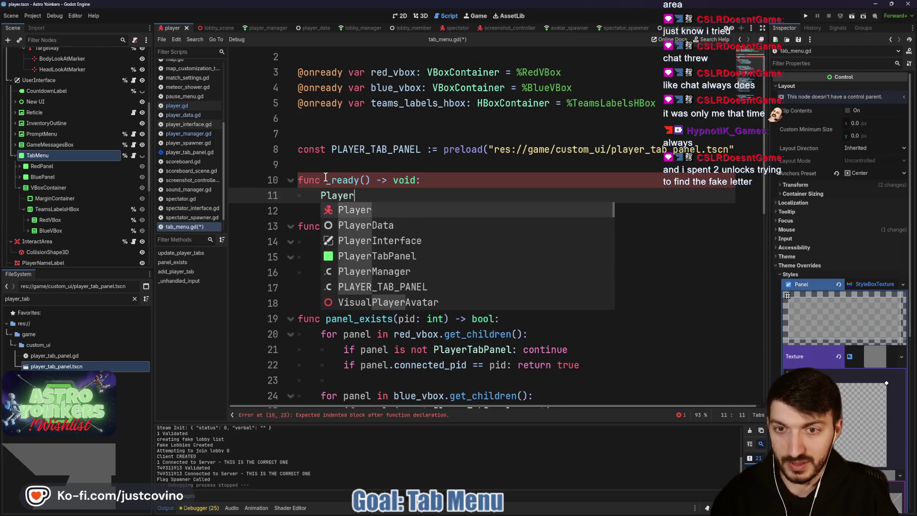
pyautogui.write('upd')
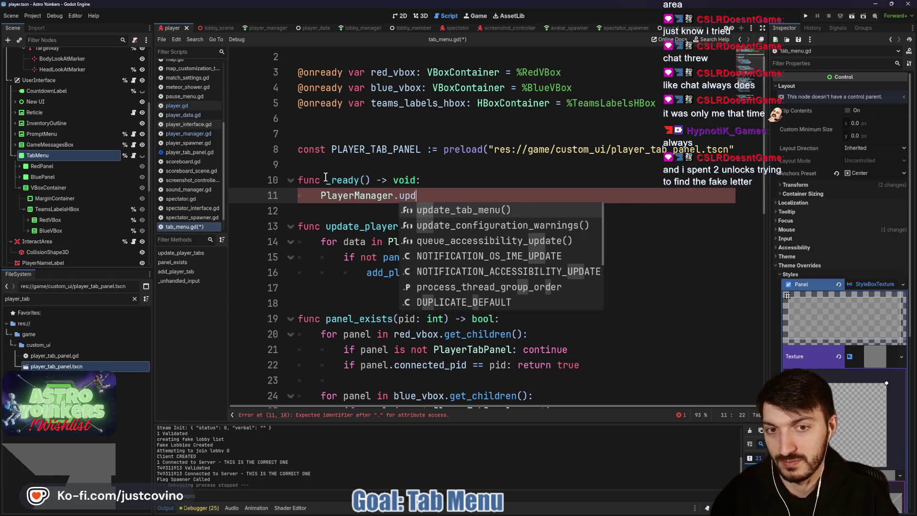
pyautogui.press('Return')
pyautogui.write('.rpc')
pyautogui.click(554, 184)
pyautogui.hotkey('ctrl', 's')
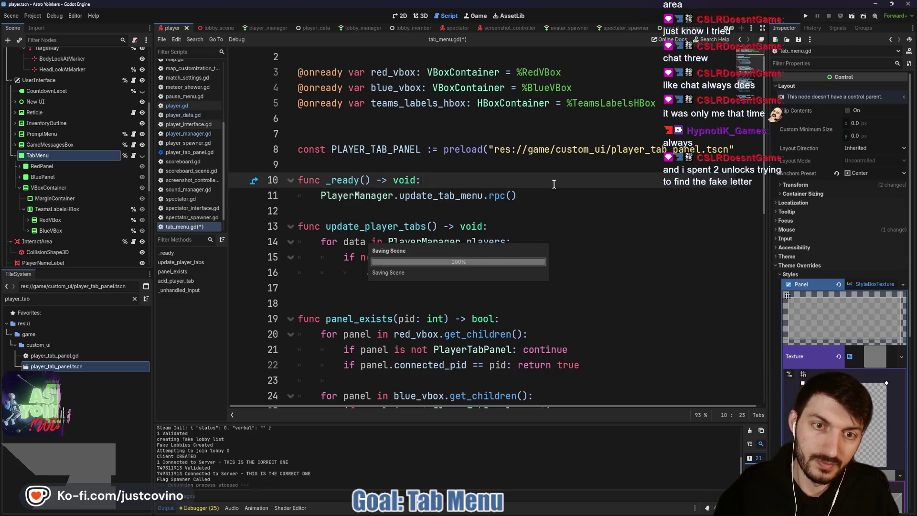
# Add blank lines around the _ready function and run the game.
pyautogui.click(407, 212)
pyautogui.press('Return')
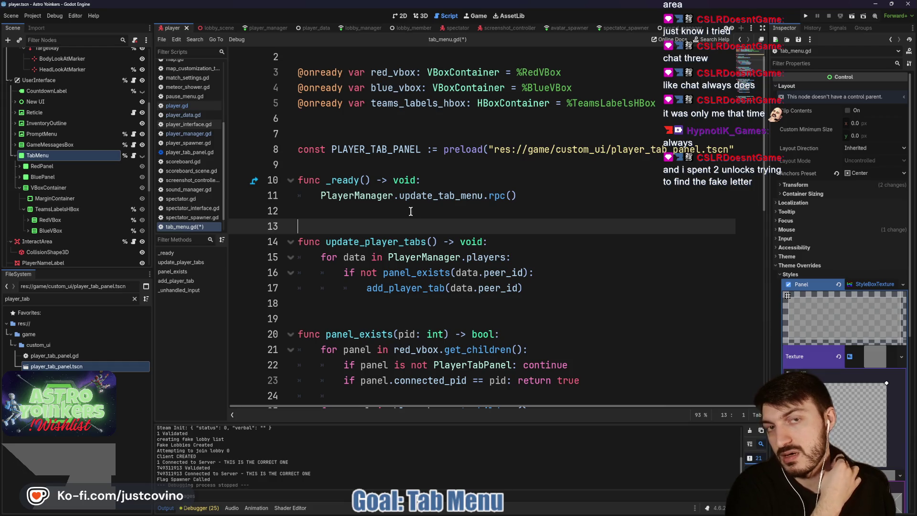
pyautogui.click(417, 211)
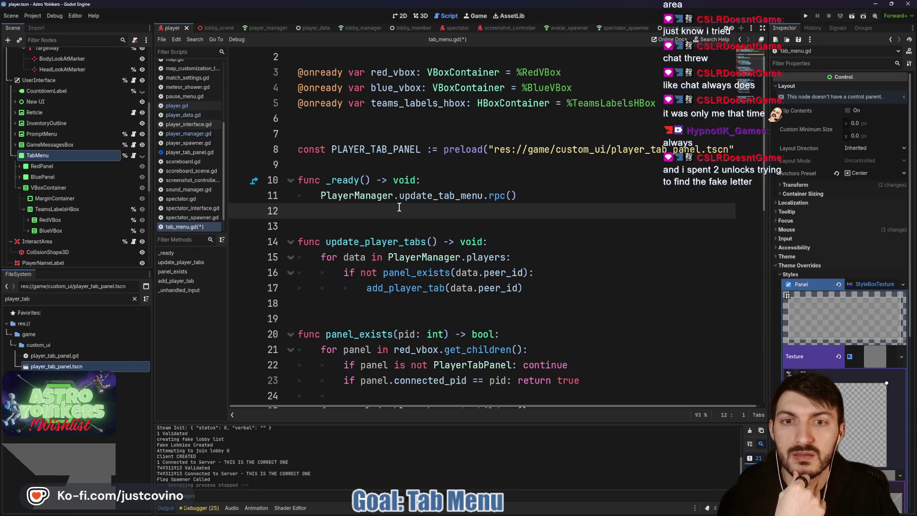
pyautogui.click(333, 164)
pyautogui.press('Return')
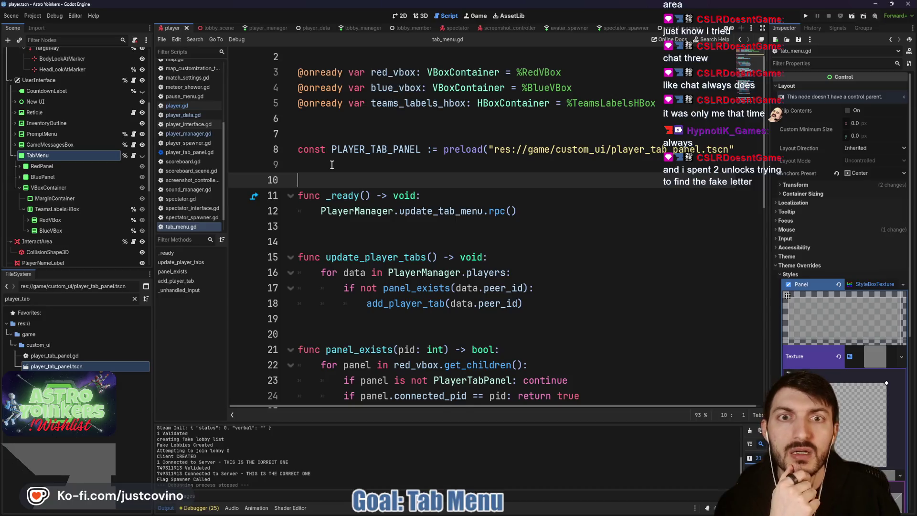
pyautogui.scroll(1, 333, 165)
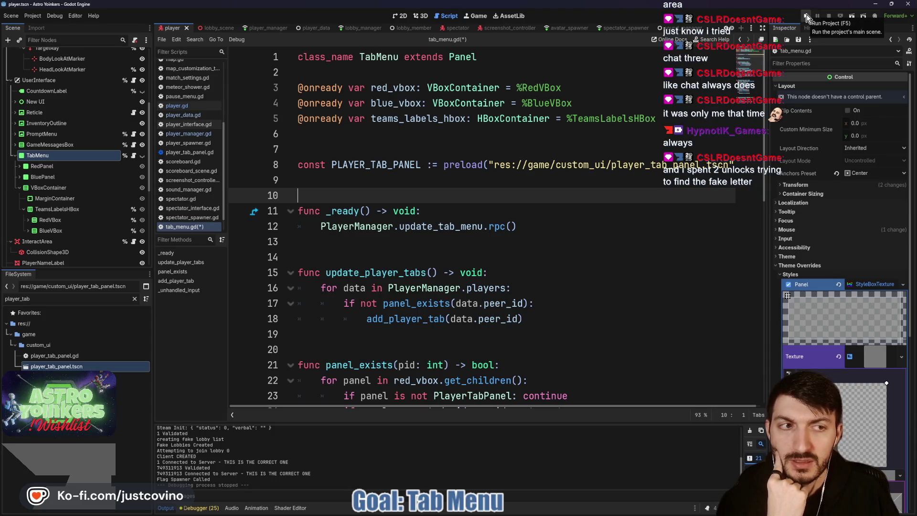
pyautogui.click(805, 16)
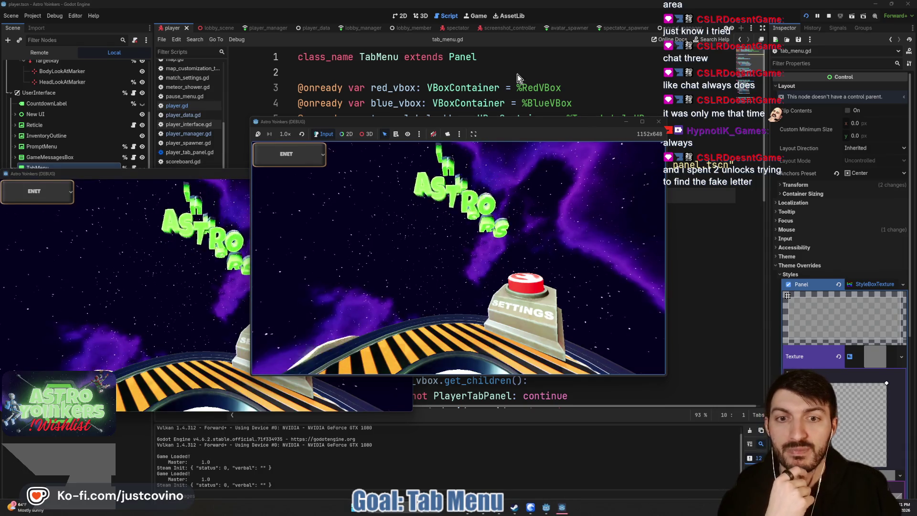
# Host a lobby, move the game window aside to read the Nil user_interface error, then stop.
pyautogui.click(369, 210)
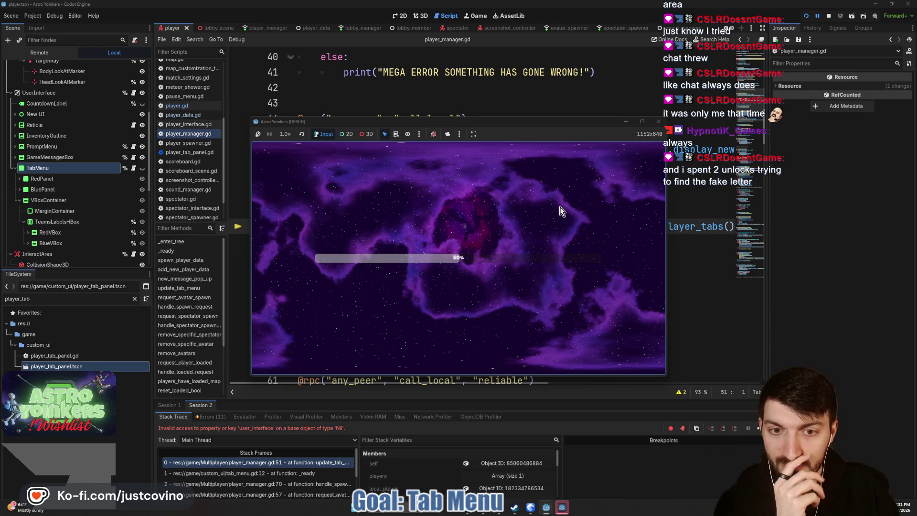
pyautogui.moveTo(509, 127)
pyautogui.mouseDown()
pyautogui.moveTo(390, 121)
pyautogui.moveTo(366, 77)
pyautogui.mouseUp()
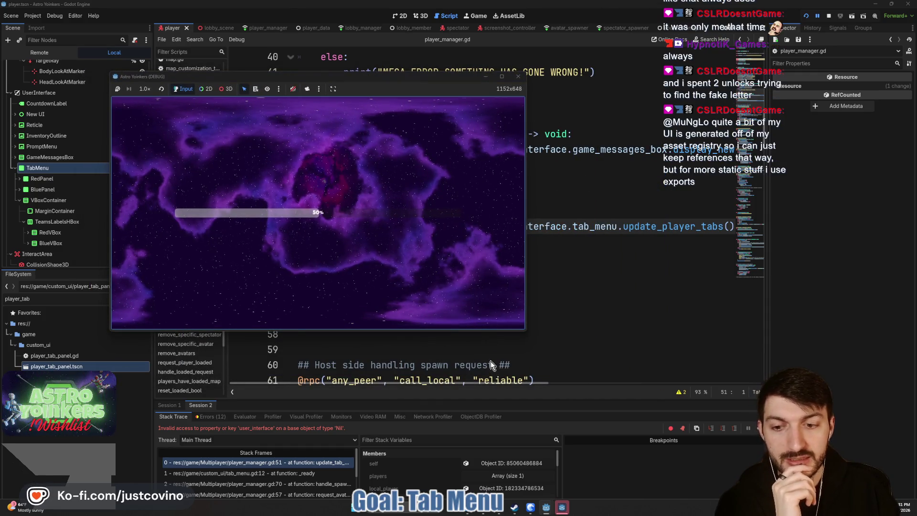
pyautogui.click(830, 17)
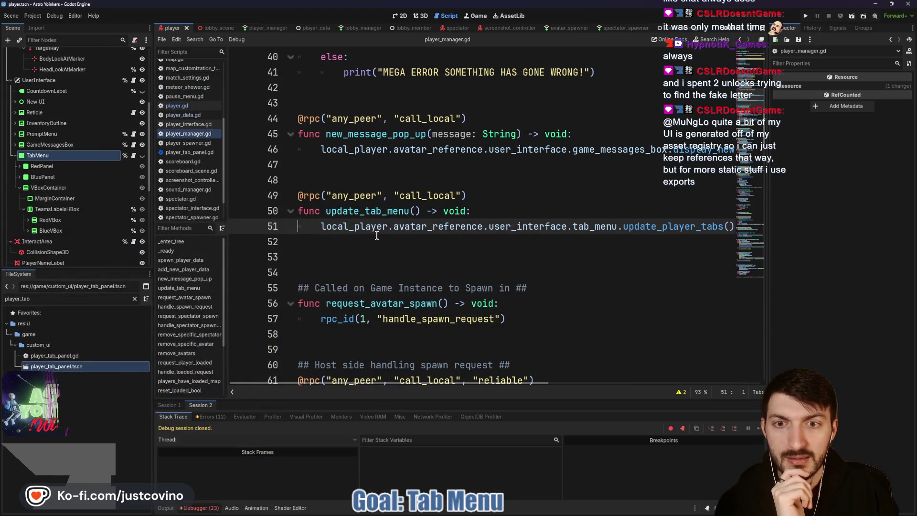
# Delete the _ready function and its update_tab_menu call from tab_menu.gd, and save.
pyautogui.doubleClick(373, 226)
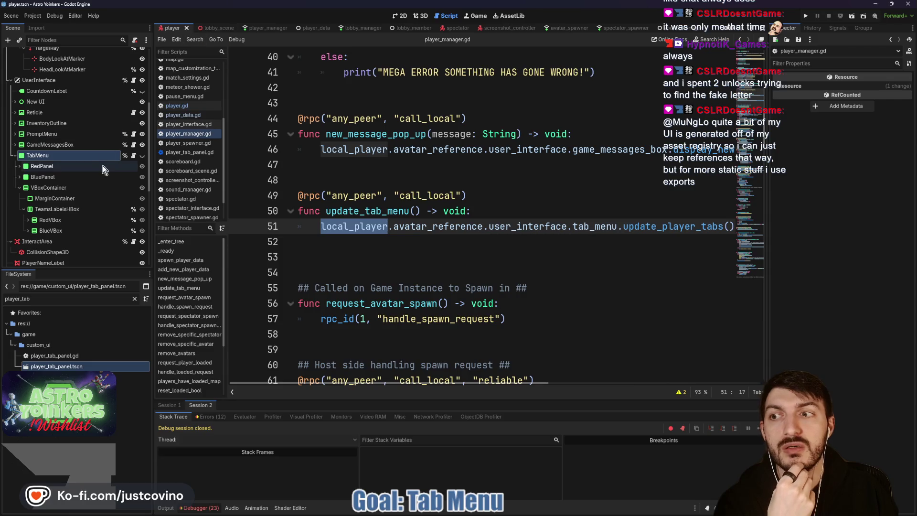
pyautogui.click(136, 158)
pyautogui.moveTo(523, 226); pyautogui.dragTo(302, 226)
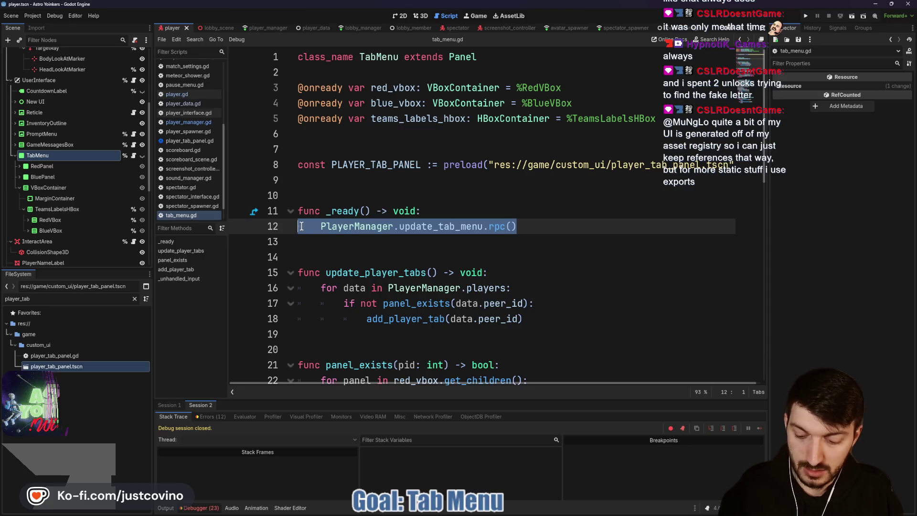
pyautogui.press('BackSpace')
pyautogui.moveTo(338, 228); pyautogui.dragTo(277, 200)
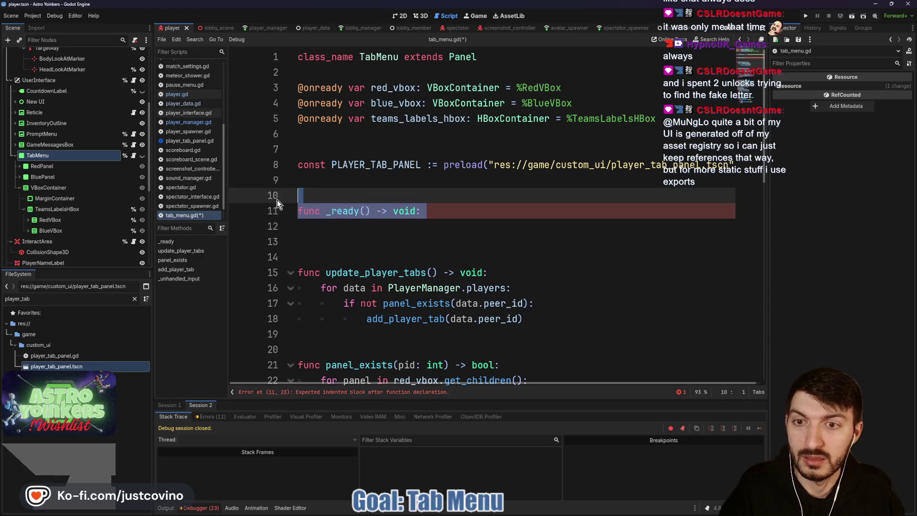
pyautogui.press('BackSpace')
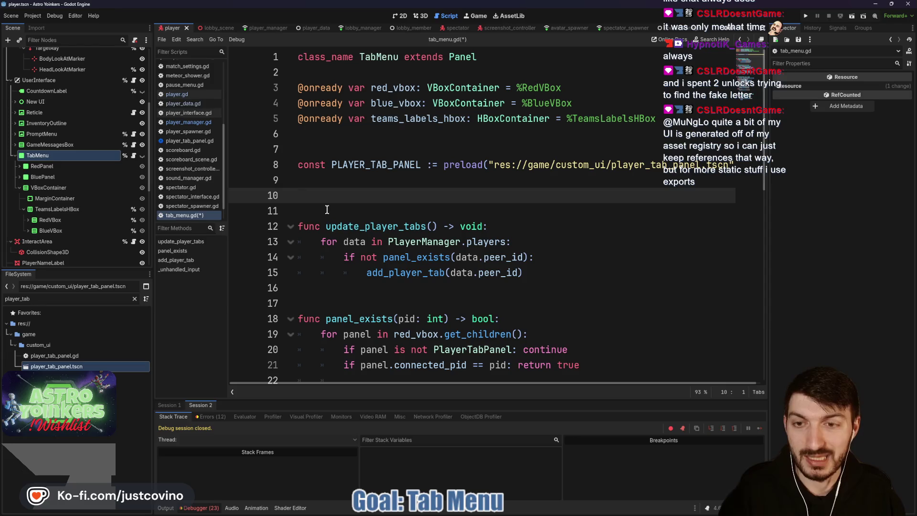
pyautogui.hotkey('ctrl', 's')
# Add PlayerManager.update_tab_menu.rpc() after the avatar_reference line in player.gd, save, and rerun the game.
pyautogui.scroll(5, 82, 183)
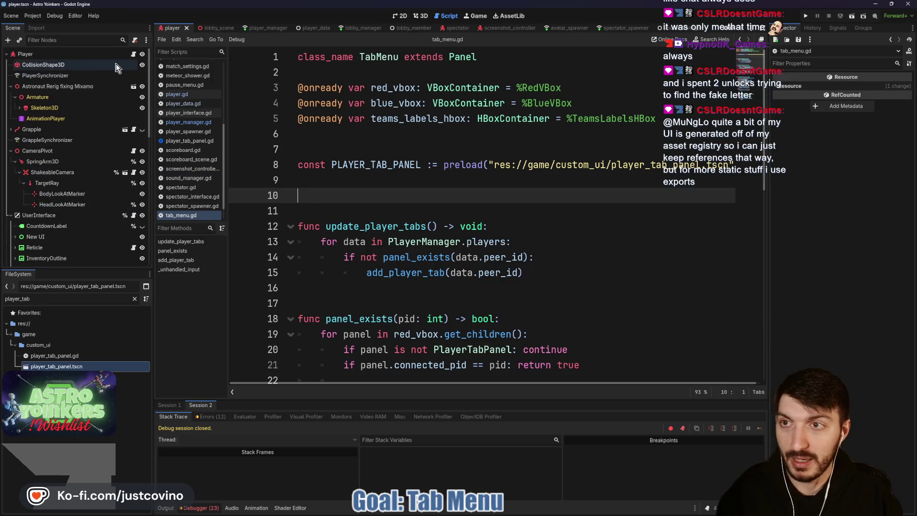
pyautogui.click(134, 54)
pyautogui.scroll(-3, 449, 200)
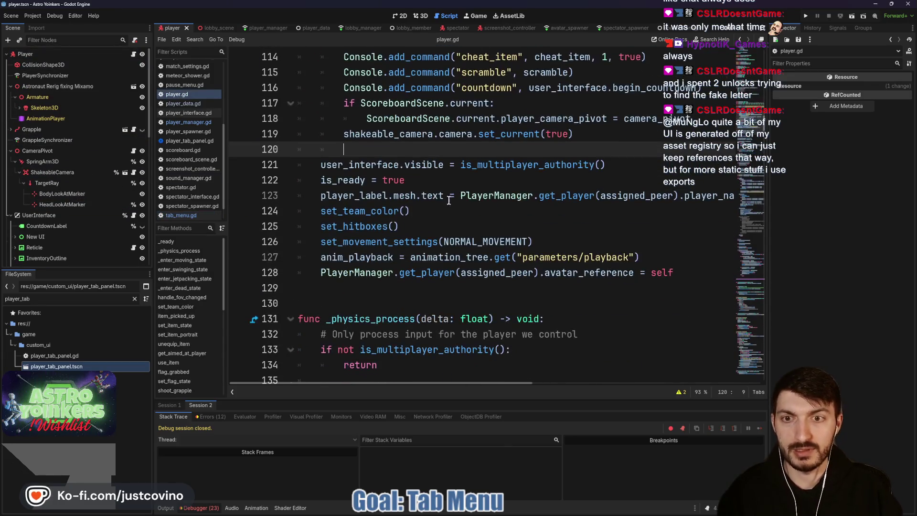
pyautogui.click(366, 285)
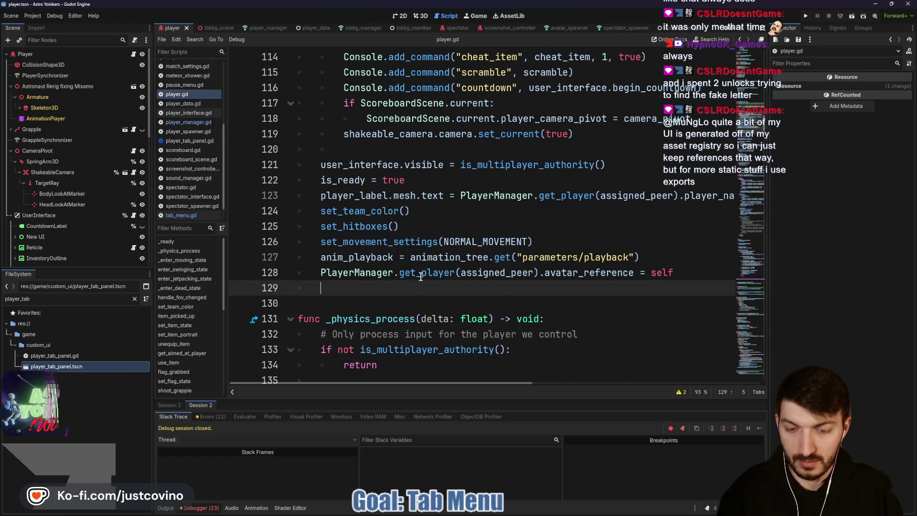
pyautogui.write('PlayerManager.u')
pyautogui.click(341, 287)
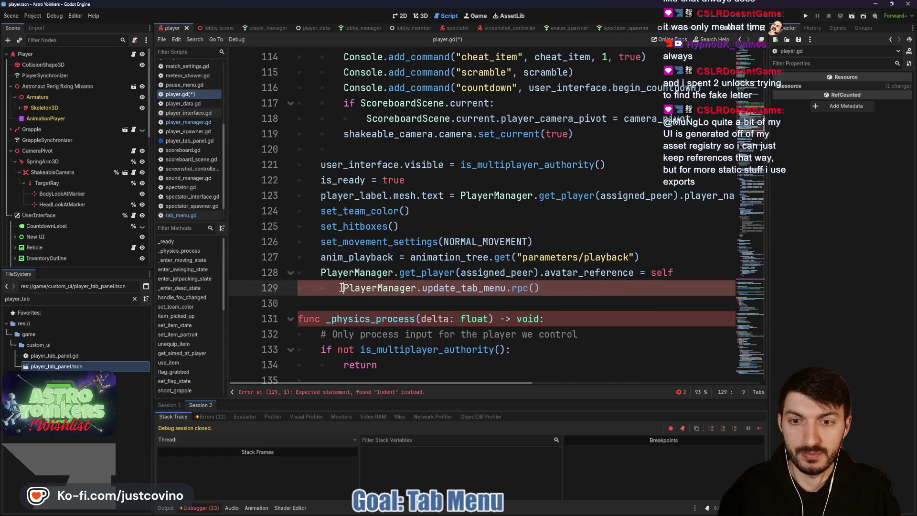
pyautogui.press('BackSpace')
pyautogui.press('Down')
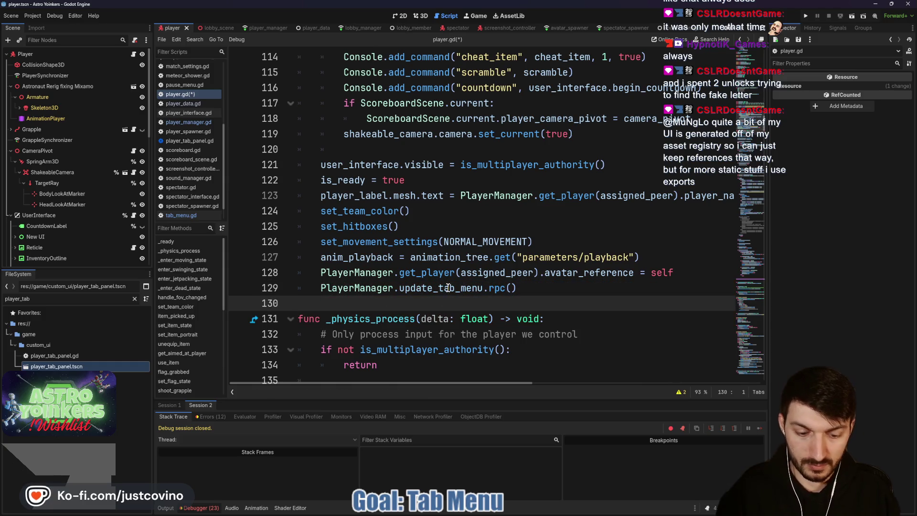
pyautogui.press('Return')
pyautogui.hotkey('ctrl', 's')
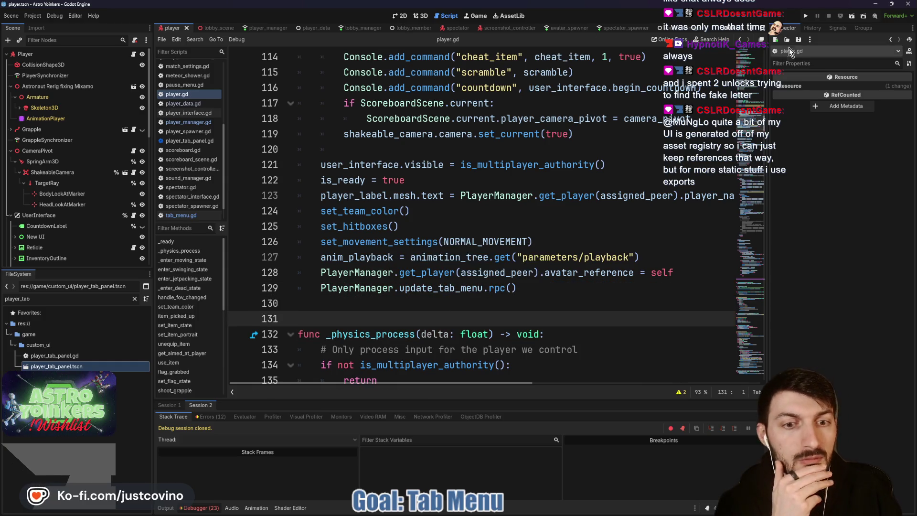
pyautogui.click(803, 17)
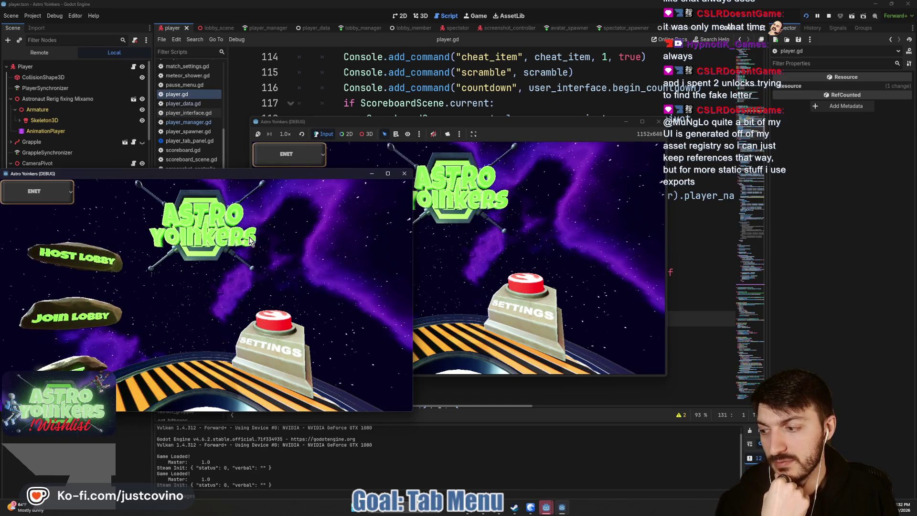
# Host a lobby in one game window and toggle the Team Red/Team Blue scoreboard.
pyautogui.moveTo(171, 173)
pyautogui.mouseDown()
pyautogui.moveTo(418, 144)
pyautogui.moveTo(557, 143)
pyautogui.moveTo(334, 138)
pyautogui.mouseUp()
pyautogui.click(214, 225)
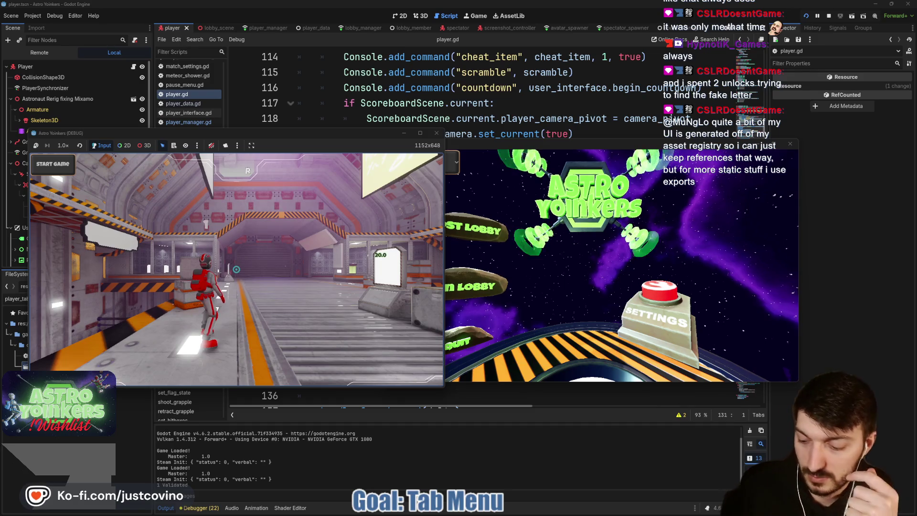
pyautogui.press('Tab')
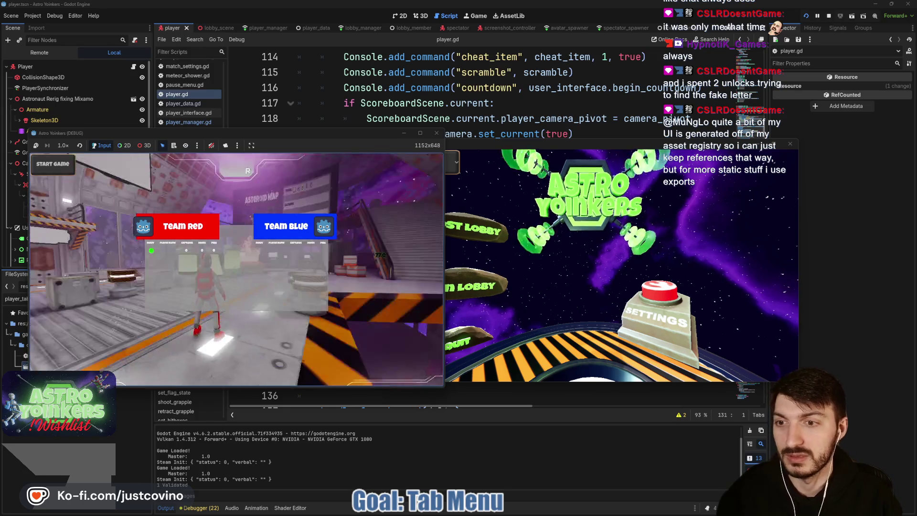
pyautogui.press('Tab')
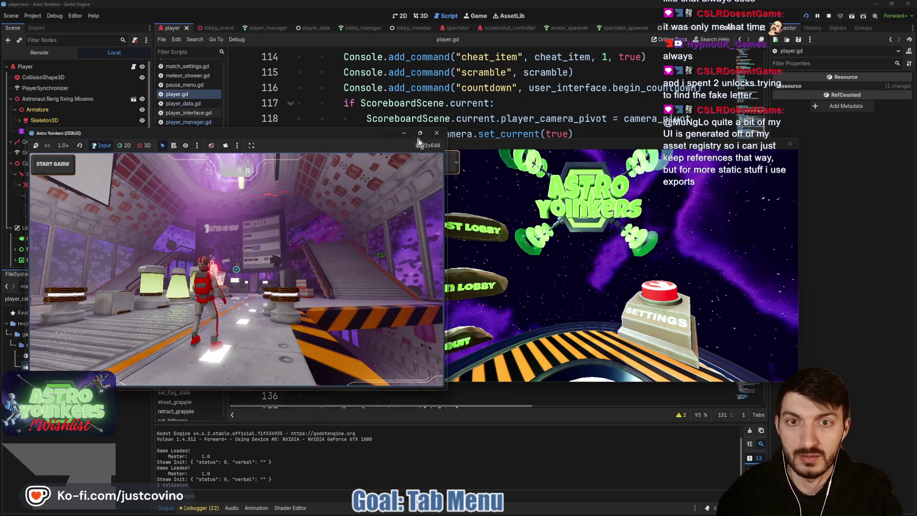
# Maximise the game window, recheck the scoreboard, then bring the editor back in front.
pyautogui.click(420, 133)
pyautogui.press('Tab')
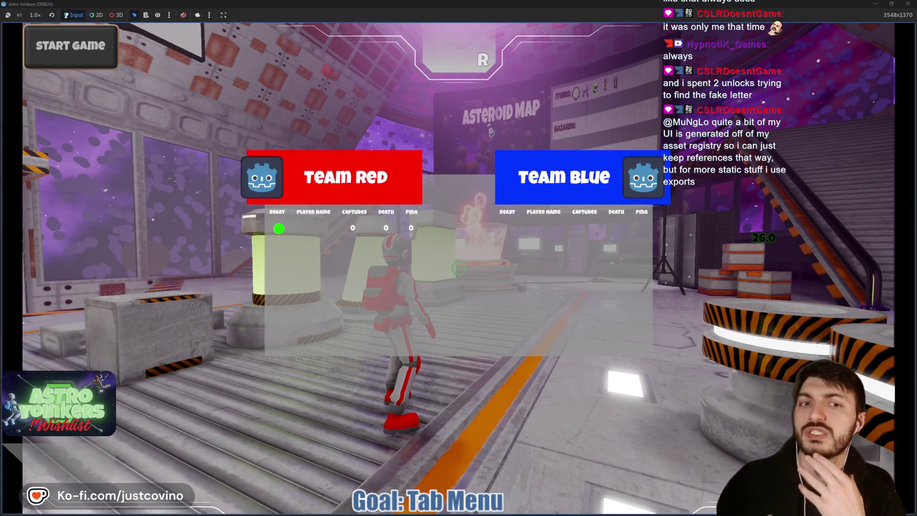
pyautogui.press('Tab')
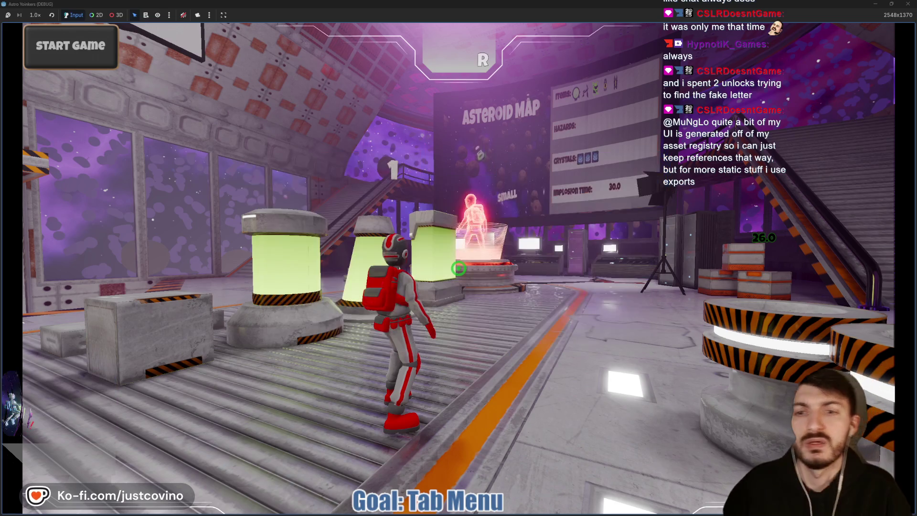
pyautogui.click(892, 3)
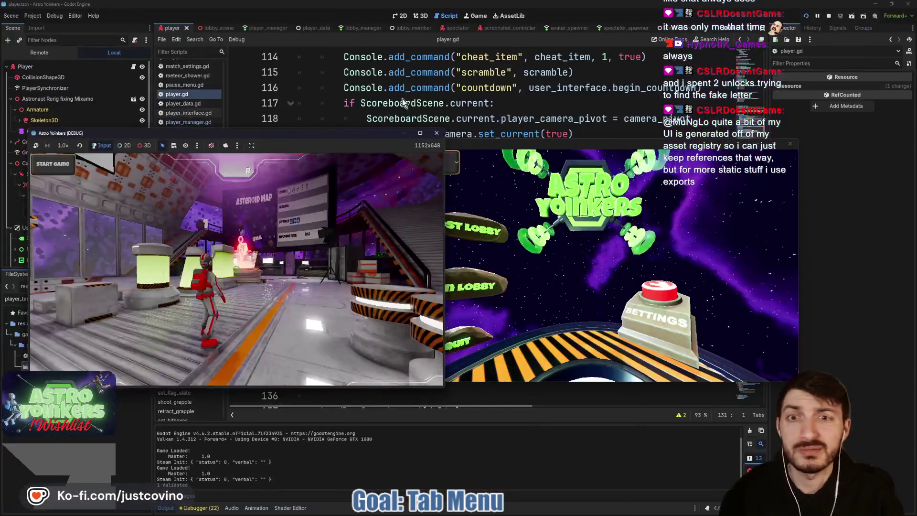
pyautogui.click(61, 82)
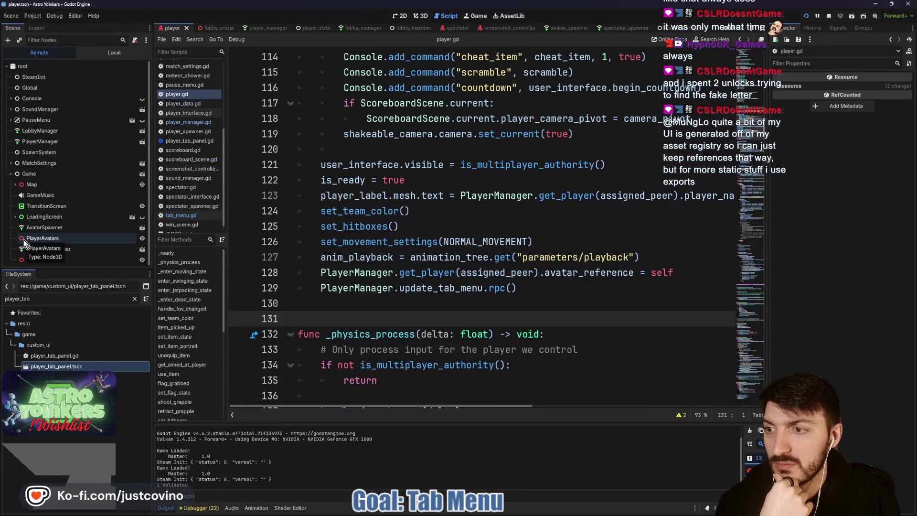
# Show the Session 1 remote tree and expand PlayerAvatars > 1 > UserInterface > TabMenu.
pyautogui.click(199, 508)
pyautogui.click(170, 405)
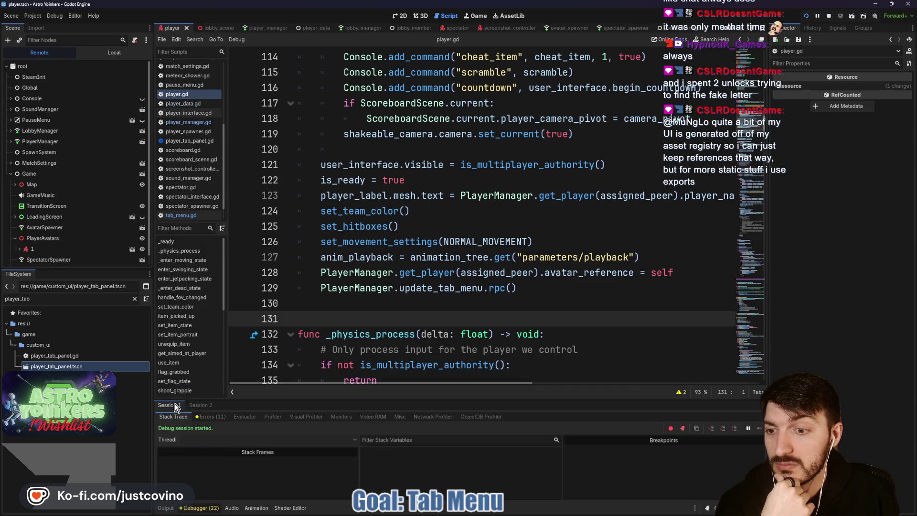
pyautogui.click(16, 238)
pyautogui.click(21, 250)
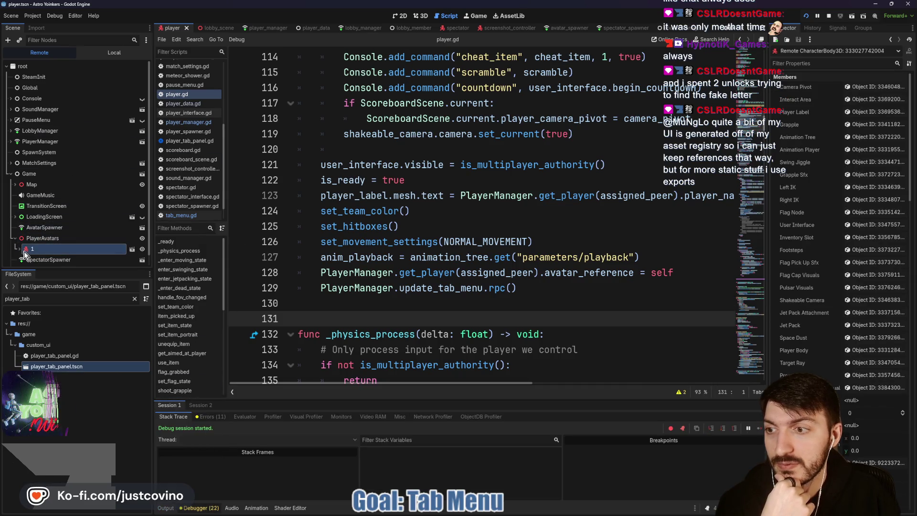
pyautogui.click(19, 248)
pyautogui.scroll(-3, 72, 228)
pyautogui.scroll(-3, 66, 233)
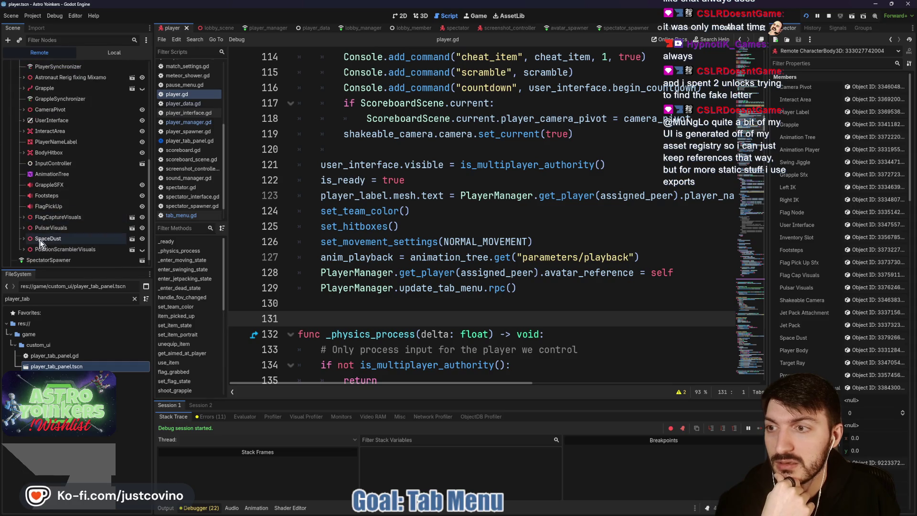
pyautogui.click(24, 120)
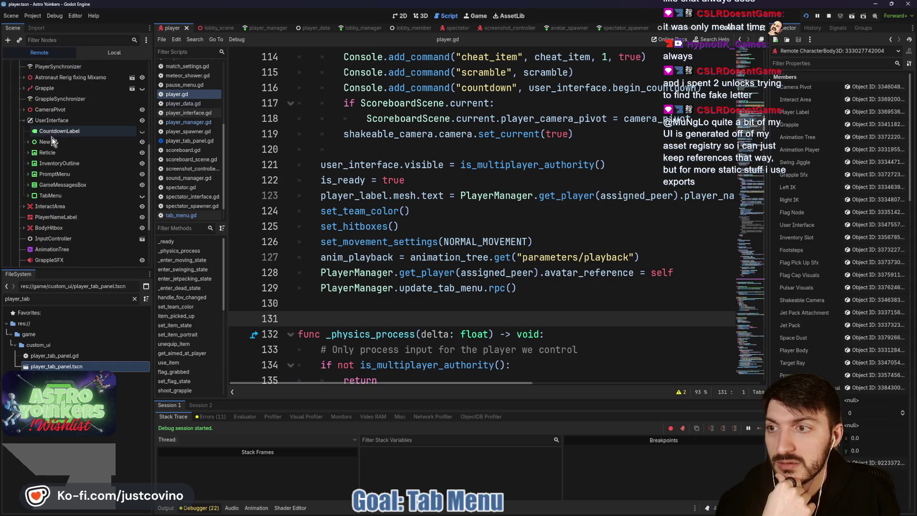
pyautogui.click(27, 196)
pyautogui.click(33, 206)
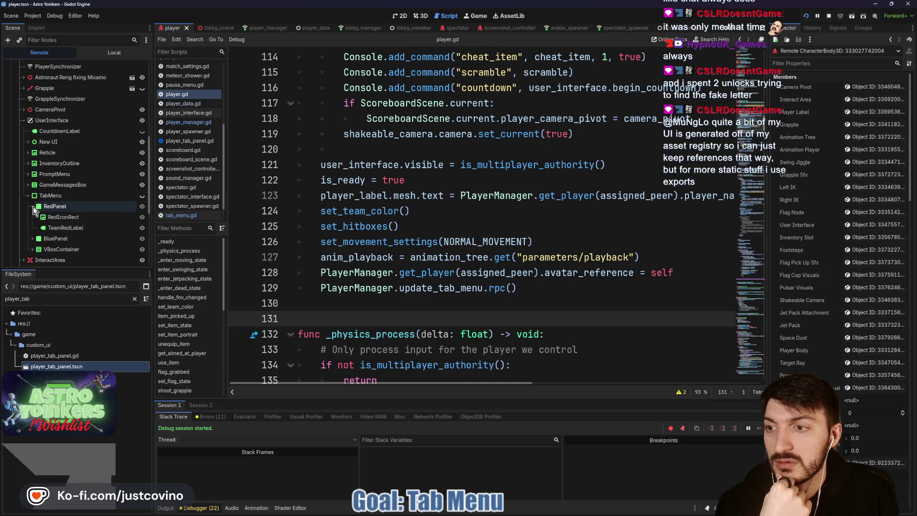
pyautogui.click(32, 207)
# Expand VBoxContainer > TeamsLabelsHBox > RedVBox and inspect the live PlayerTabPanel and PlayerNameLabel.
pyautogui.click(32, 227)
pyautogui.scroll(-2, 34, 239)
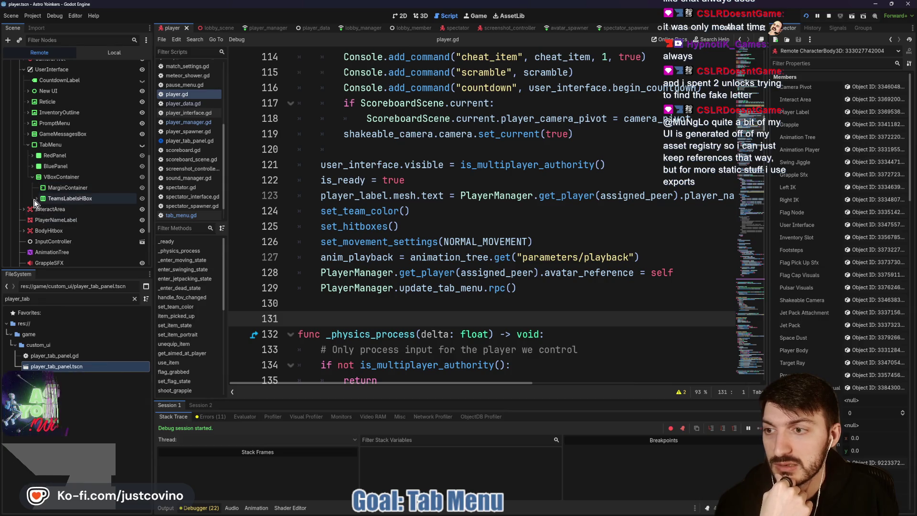
pyautogui.click(36, 199)
pyautogui.click(41, 209)
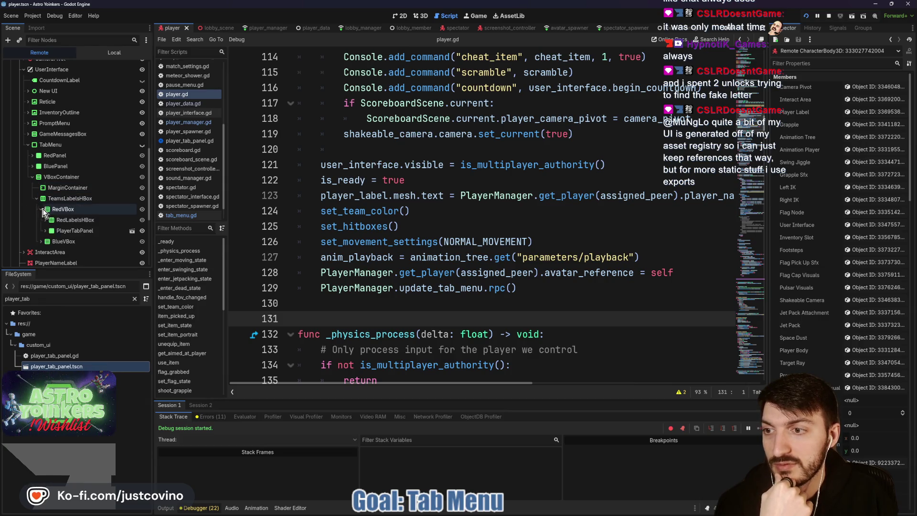
pyautogui.click(62, 231)
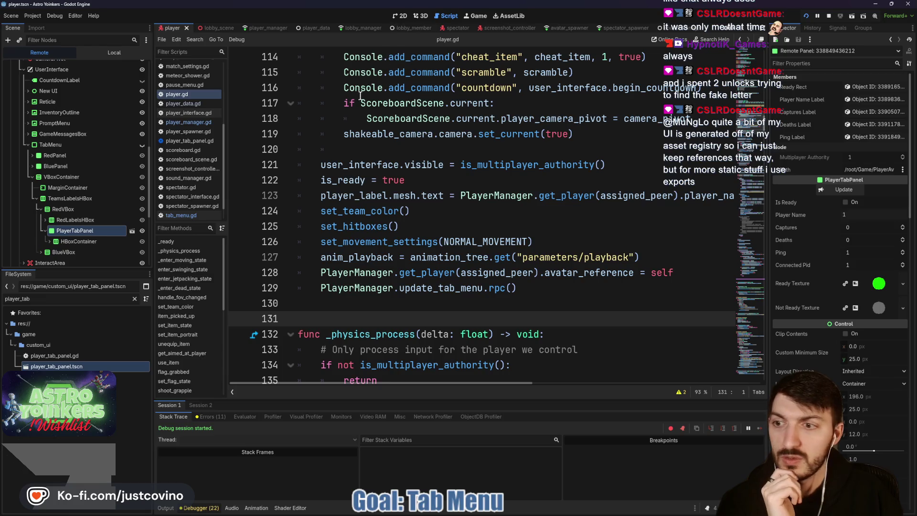
pyautogui.click(50, 241)
pyautogui.scroll(-2, 78, 248)
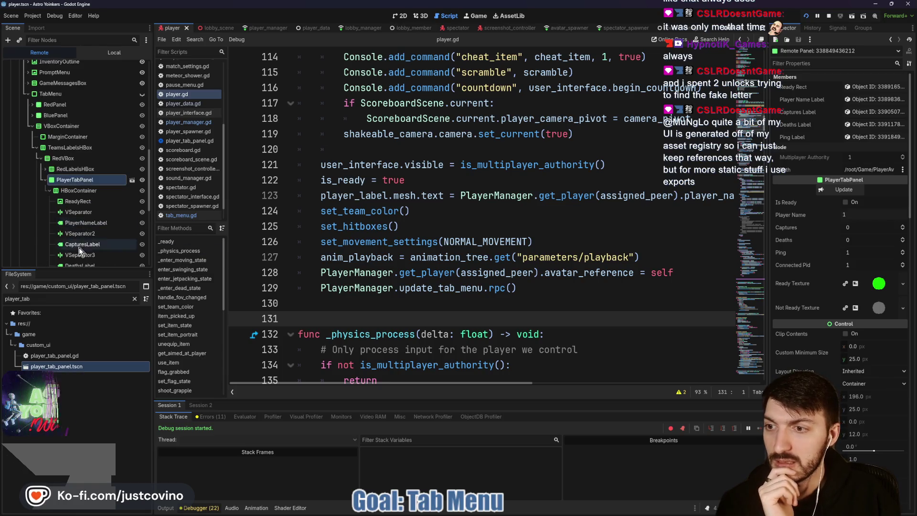
pyautogui.click(102, 224)
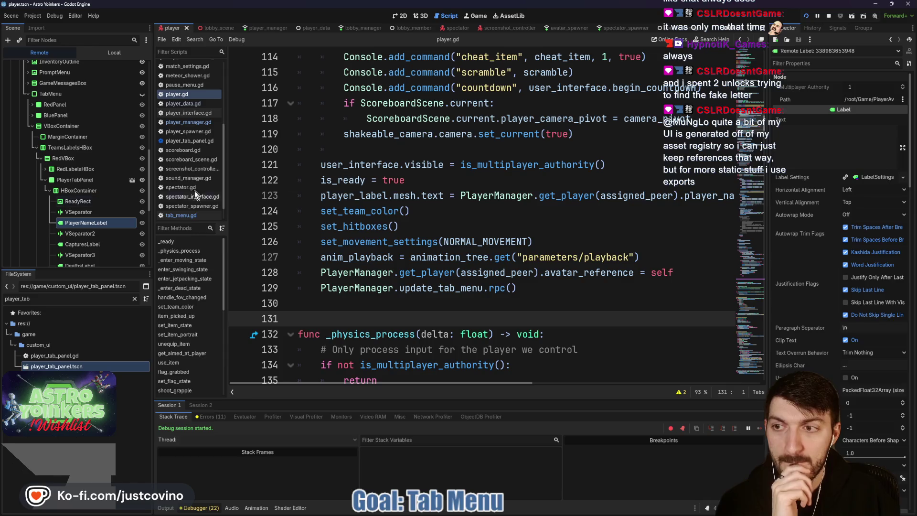
# Stop the running game and open the player_tab_panel scene and script.
pyautogui.click(829, 16)
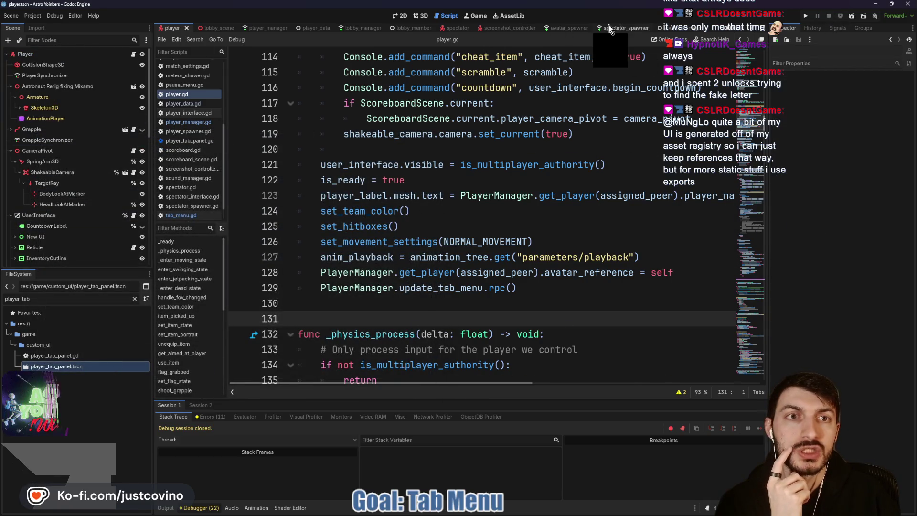
pyautogui.scroll(-3, 613, 31)
pyautogui.scroll(-1, 616, 31)
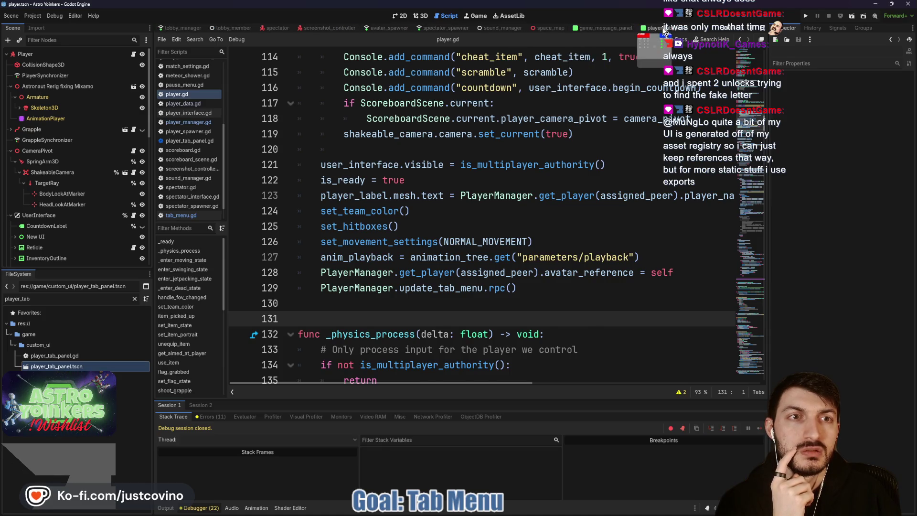
pyautogui.click(656, 28)
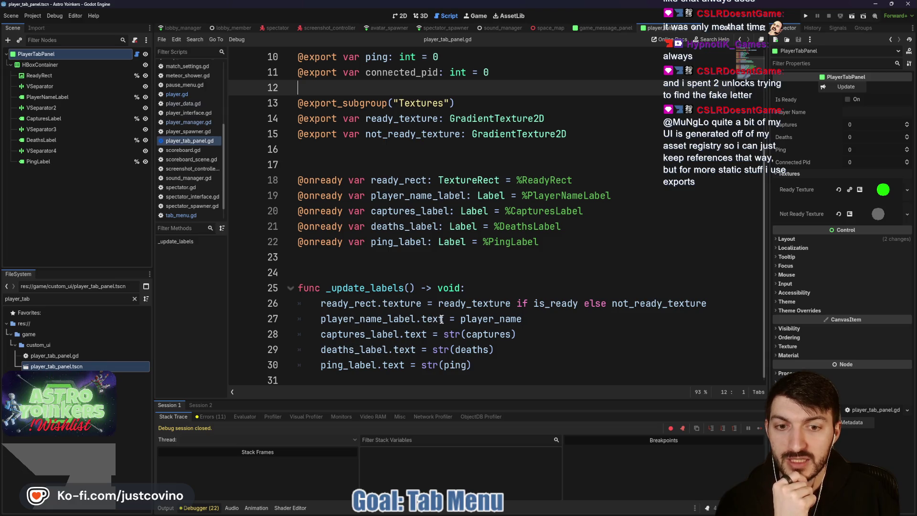
# Check player_name's uses and its empty-string default in player_tab_panel.gd, then return to the player scene.
pyautogui.click(470, 319)
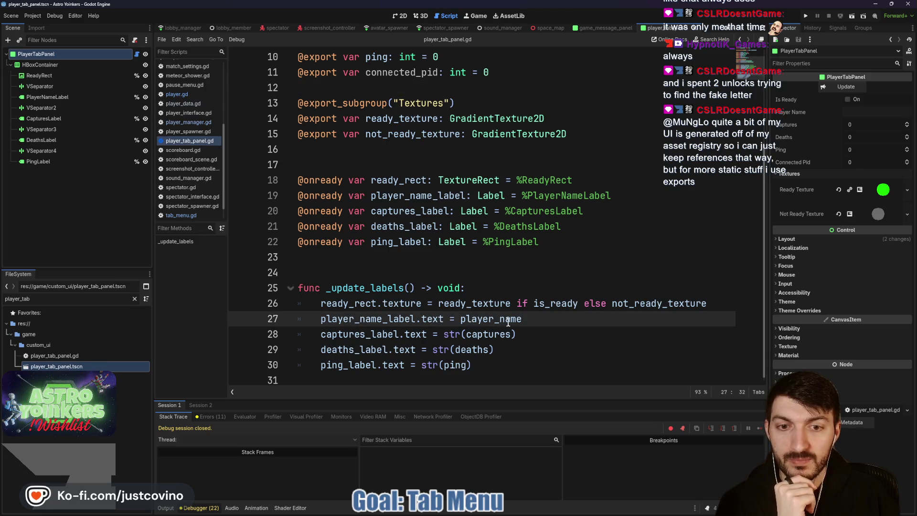
pyautogui.doubleClick(500, 319)
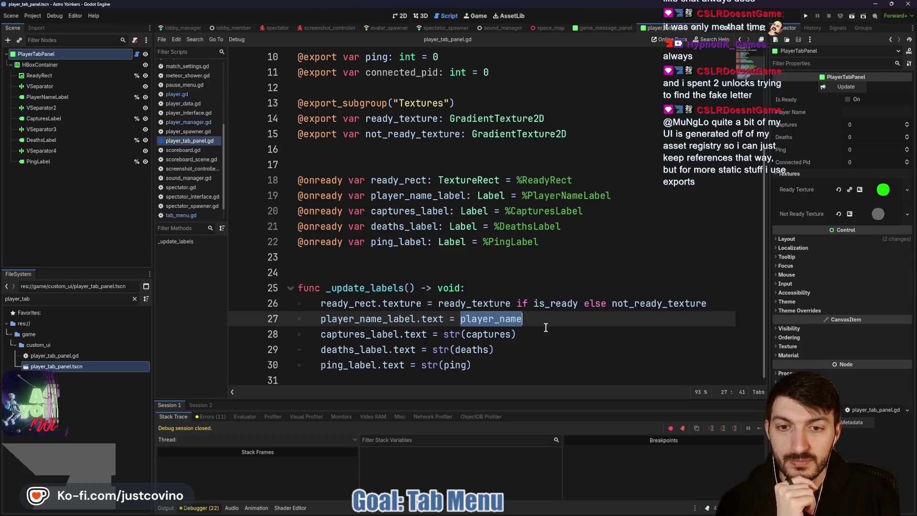
pyautogui.scroll(3, 547, 327)
pyautogui.scroll(1, 546, 327)
pyautogui.scroll(-3, 546, 328)
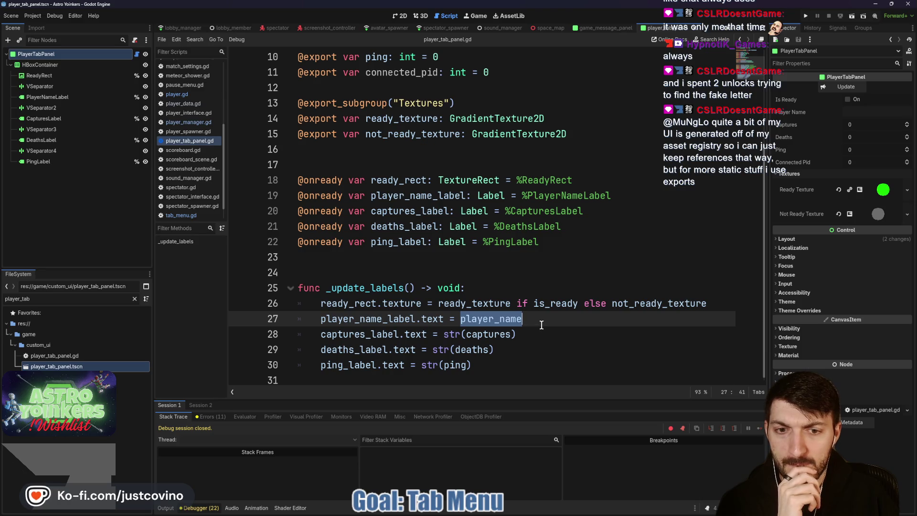
pyautogui.scroll(3, 542, 325)
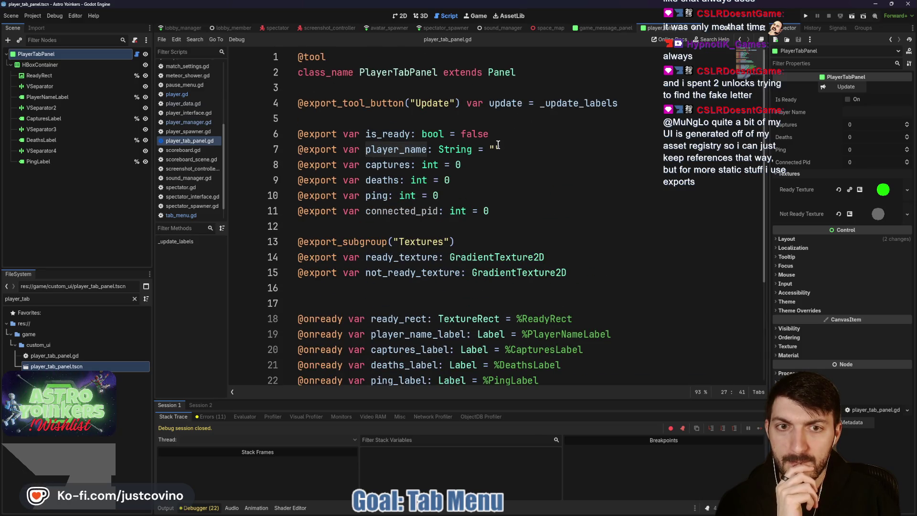
pyautogui.moveTo(501, 148); pyautogui.dragTo(484, 149)
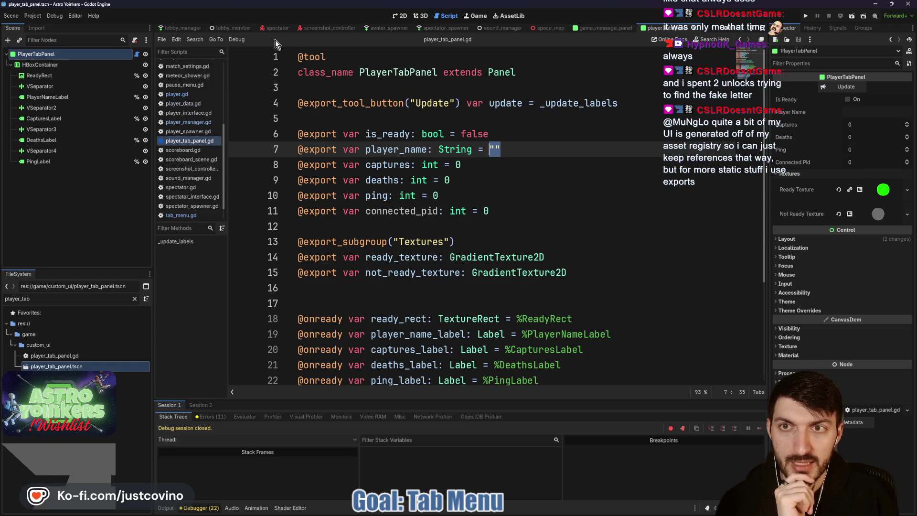
pyautogui.scroll(5, 296, 29)
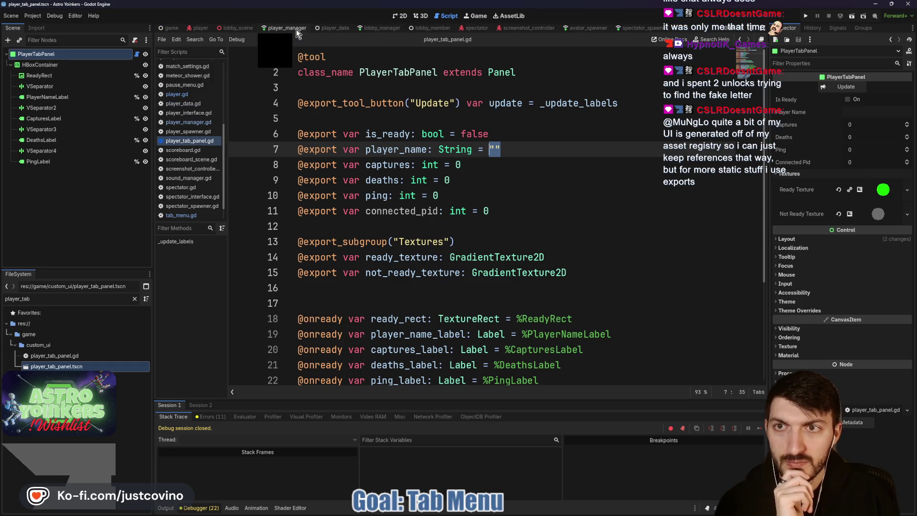
pyautogui.click(200, 29)
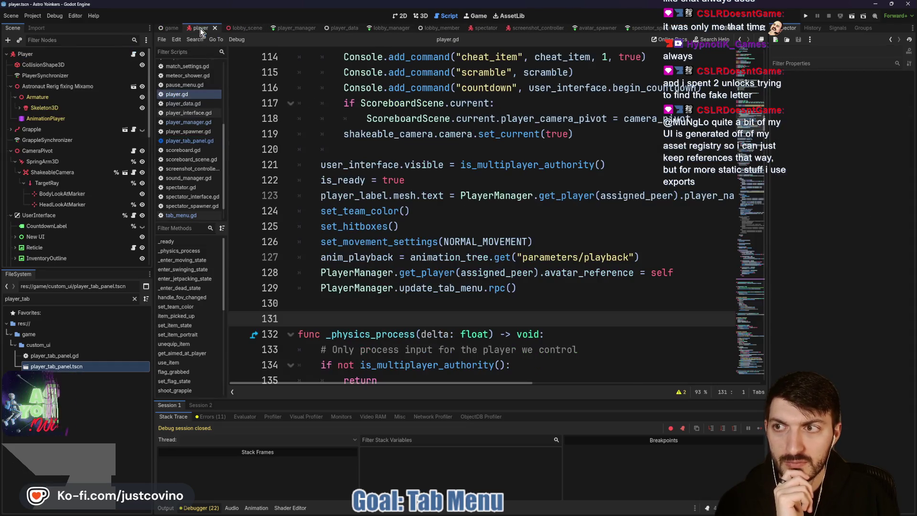
# Check player_interface.gd and how tab_menu.gd's add_player_tab gets player_name, then open lobby_manager.
pyautogui.click(133, 216)
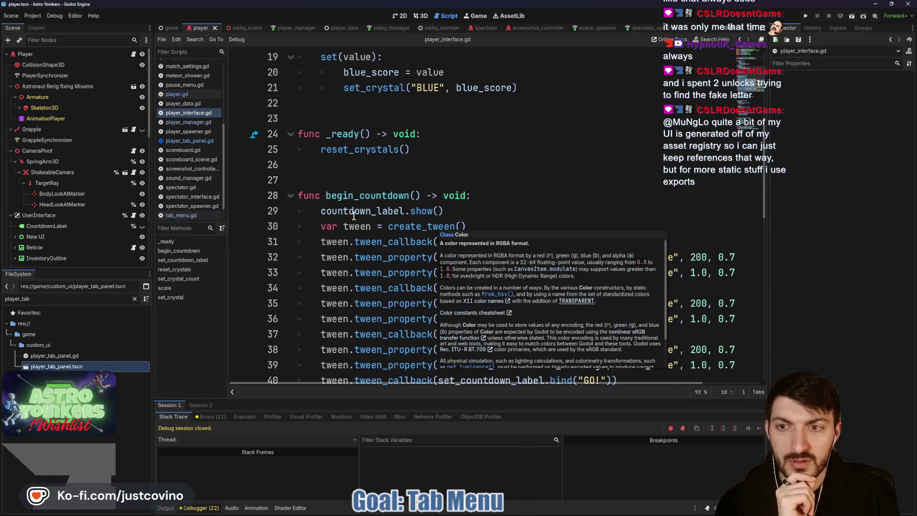
pyautogui.scroll(-3, 129, 231)
pyautogui.click(133, 237)
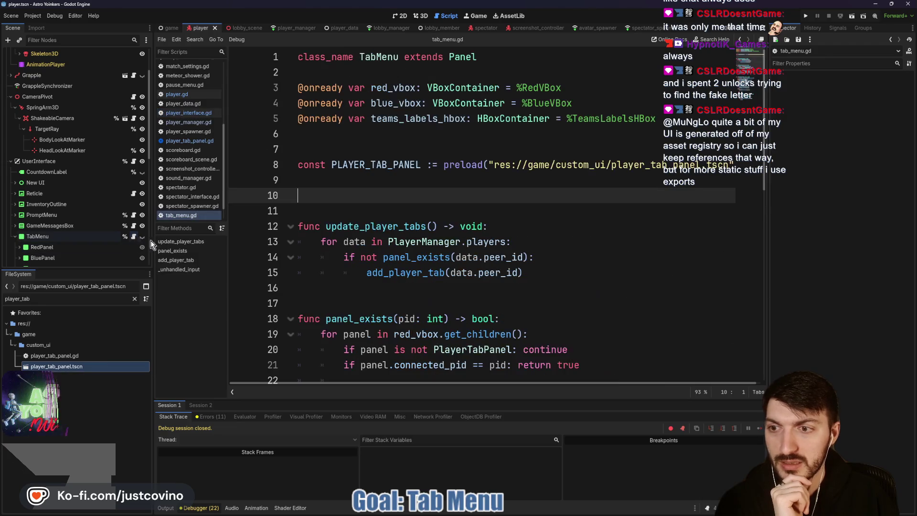
pyautogui.scroll(-4, 508, 237)
pyautogui.scroll(-4, 508, 237)
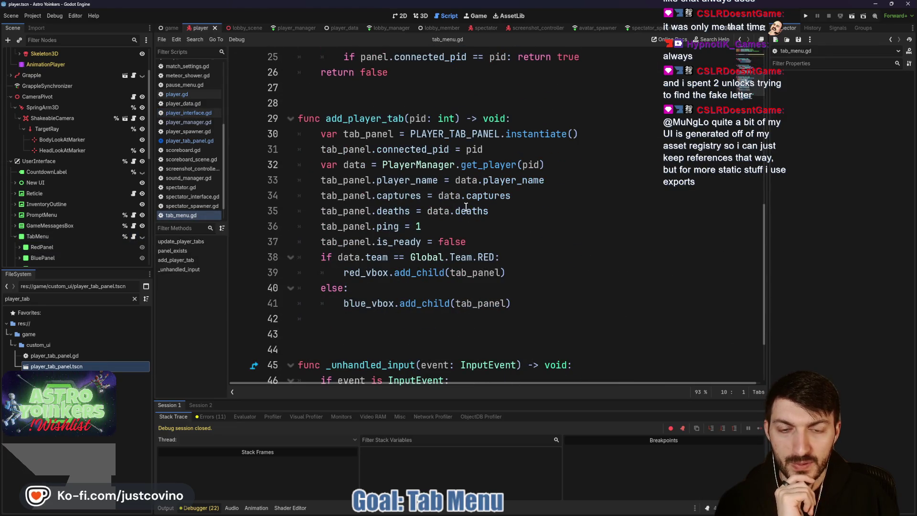
pyautogui.doubleClick(485, 182)
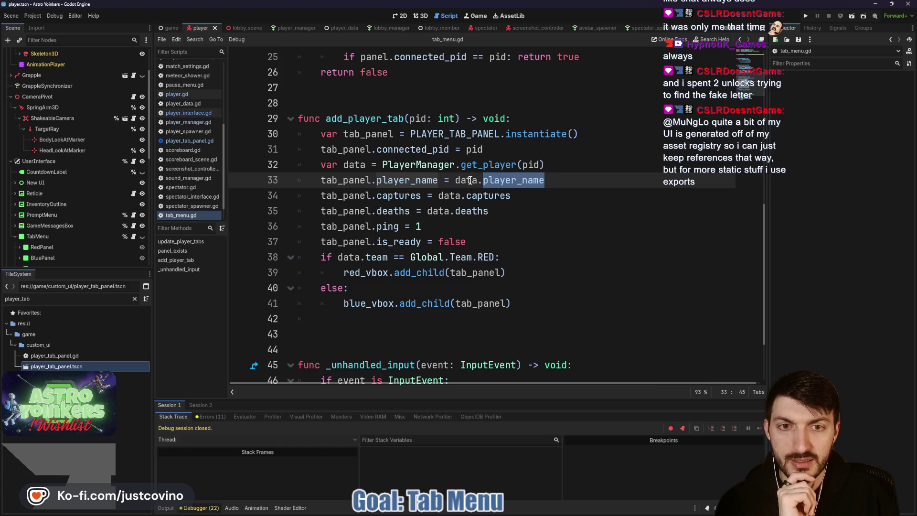
pyautogui.moveTo(514, 180)
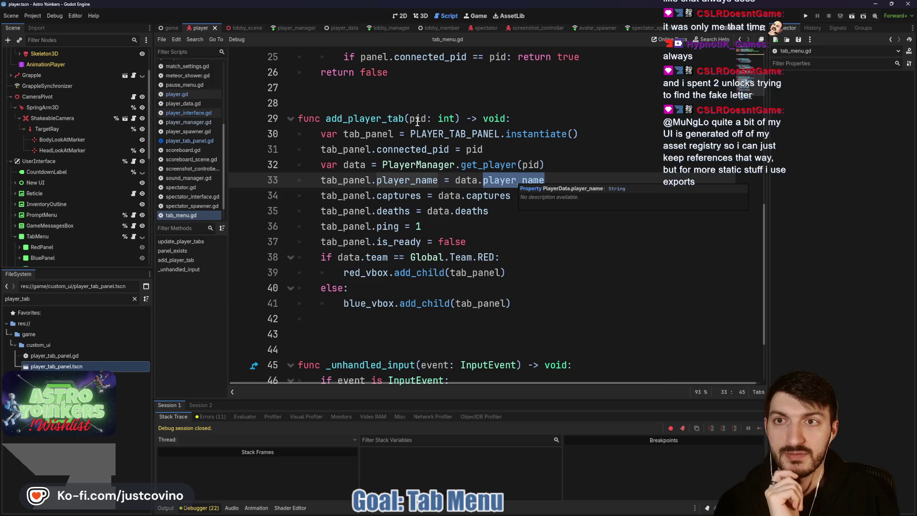
pyautogui.click(386, 29)
pyautogui.scroll(-4, 459, 206)
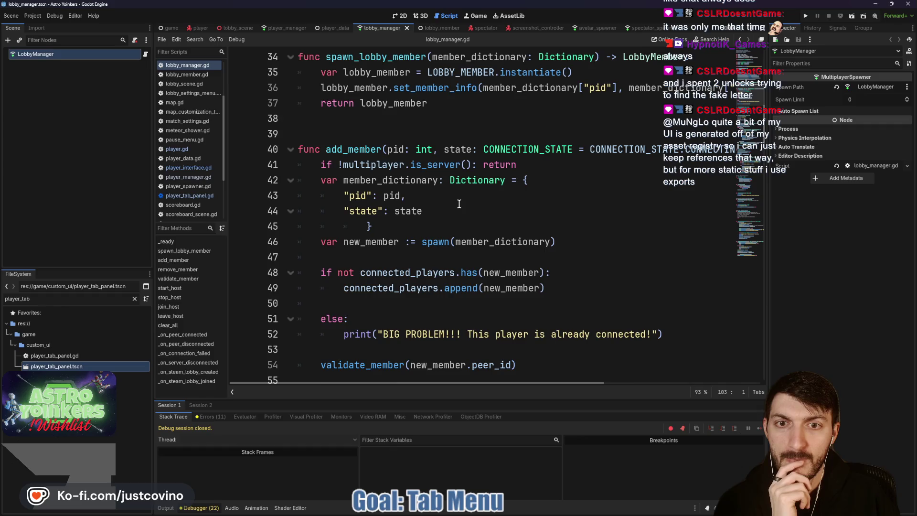
pyautogui.scroll(-1, 459, 204)
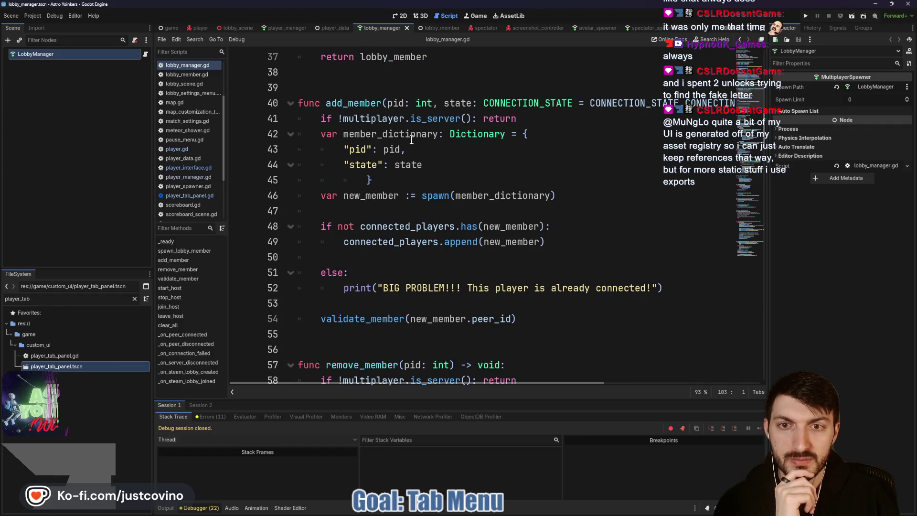
pyautogui.scroll(-1, 412, 140)
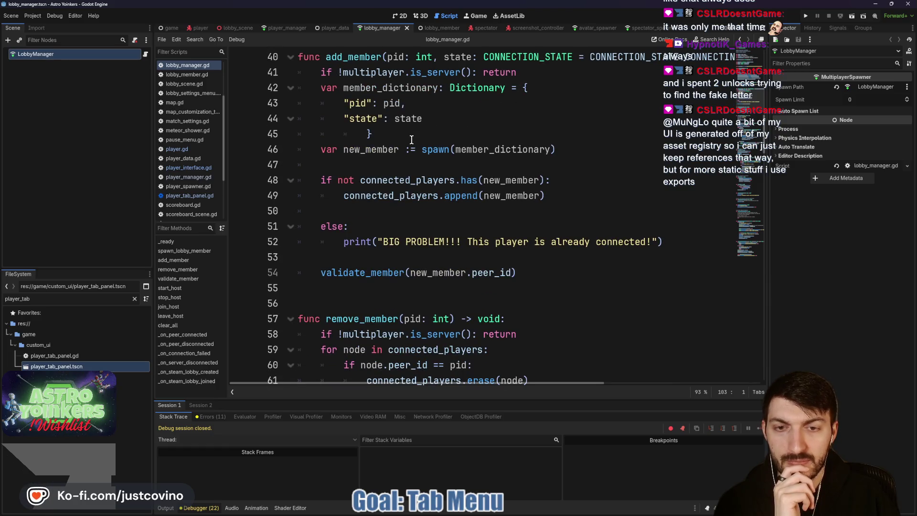
pyautogui.scroll(-5, 412, 140)
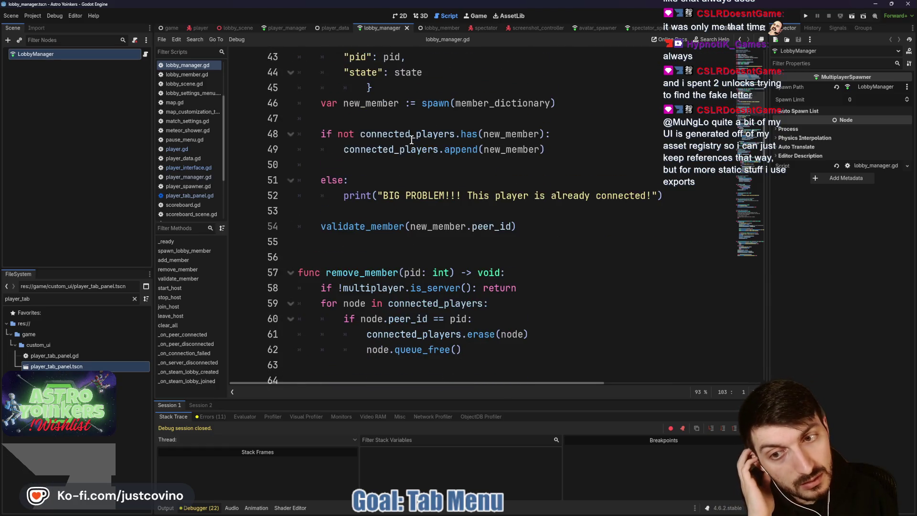
pyautogui.scroll(-2, 411, 139)
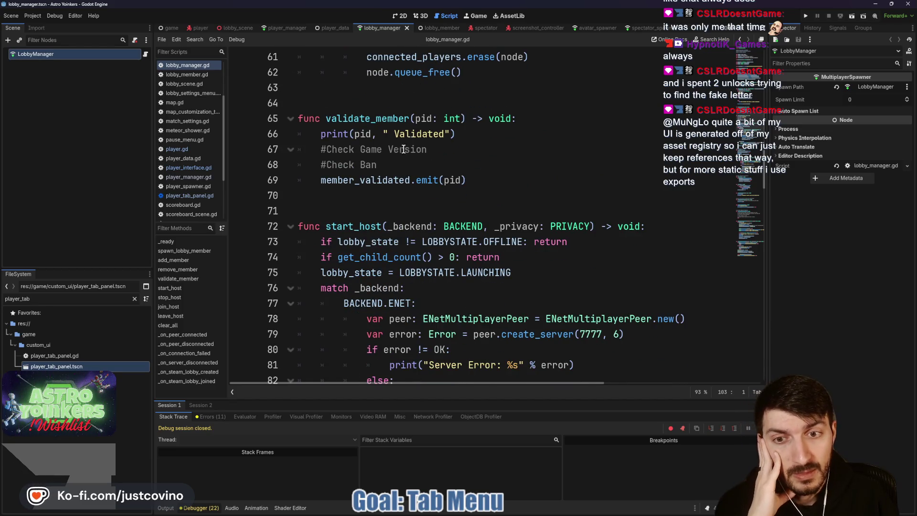
pyautogui.doubleClick(380, 186)
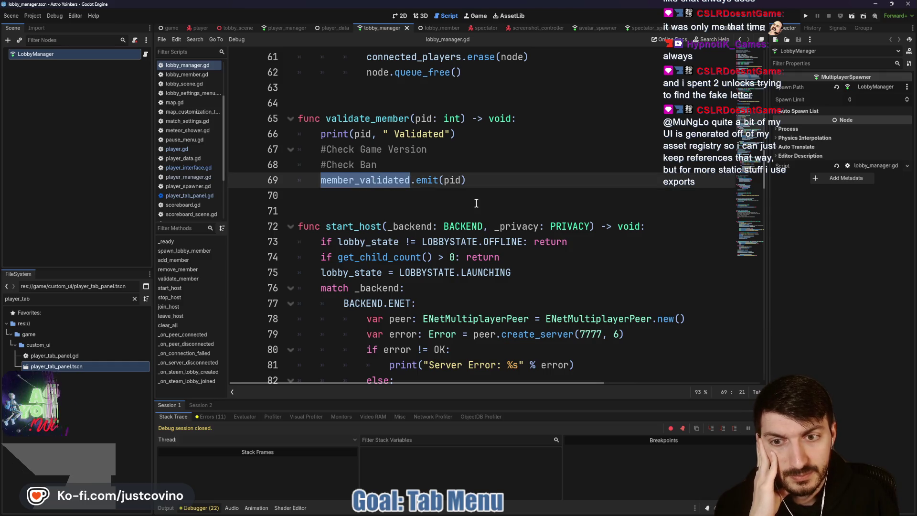
pyautogui.scroll(-6, 474, 201)
pyautogui.scroll(-2, 473, 202)
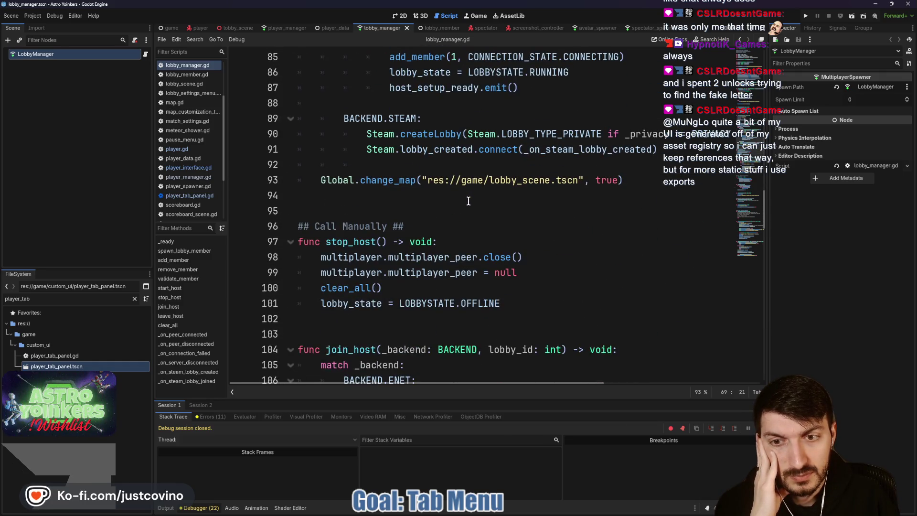
pyautogui.scroll(-17, 466, 199)
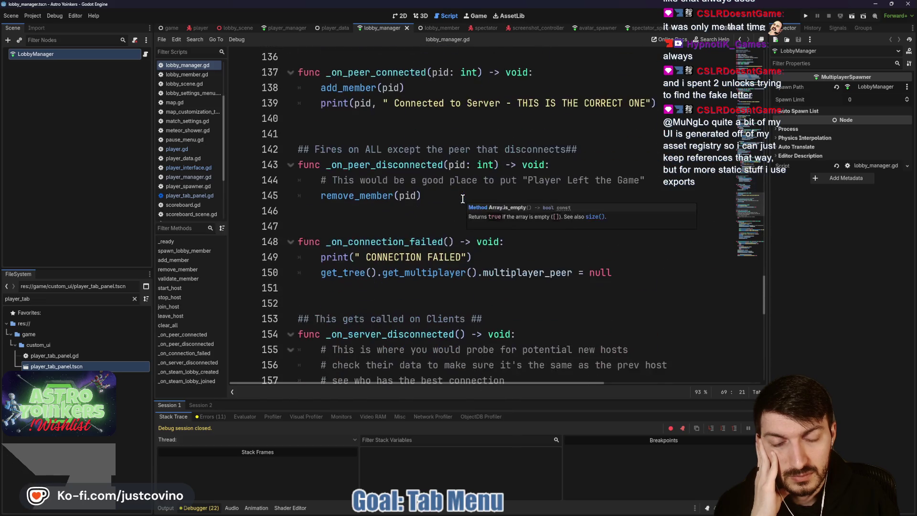
pyautogui.scroll(20, 461, 198)
pyautogui.scroll(-2, 458, 196)
# In player_manager.gd, select the _on_member_validated handler in the signal connection in _ready.
pyautogui.click(295, 26)
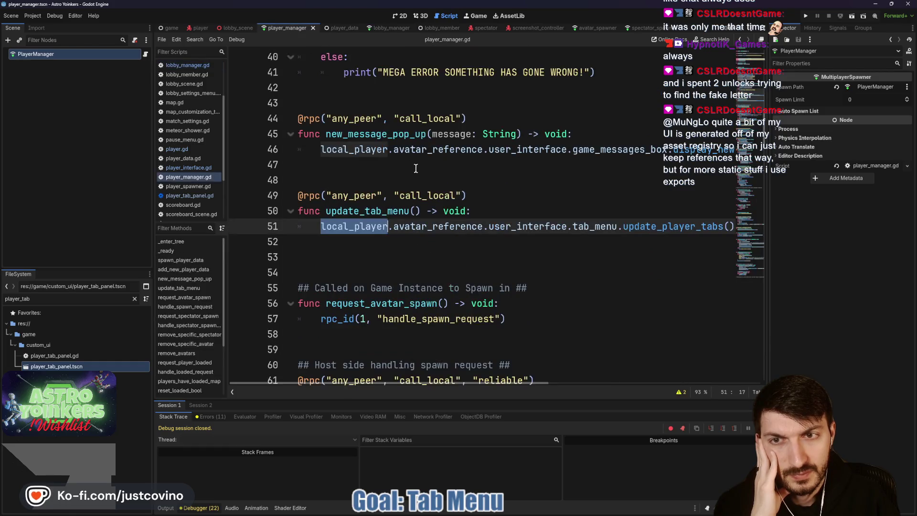
pyautogui.scroll(6, 418, 171)
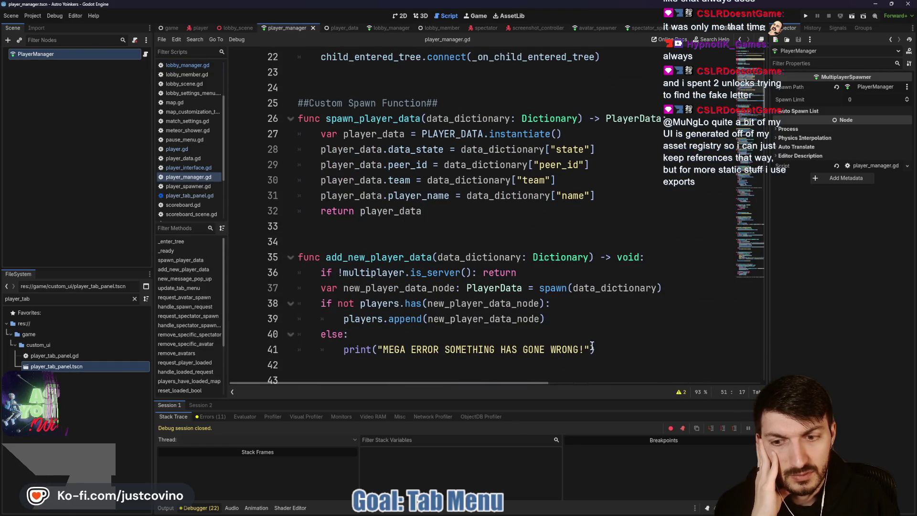
pyautogui.scroll(5, 406, 335)
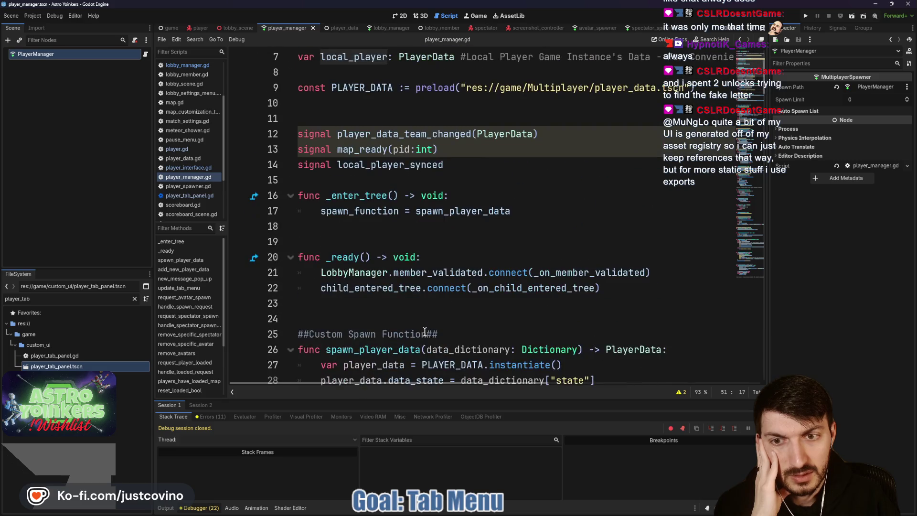
pyautogui.click(462, 272)
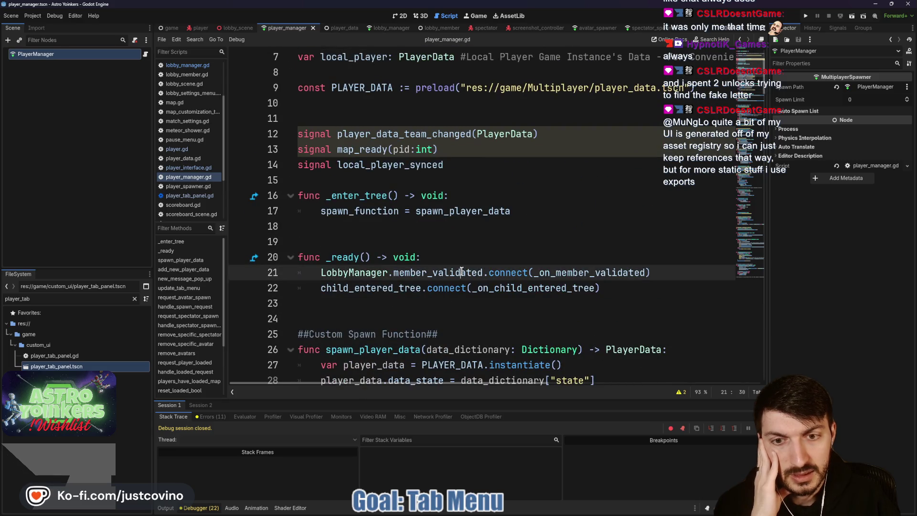
pyautogui.doubleClick(561, 273)
# Review _on_member_validated's player data dictionary and select its add_new_player_data call.
pyautogui.scroll(-14, 484, 266)
pyautogui.scroll(-20, 484, 265)
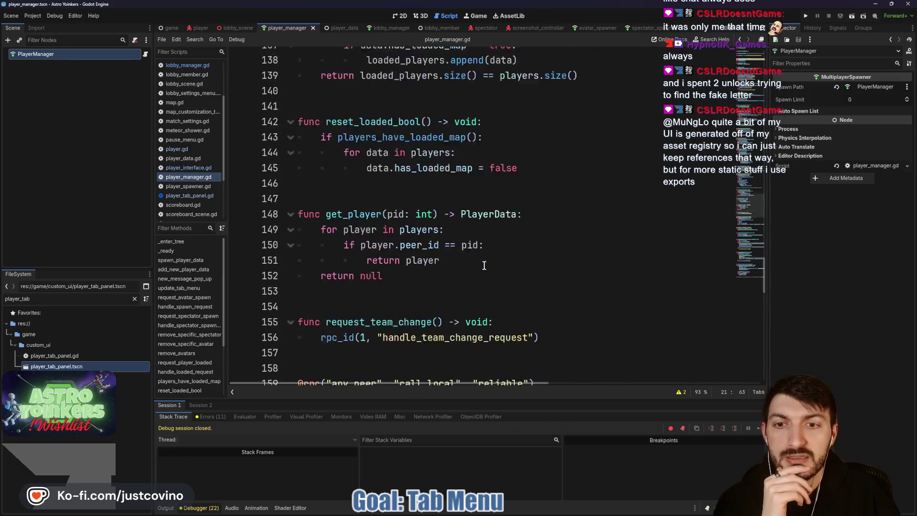
pyautogui.scroll(-15, 484, 265)
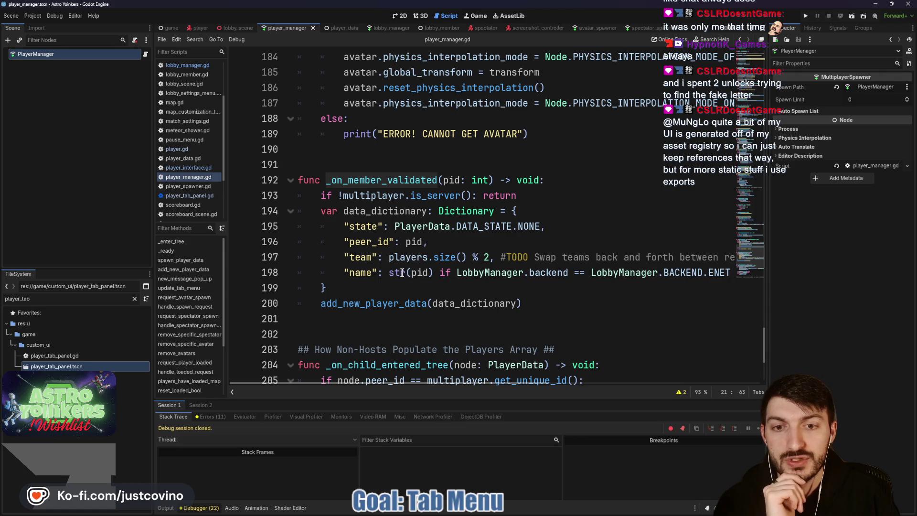
pyautogui.hscroll(4, 445, 276)
pyautogui.hscroll(5, 445, 276)
pyautogui.hscroll(-9, 446, 273)
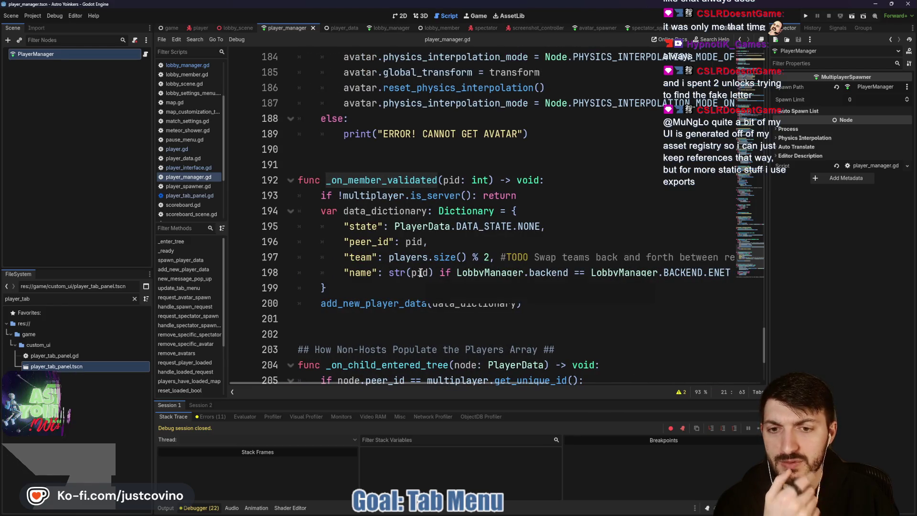
pyautogui.moveTo(419, 274)
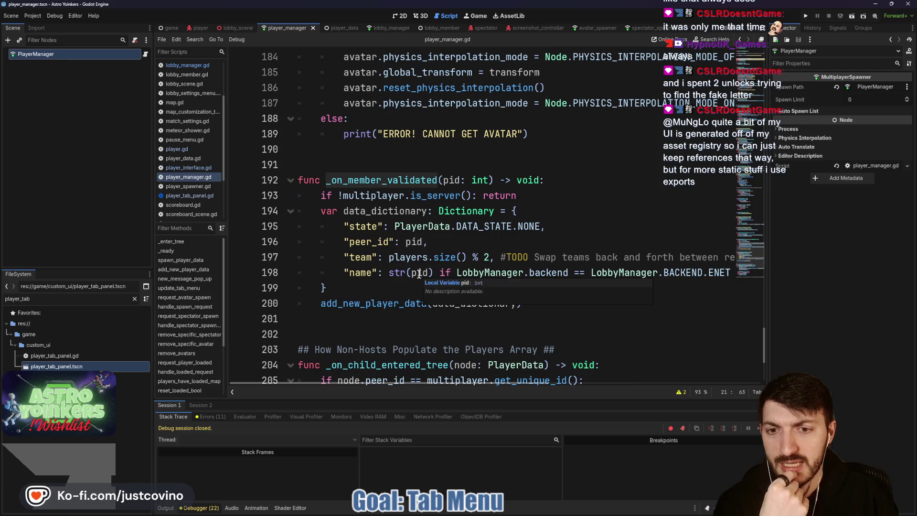
pyautogui.doubleClick(397, 299)
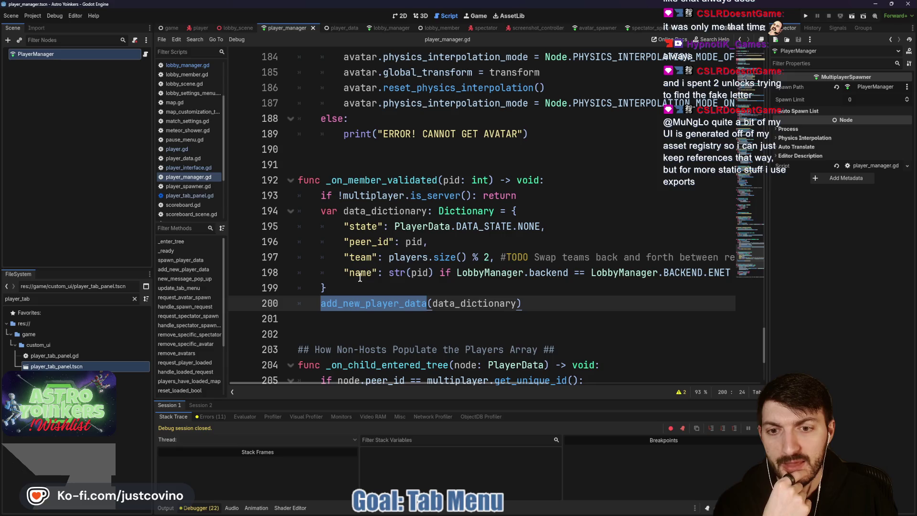
pyautogui.scroll(5, 360, 278)
pyautogui.scroll(-6, 410, 276)
# Find the add_new_player_data definition in player_manager.gd, review it, then return to player.gd.
pyautogui.moveTo(414, 275)
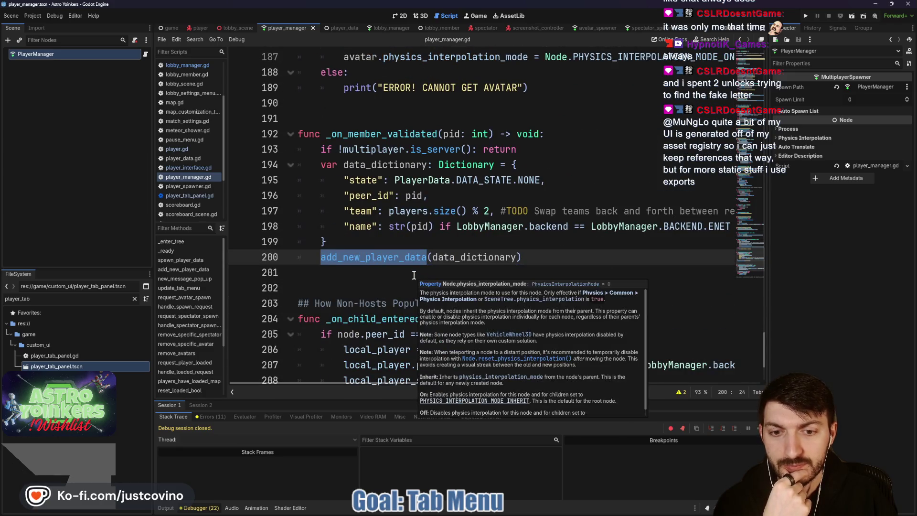
pyautogui.hotkey('ctrl', 'f')
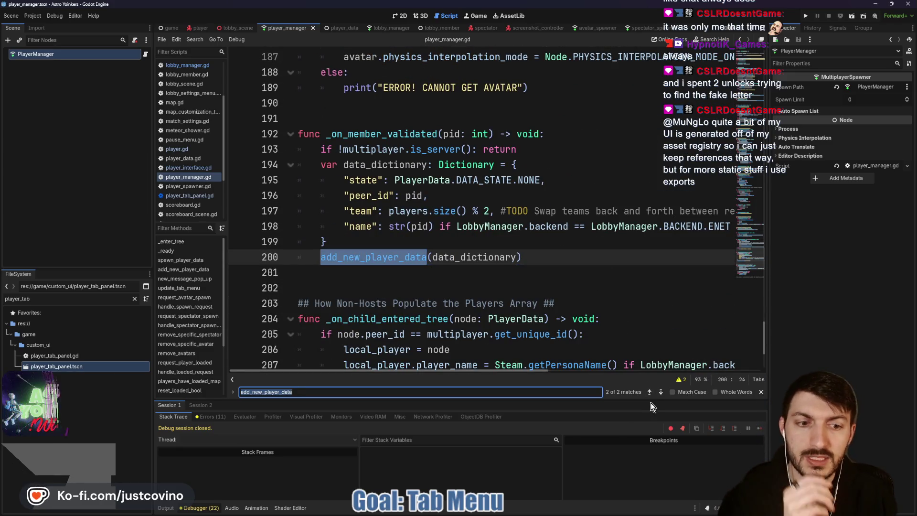
pyautogui.click(648, 392)
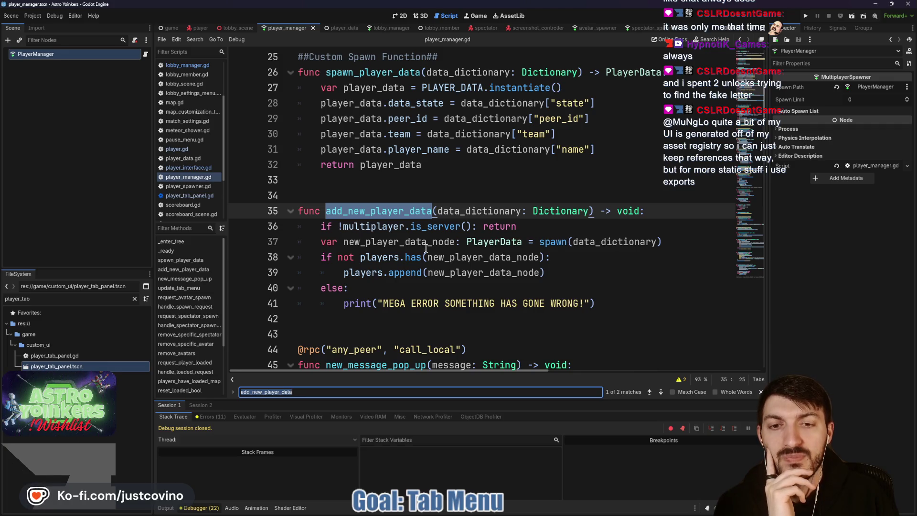
pyautogui.moveTo(467, 258)
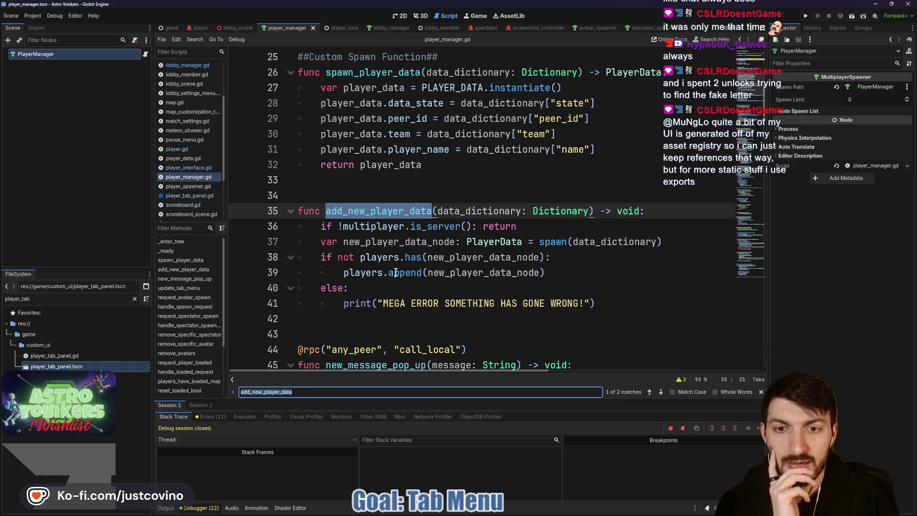
pyautogui.moveTo(387, 266)
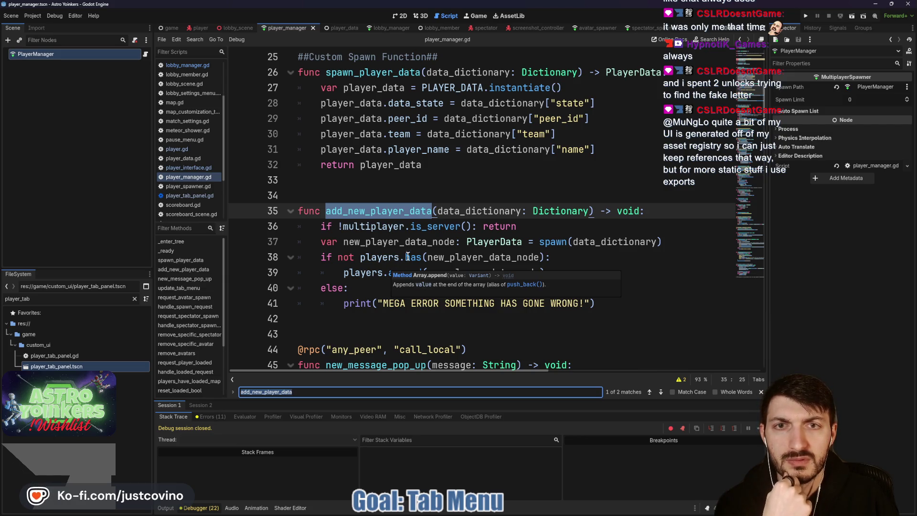
pyautogui.click(201, 28)
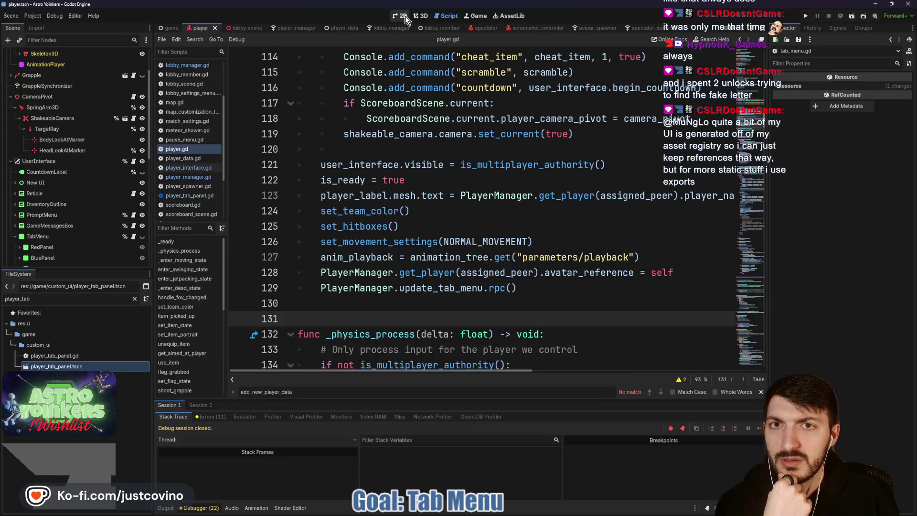
# Show the tab menu in the 2D view and expand RedVBox in the scene tree.
pyautogui.click(401, 16)
pyautogui.scroll(-3, 354, 179)
pyautogui.scroll(-3, 78, 231)
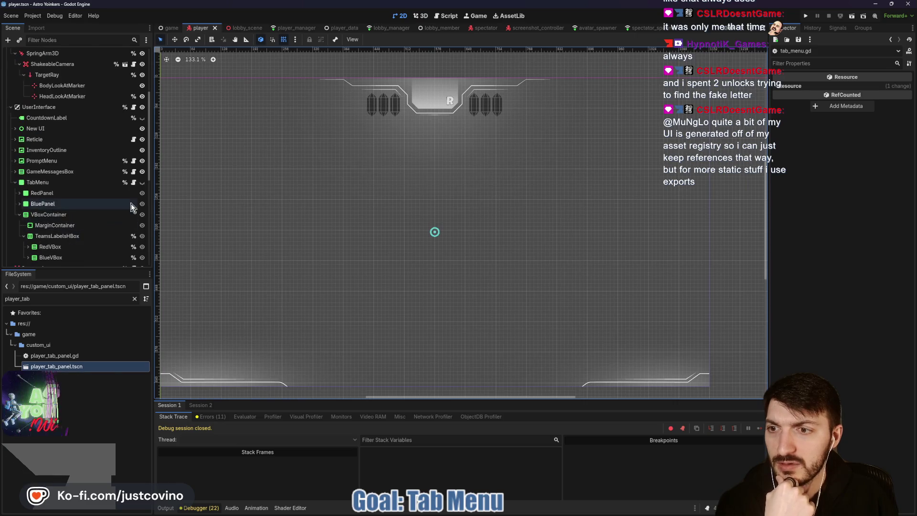
pyautogui.click(142, 182)
pyautogui.scroll(-2, 86, 222)
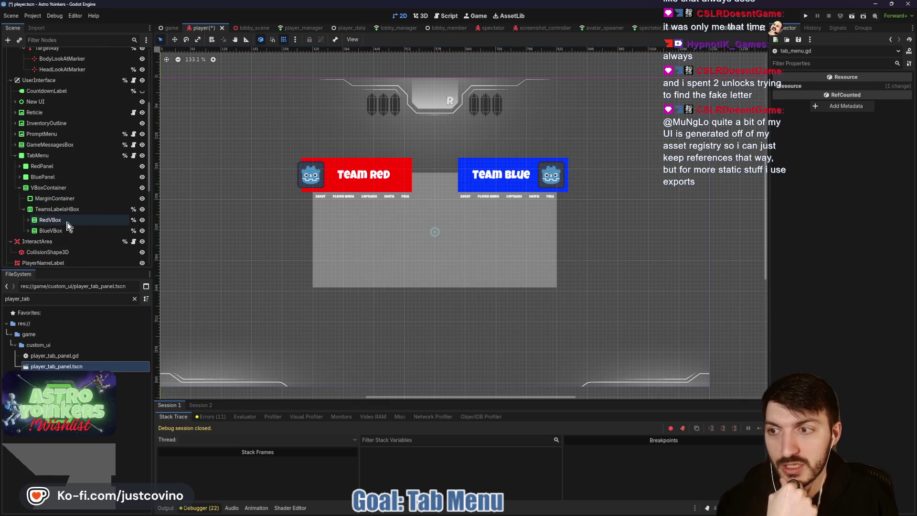
pyautogui.click(28, 219)
pyautogui.scroll(-2, 42, 209)
pyautogui.click(32, 203)
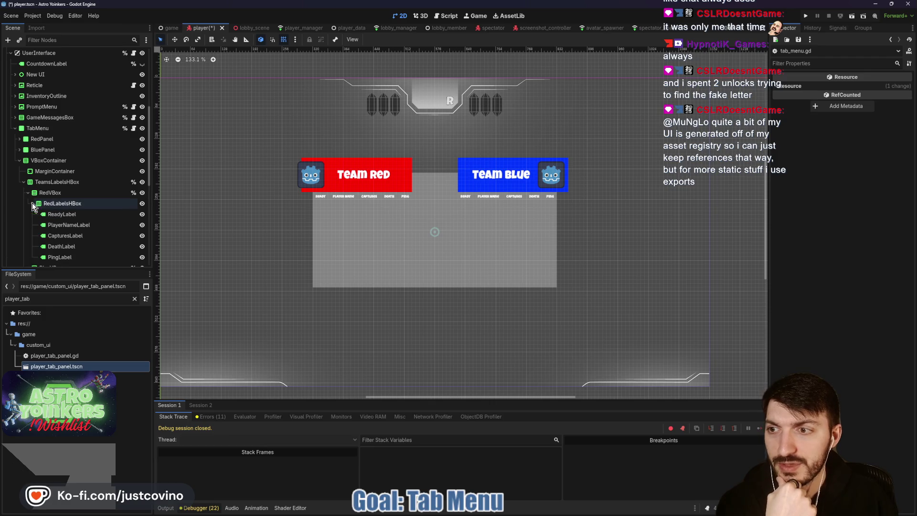
pyautogui.click(32, 204)
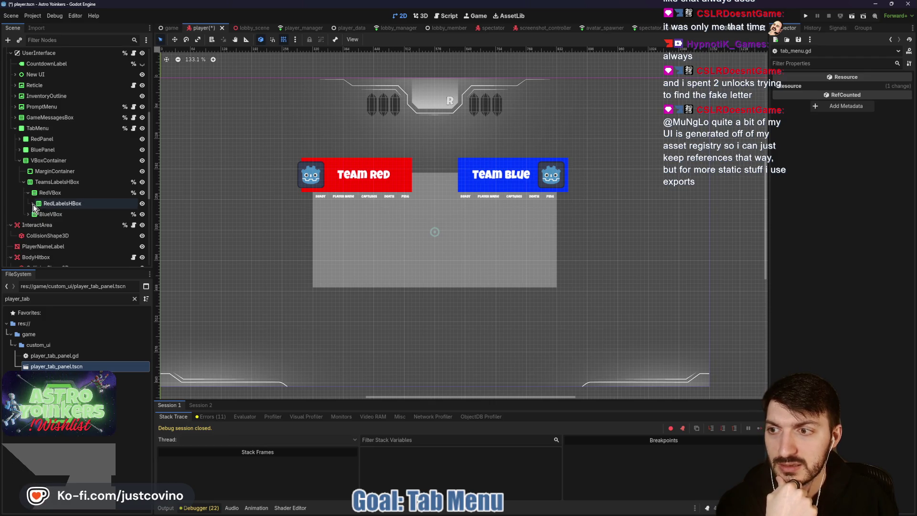
# Instance player_tab_panel.tscn under RedVBox, test its Player Name, delete it, and save the scene.
pyautogui.click(55, 193)
pyautogui.hotkey('ctrl', 'shift', 'a')
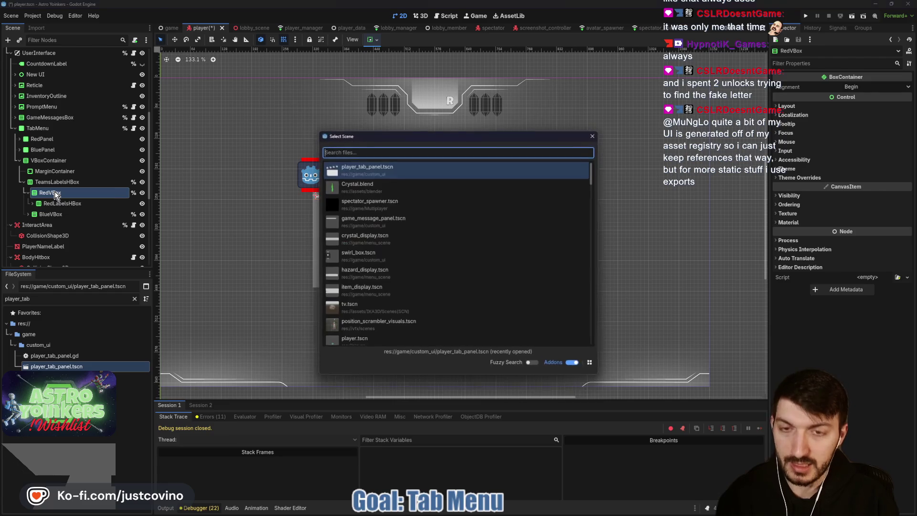
pyautogui.press('Return')
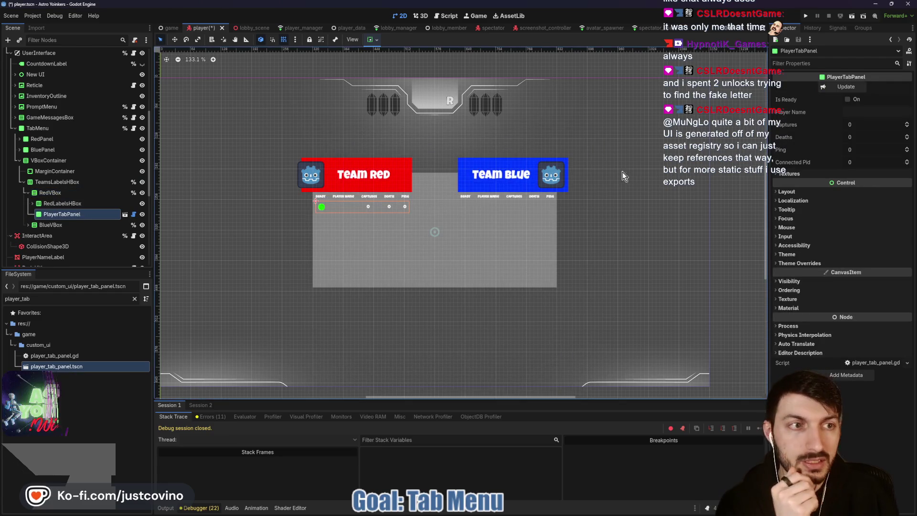
pyautogui.click(855, 113)
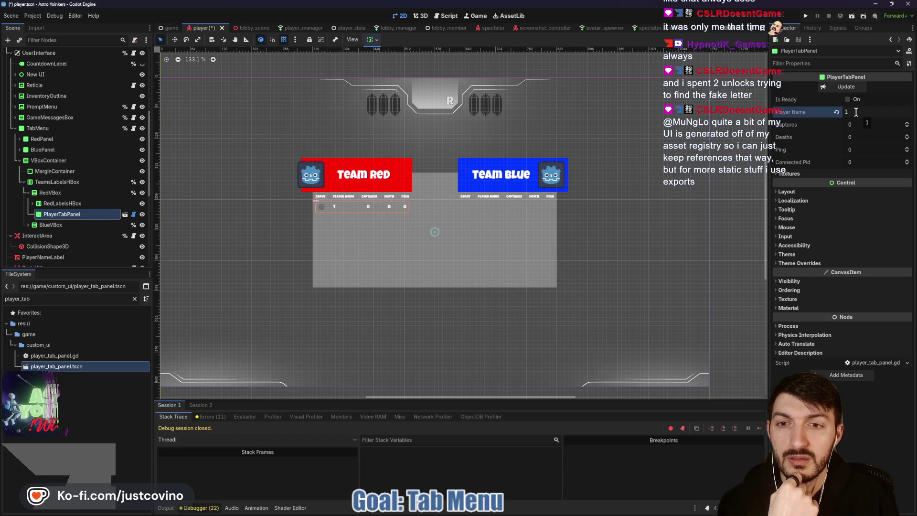
pyautogui.click(62, 204)
pyautogui.click(61, 215)
pyautogui.press('Delete')
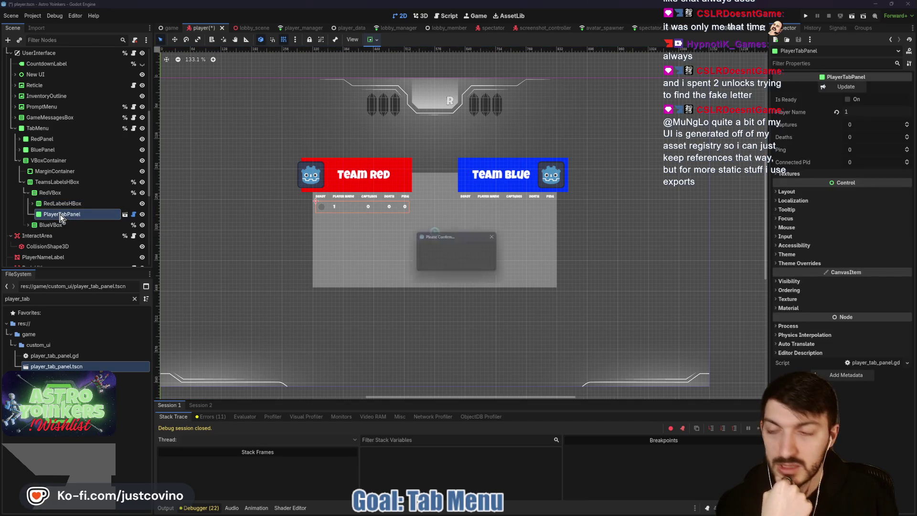
pyautogui.click(435, 265)
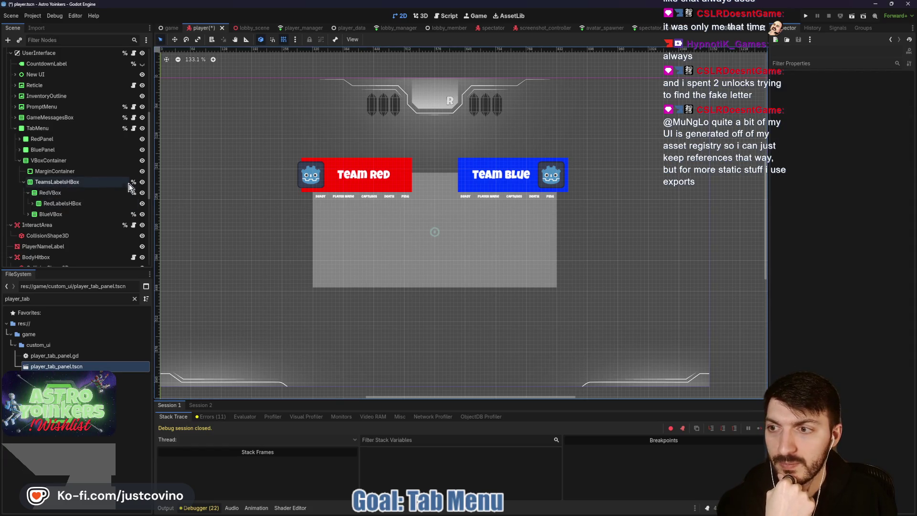
pyautogui.hotkey('ctrl', 's')
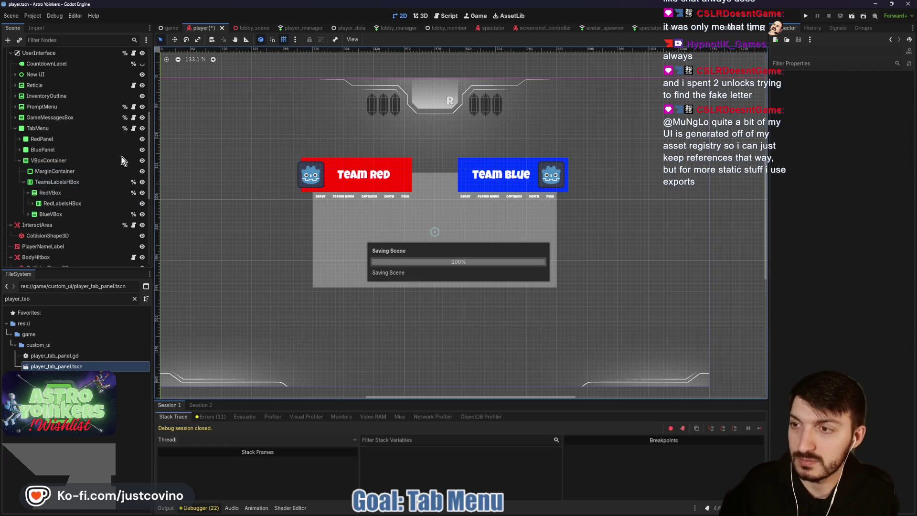
# Review how add_player_tab uses player_name in tab_menu.gd, then relaunch the game in two debug windows.
pyautogui.click(133, 128)
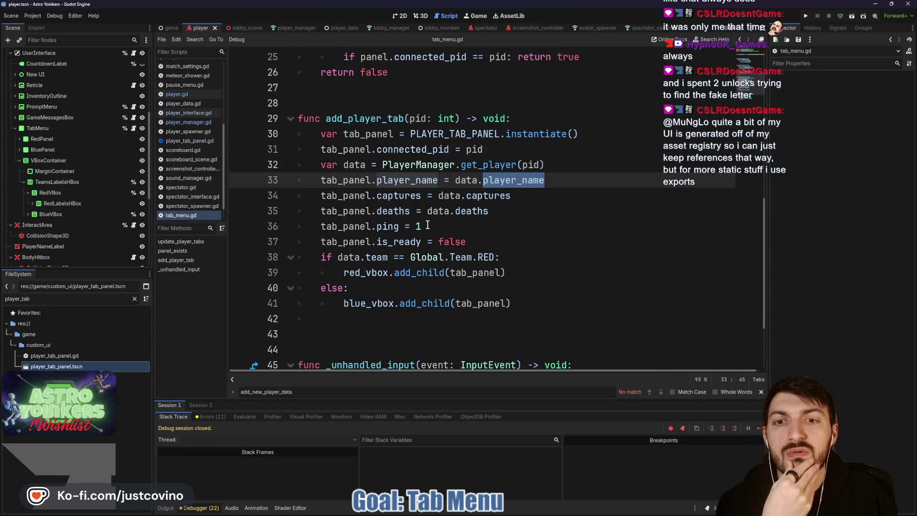
pyautogui.click(425, 226)
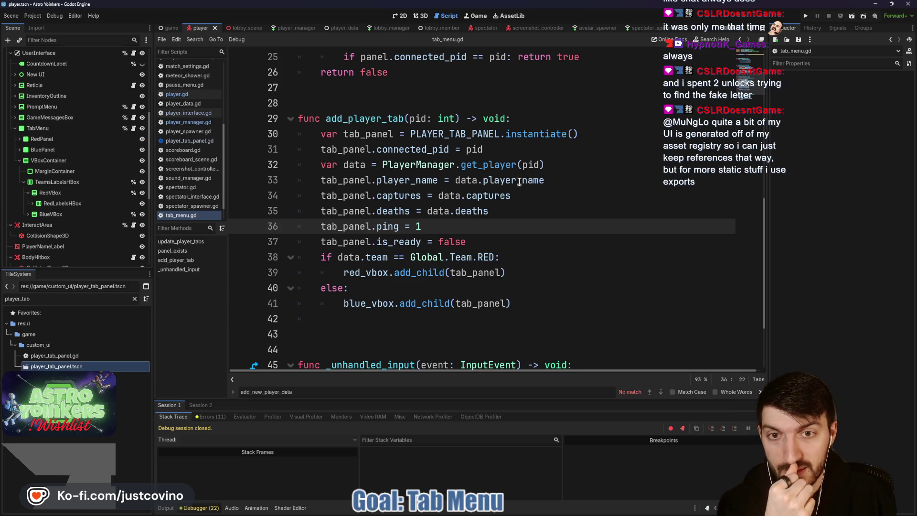
pyautogui.doubleClick(434, 180)
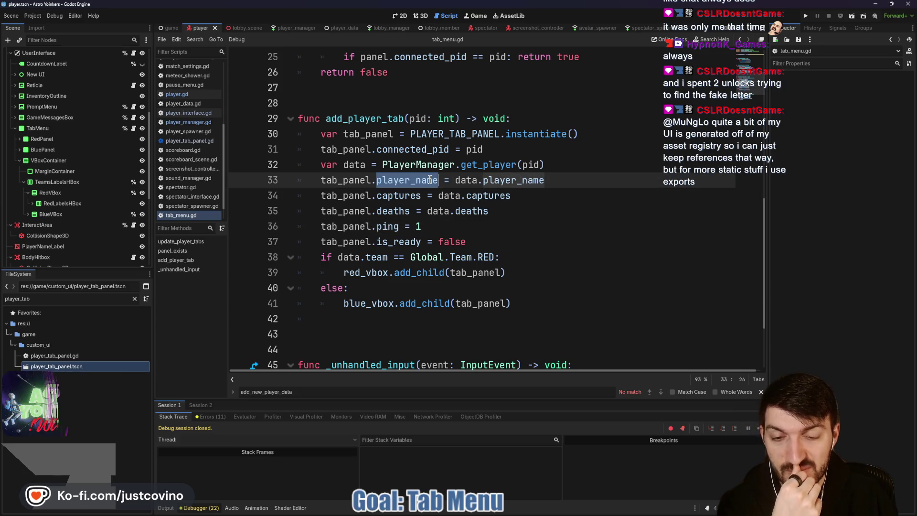
pyautogui.scroll(-1, 437, 183)
pyautogui.scroll(1, 438, 184)
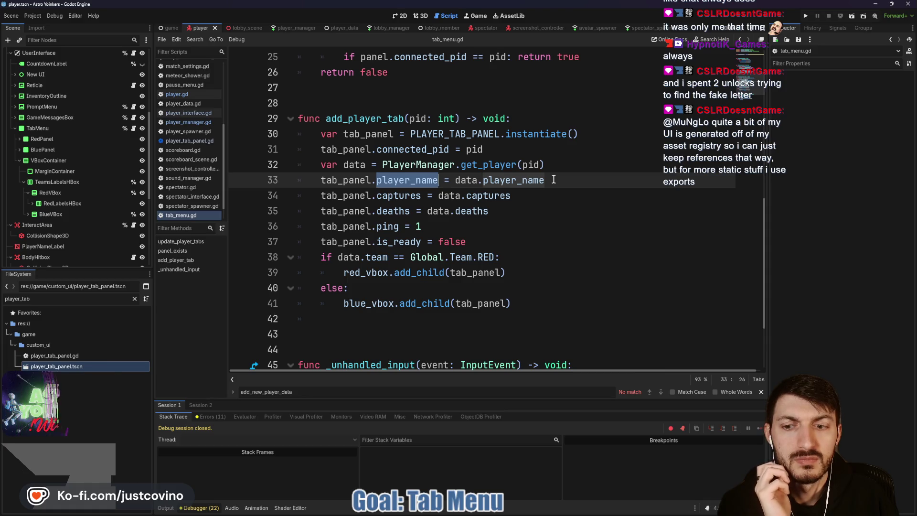
pyautogui.click(554, 179)
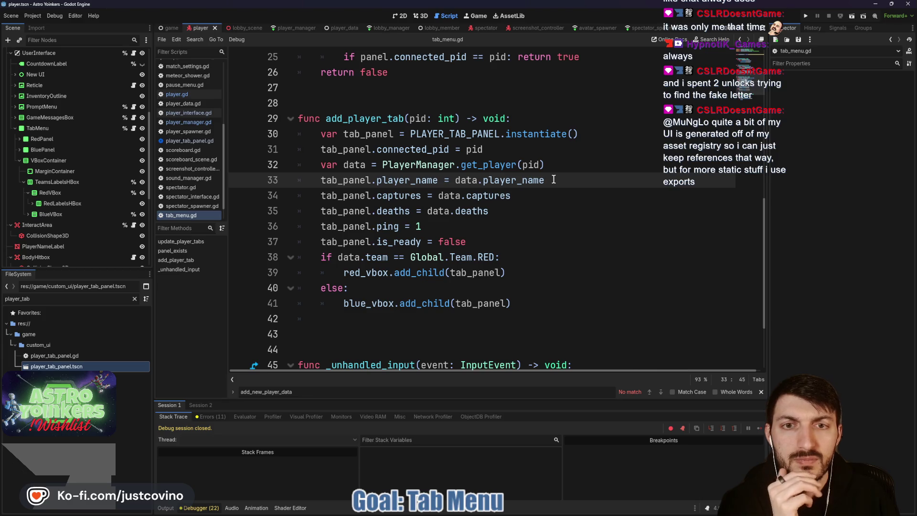
pyautogui.click(807, 16)
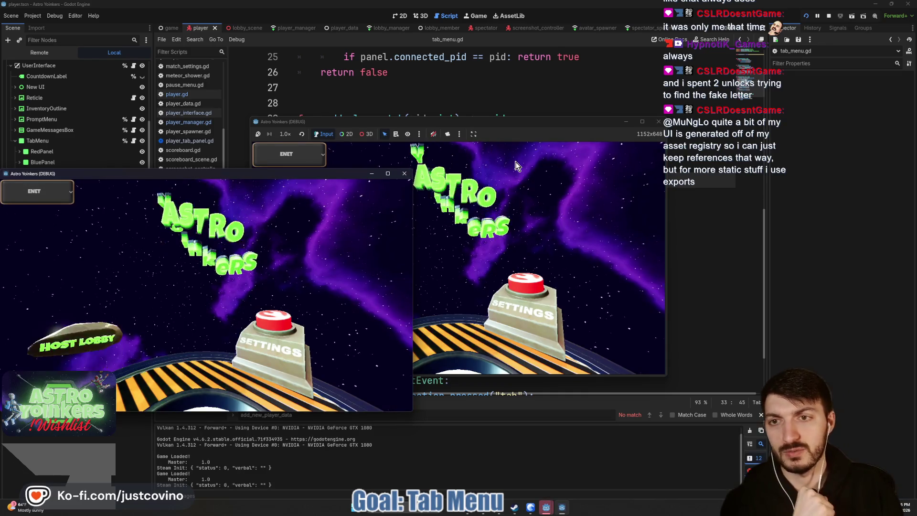
# Host a private lobby, toggle the team scoreboard, then inspect the live player avatar node.
pyautogui.click(516, 166)
pyautogui.click(342, 213)
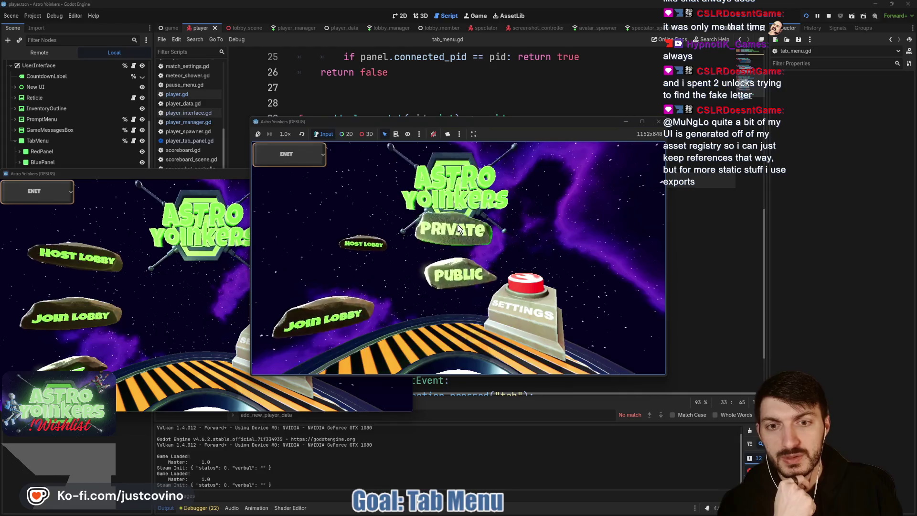
pyautogui.click(457, 225)
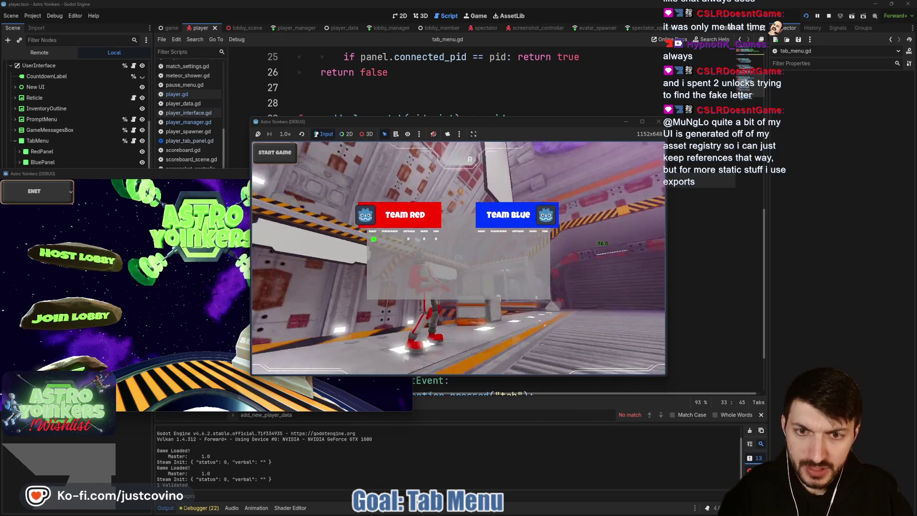
pyautogui.press('Tab')
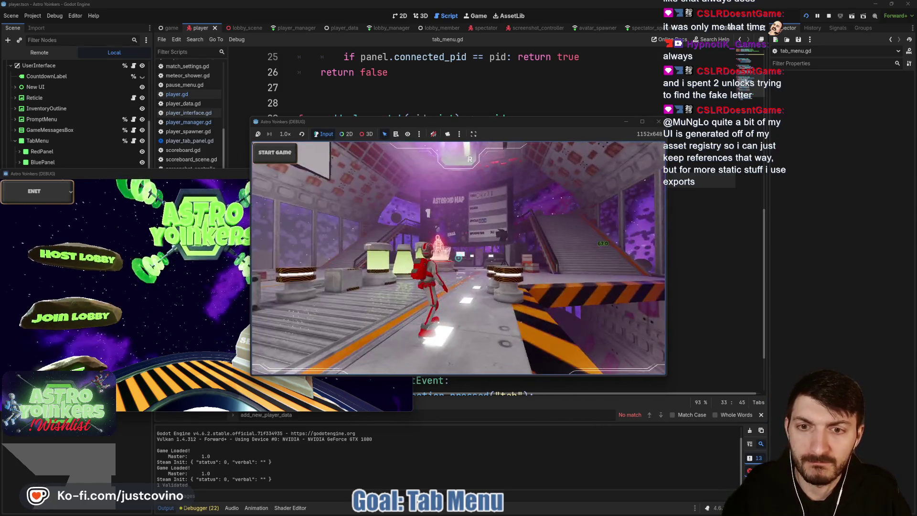
pyautogui.press('Tab')
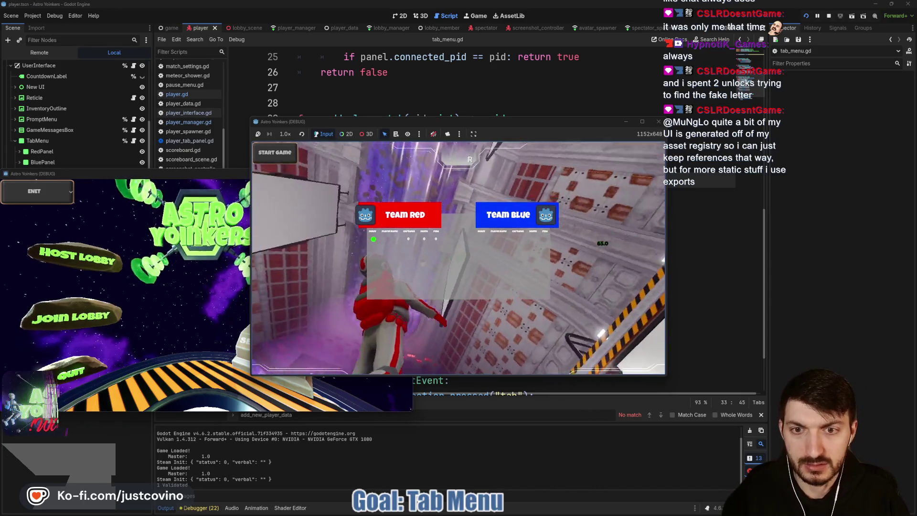
pyautogui.press('Tab')
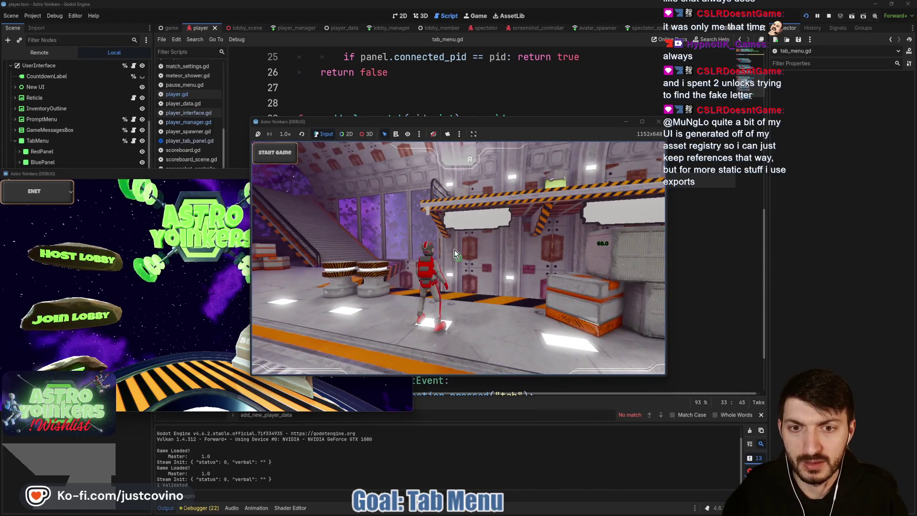
pyautogui.click(24, 54)
pyautogui.click(34, 238)
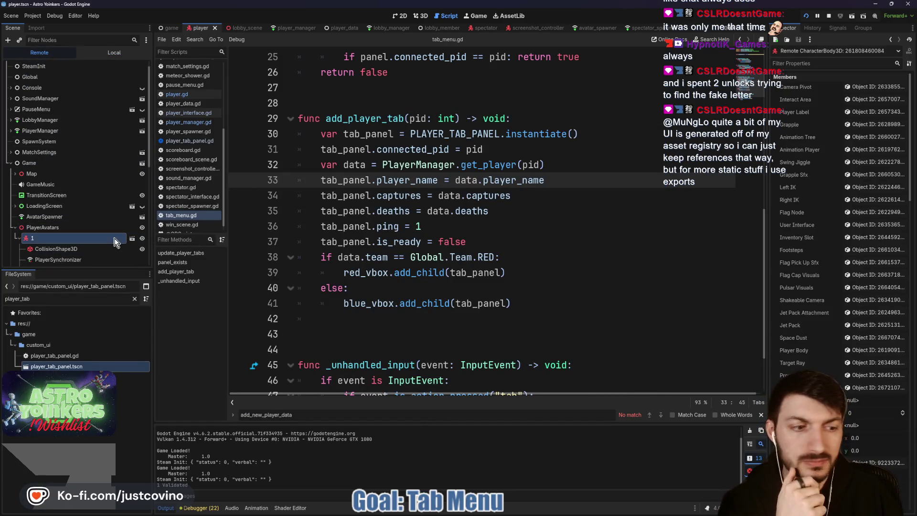
# In the Remote tree, expand UserInterface > TabMenu > VBoxContainer > TeamsLabelsHBox.
pyautogui.scroll(-10, 72, 234)
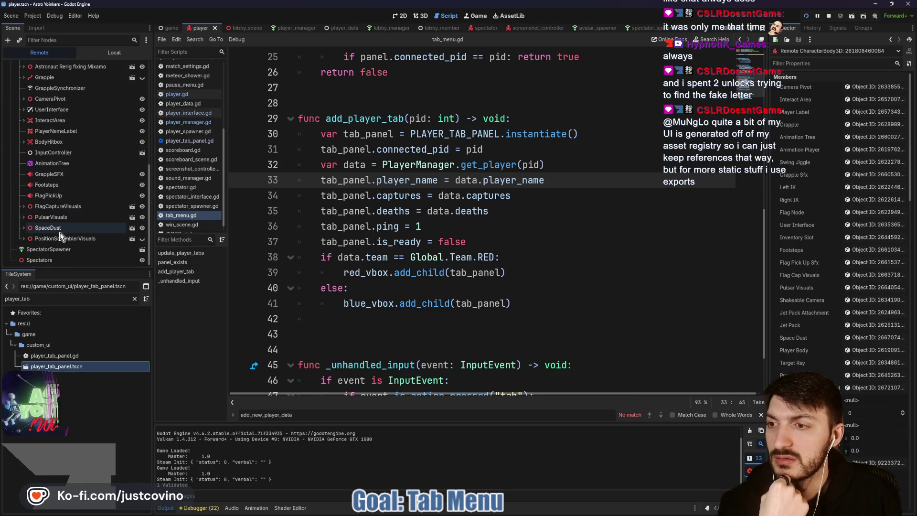
pyautogui.scroll(1, 31, 125)
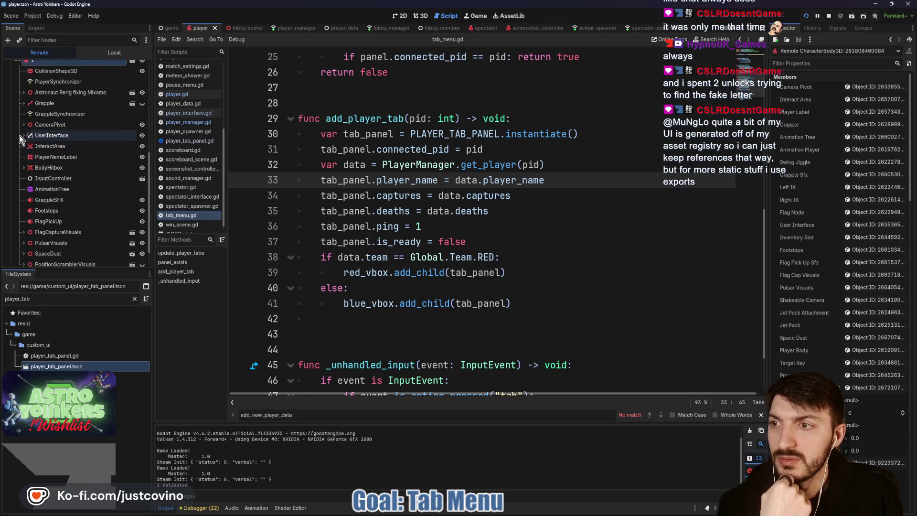
pyautogui.click(24, 136)
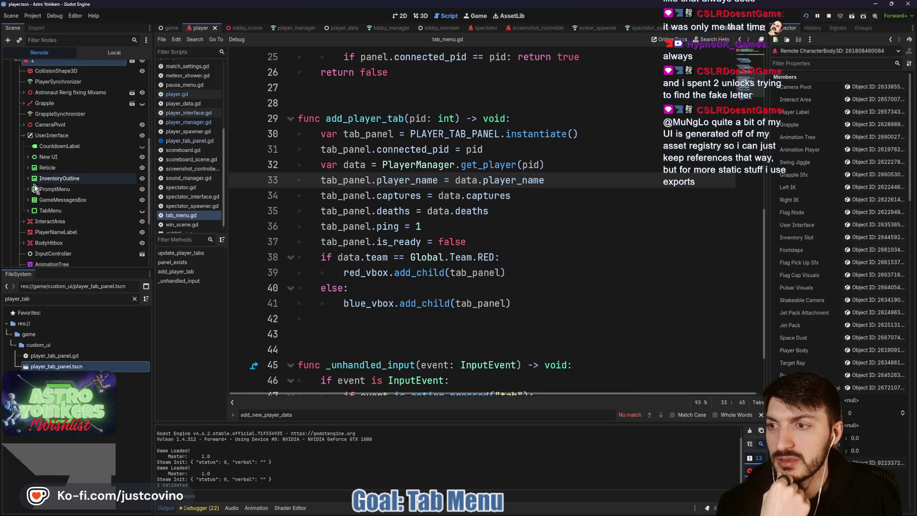
pyautogui.click(36, 211)
pyautogui.click(27, 210)
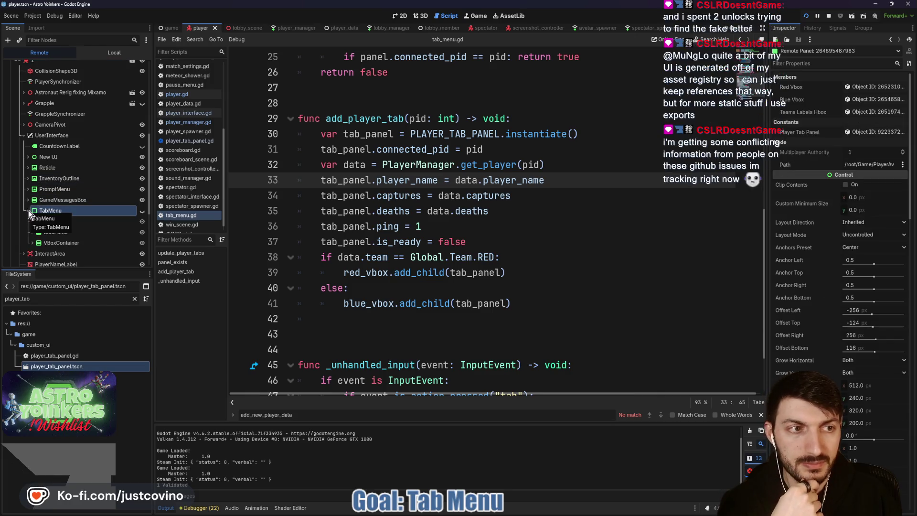
pyautogui.scroll(-1, 86, 221)
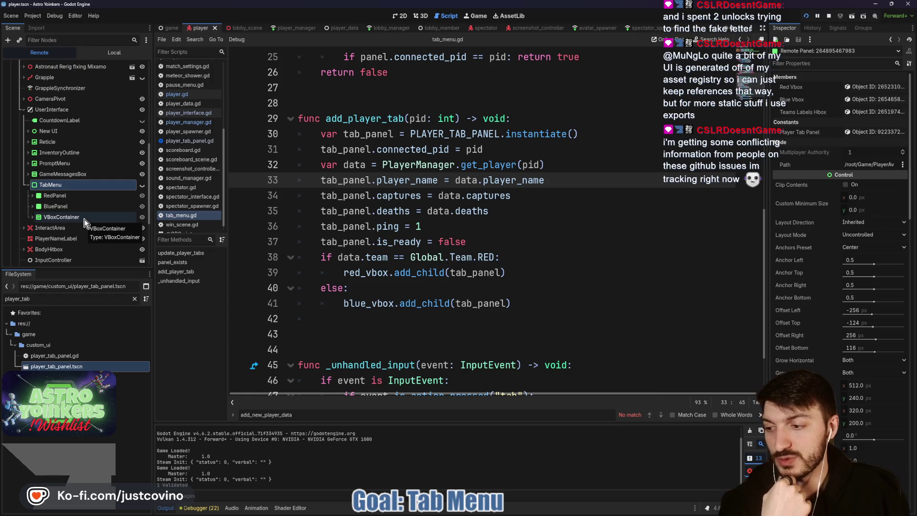
pyautogui.click(33, 218)
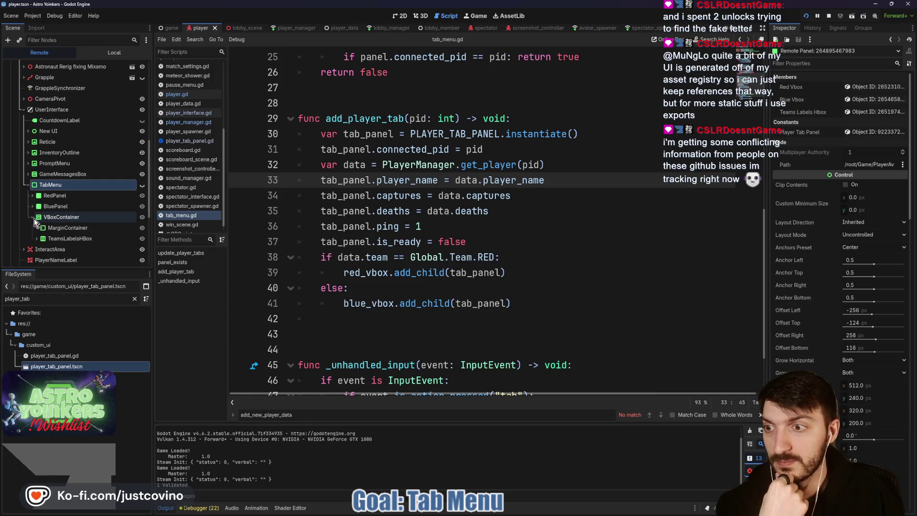
pyautogui.click(36, 239)
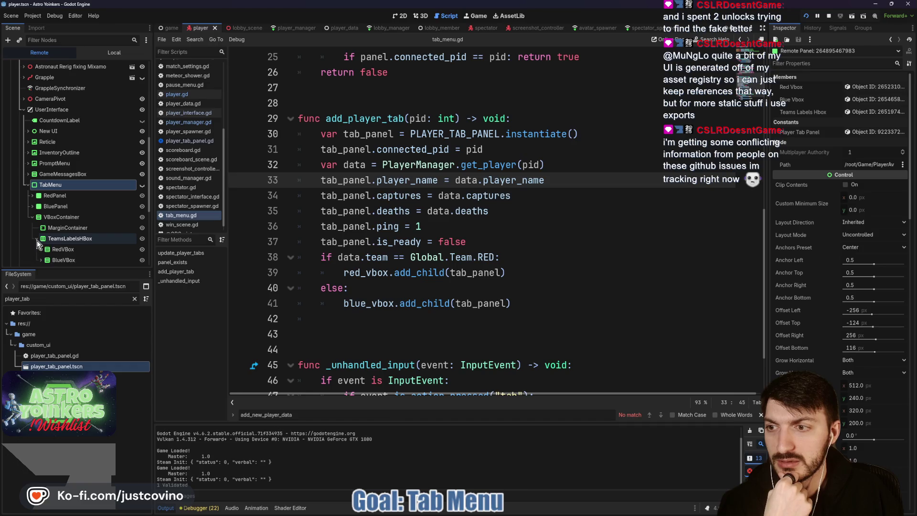
# Set the Text of PlayerNameLabel in RedVBox's PlayerTabPanel to 1.
pyautogui.scroll(-1, 74, 234)
pyautogui.click(70, 229)
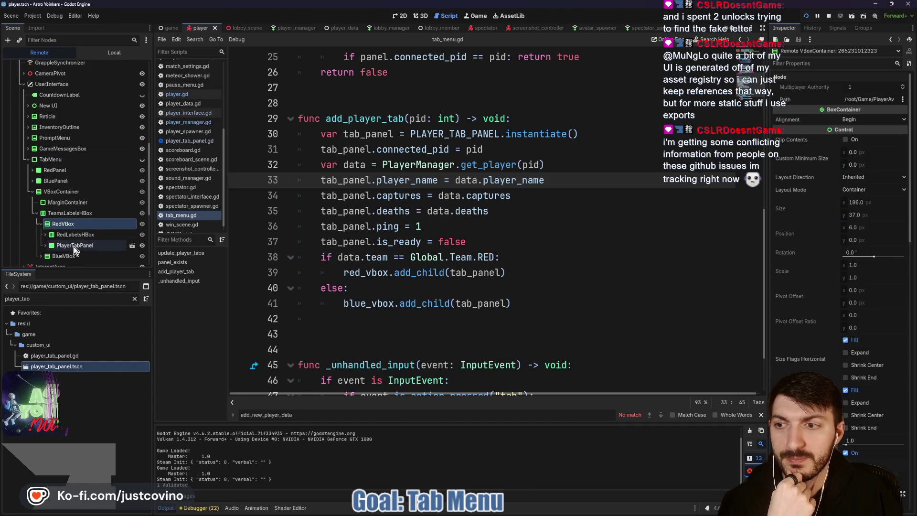
pyautogui.click(74, 246)
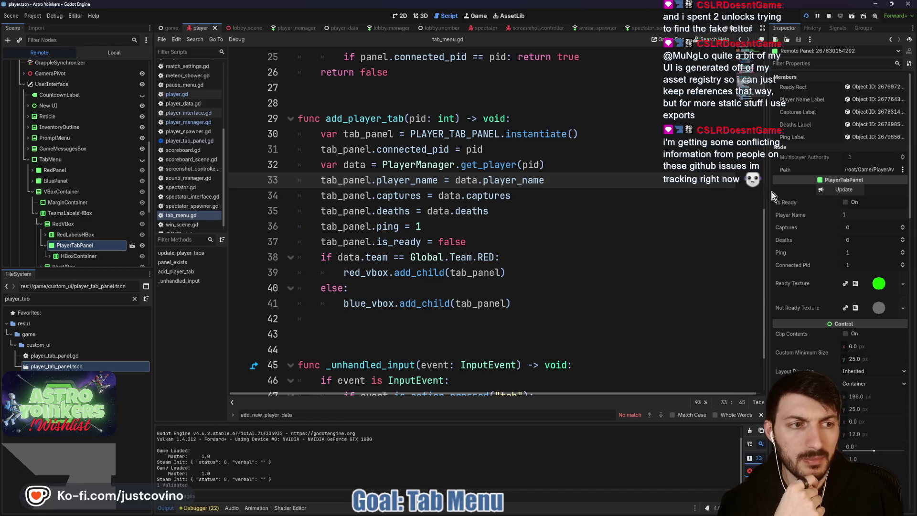
pyautogui.click(48, 257)
pyautogui.scroll(-3, 79, 245)
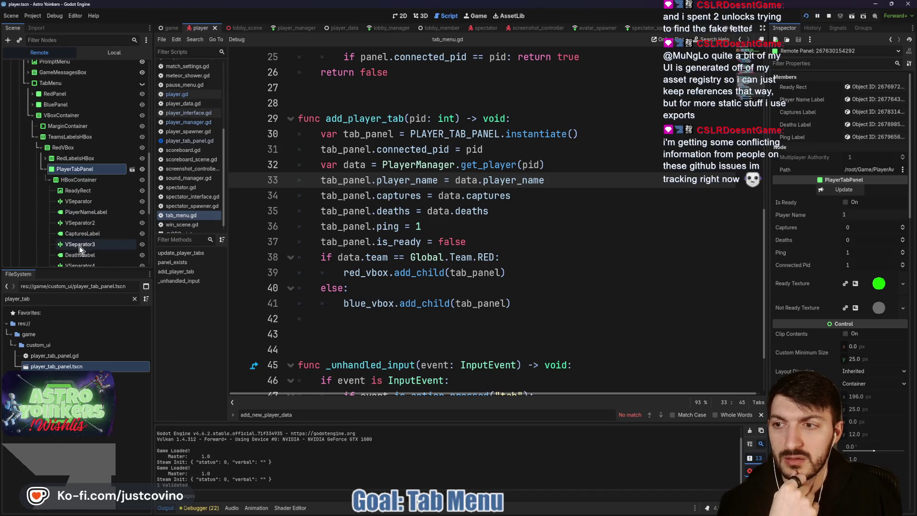
pyautogui.click(83, 211)
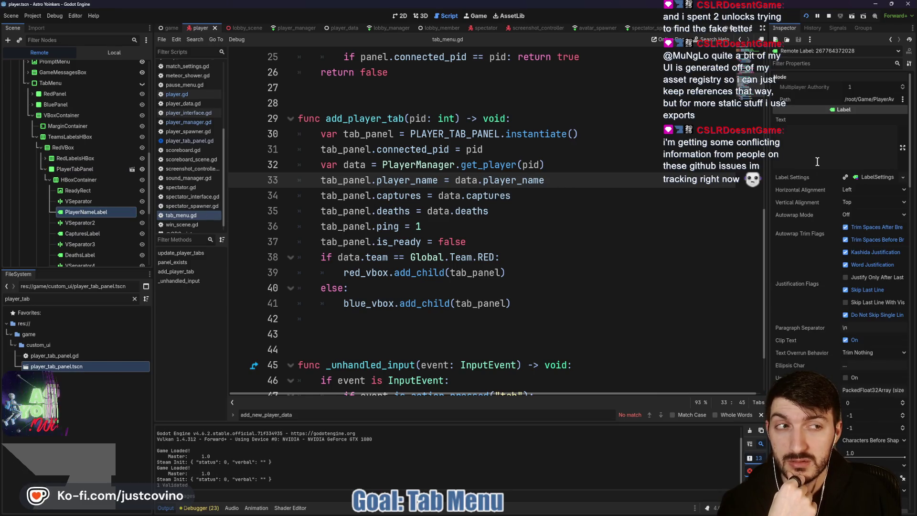
pyautogui.click(804, 150)
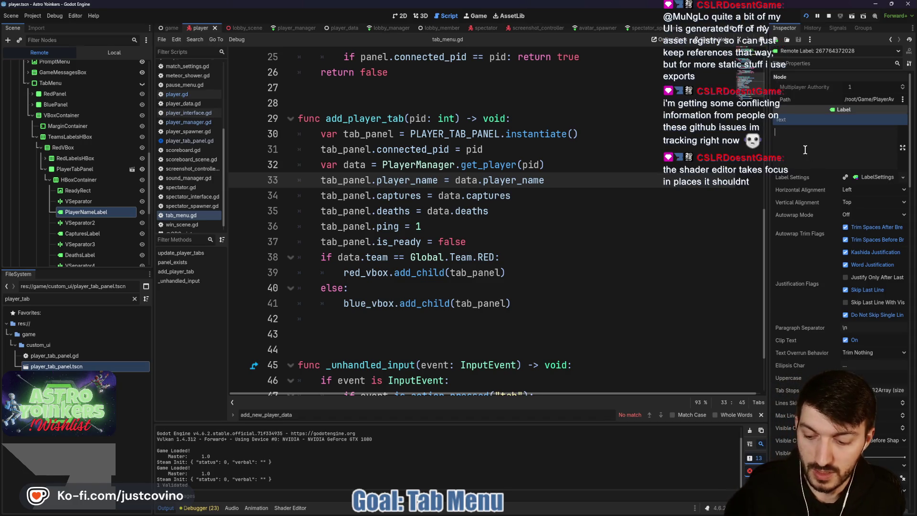
pyautogui.write('1')
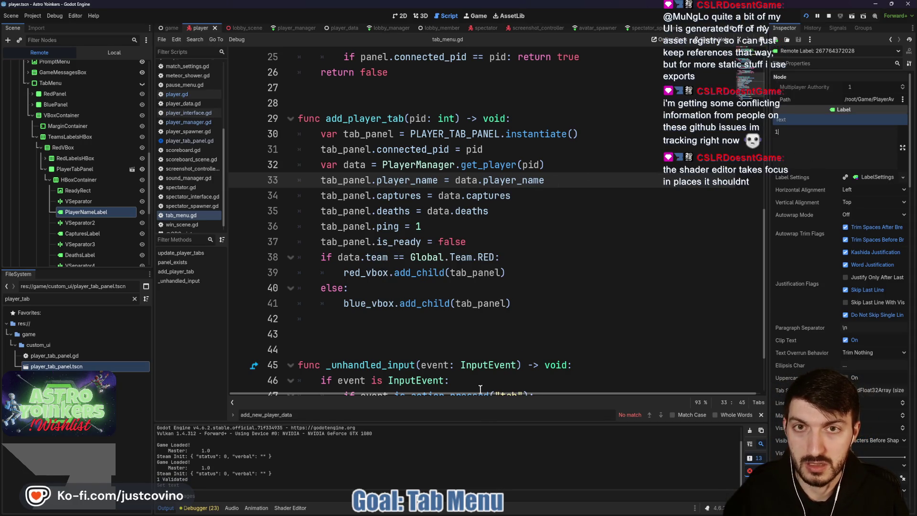
pyautogui.click(546, 508)
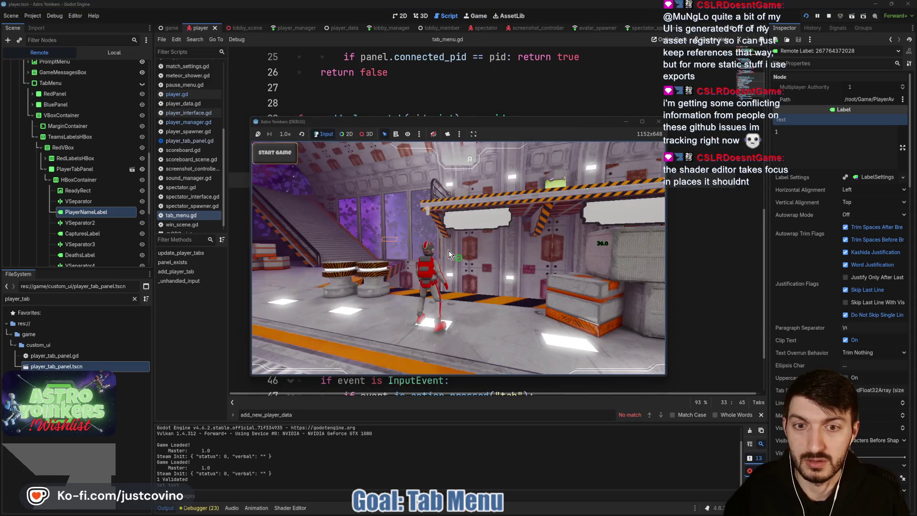
pyautogui.press('Tab')
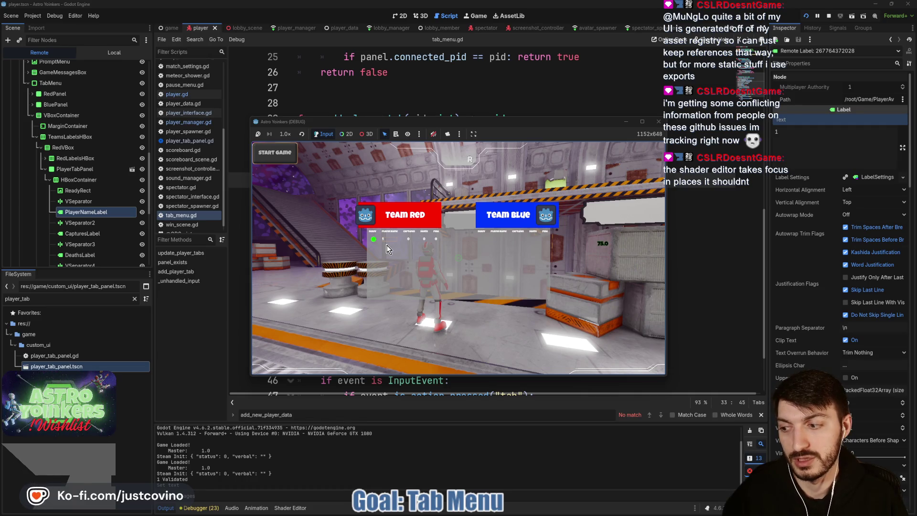
pyautogui.press('Tab')
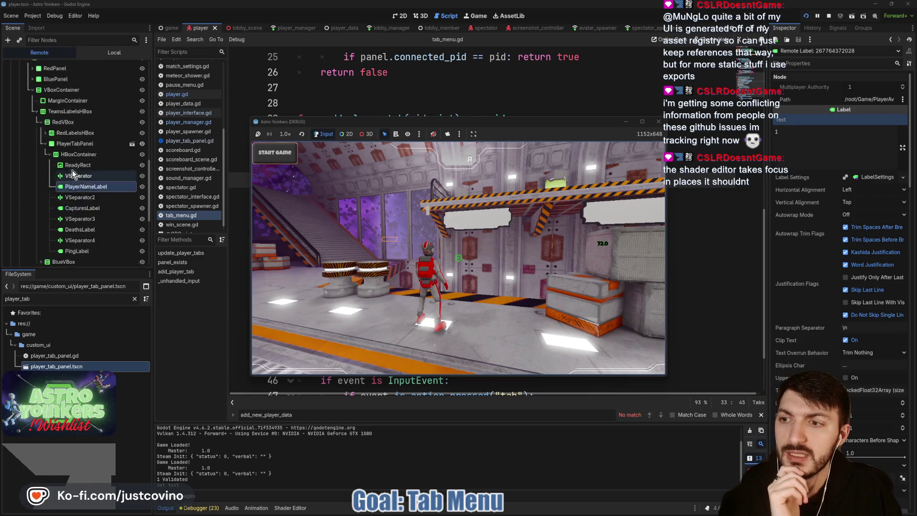
pyautogui.scroll(10, 81, 183)
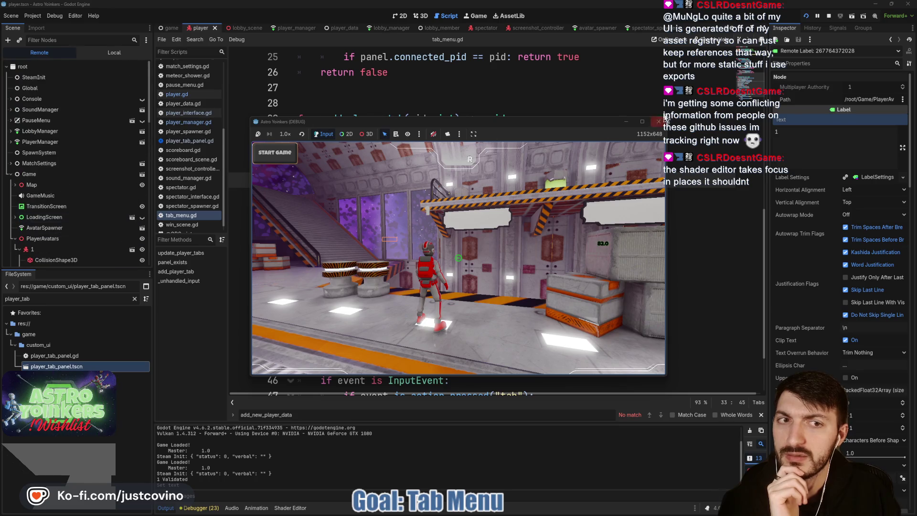
# Inspect peer 1's Player Name under PlayerManager in the Remote tree, then stop the game.
pyautogui.click(664, 119)
pyautogui.click(11, 175)
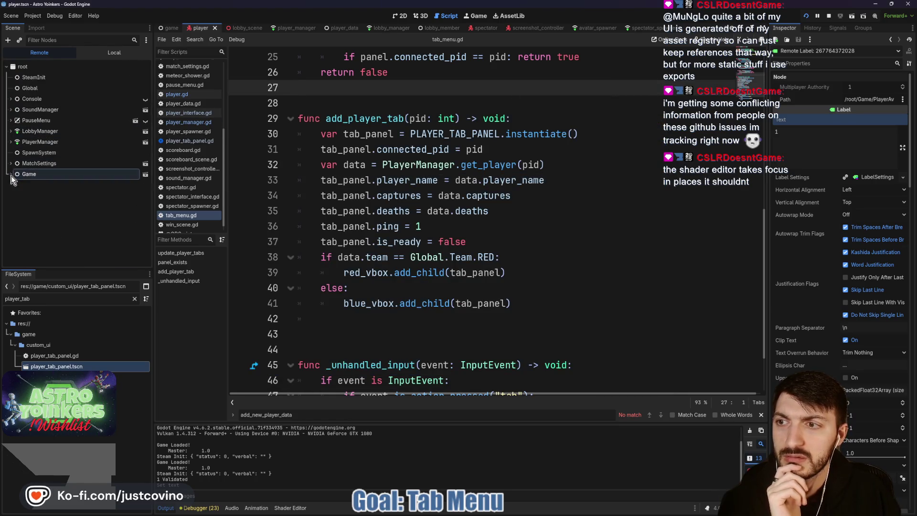
pyautogui.click(10, 141)
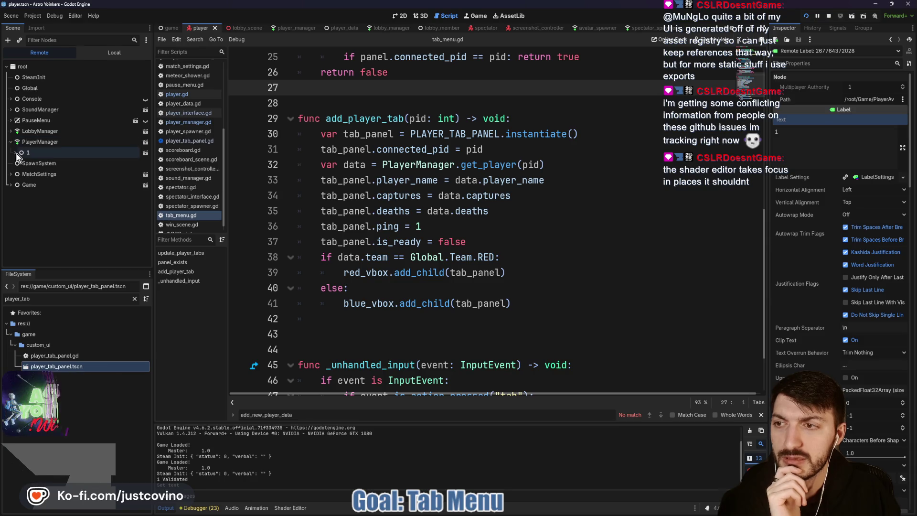
pyautogui.click(25, 153)
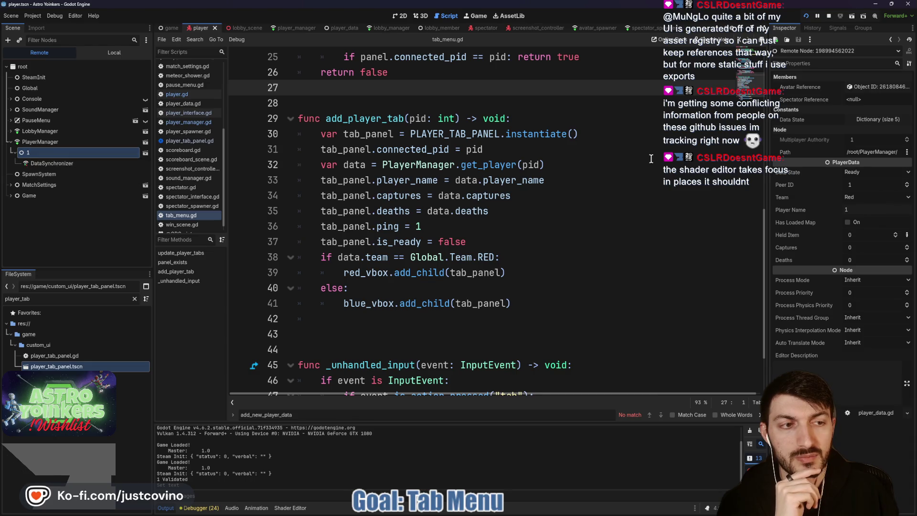
pyautogui.click(859, 209)
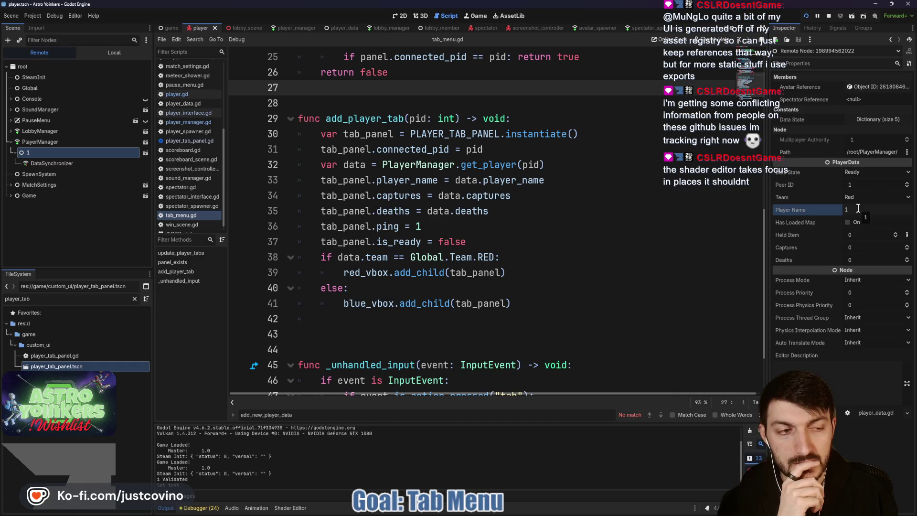
pyautogui.click(830, 17)
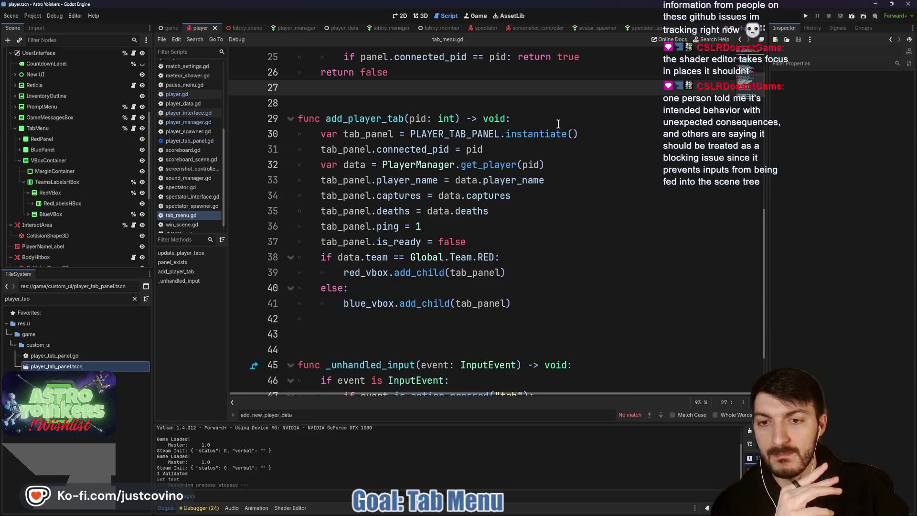
# Delete the blank line after add_player_tab and review player_name on line 33.
pyautogui.click(357, 323)
pyautogui.press('BackSpace')
pyautogui.press('BackSpace')
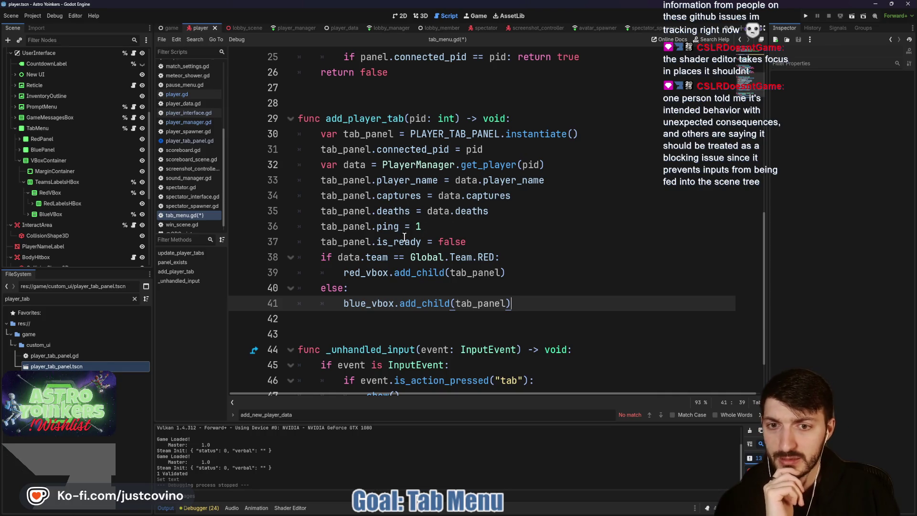
pyautogui.doubleClick(488, 179)
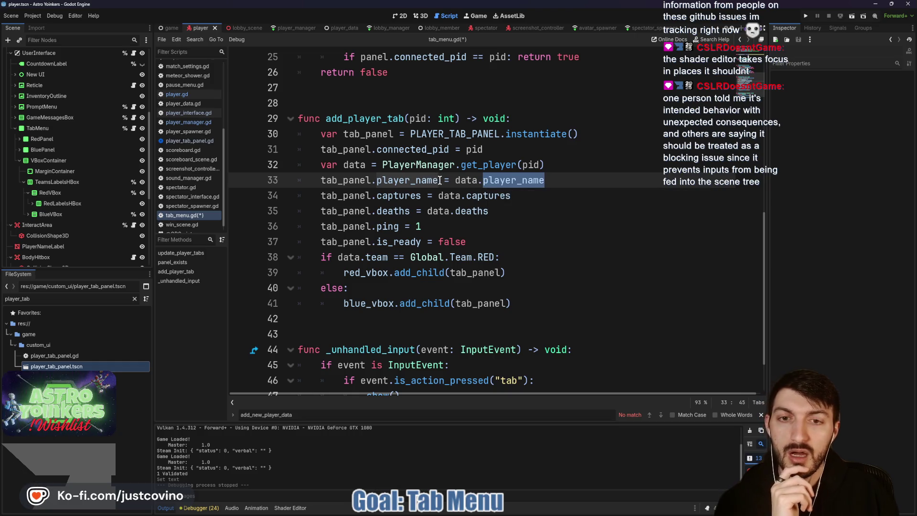
# Scroll the scene tabs and open the player_tab_panel scene with its script.
pyautogui.scroll(-2, 437, 180)
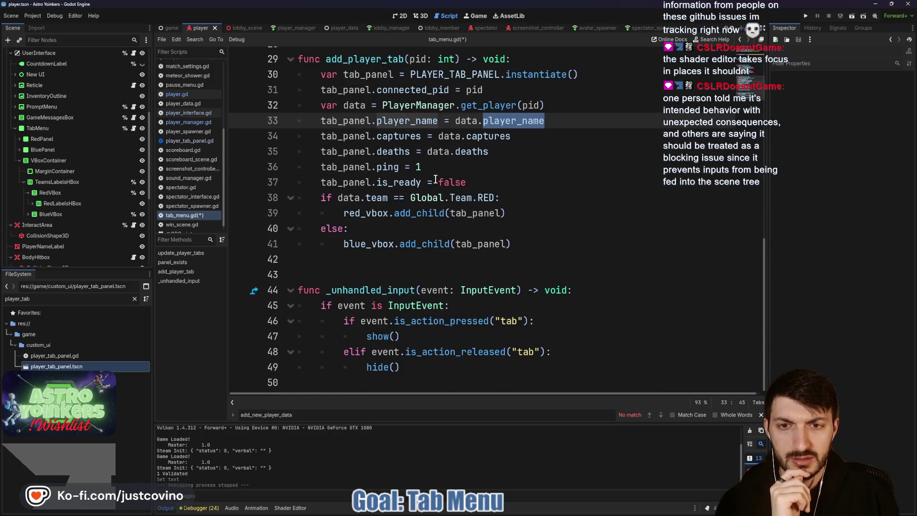
pyautogui.scroll(3, 436, 180)
pyautogui.scroll(3, 436, 179)
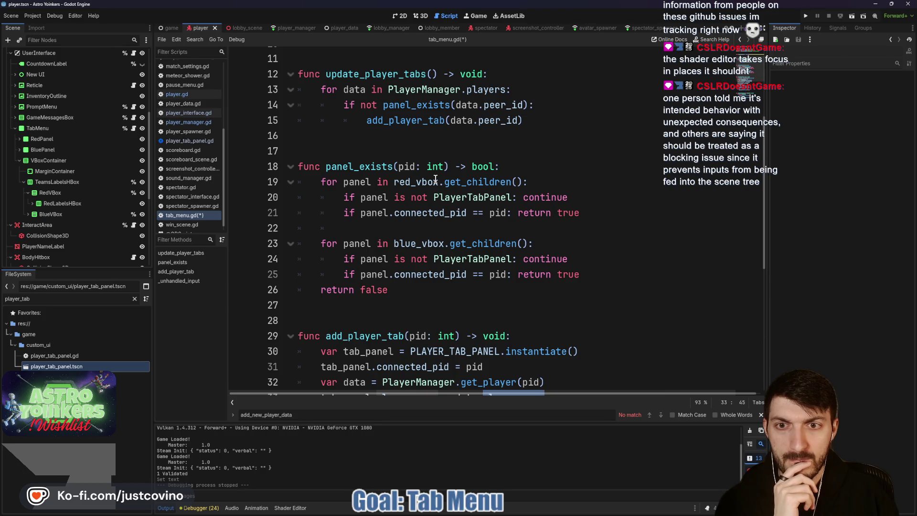
pyautogui.scroll(-1, 436, 180)
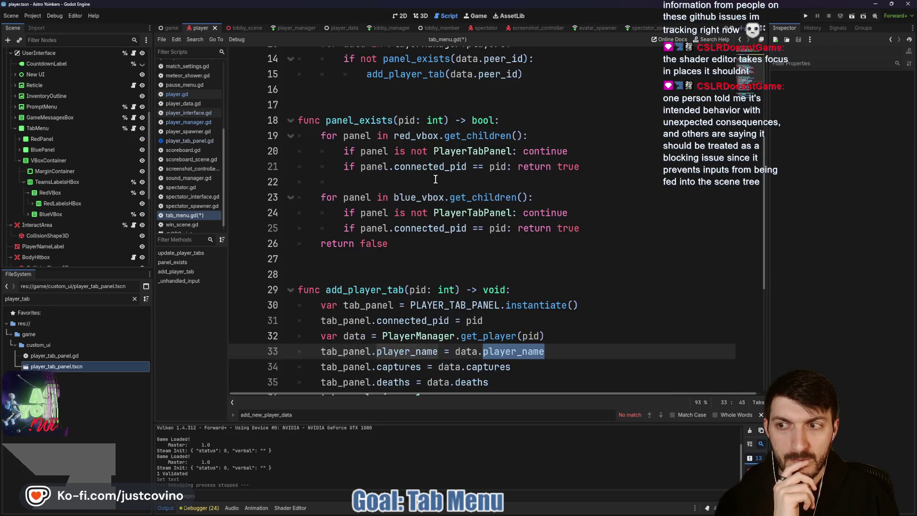
pyautogui.scroll(-3, 640, 33)
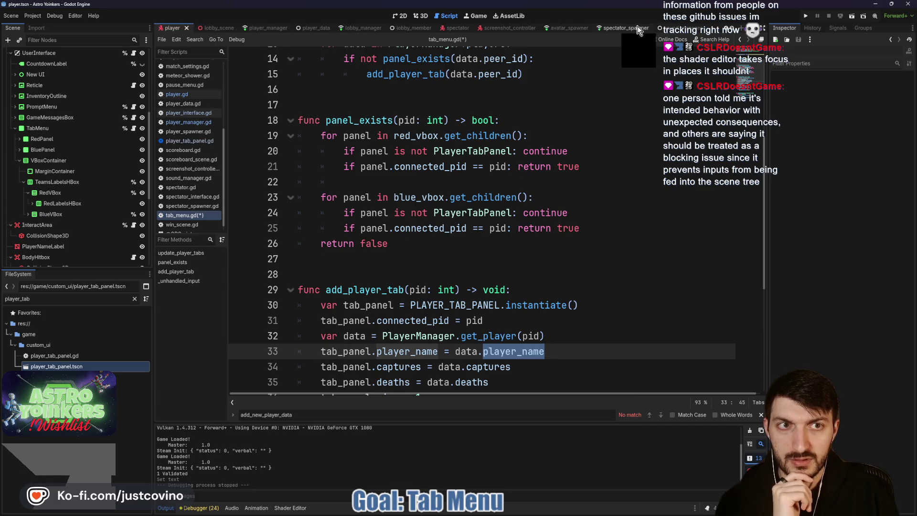
pyautogui.scroll(-2, 593, 31)
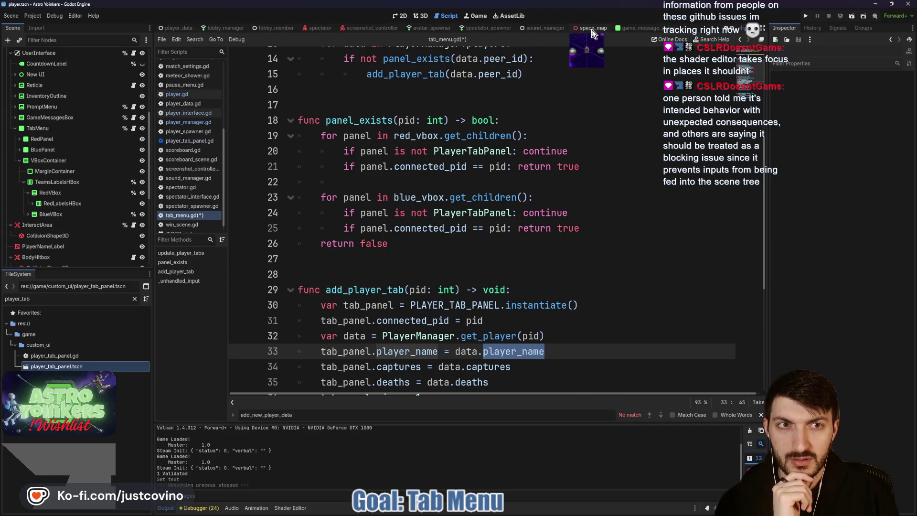
pyautogui.click(659, 28)
pyautogui.scroll(-3, 510, 149)
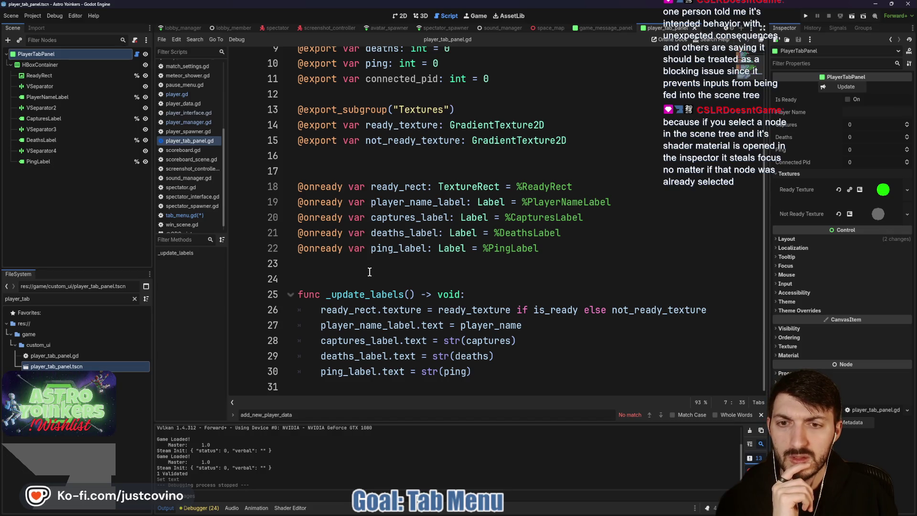
# Add a _ready() -> void function calling _update_labels() above _update_labels, and save player_tab_panel.gd.
pyautogui.click(369, 272)
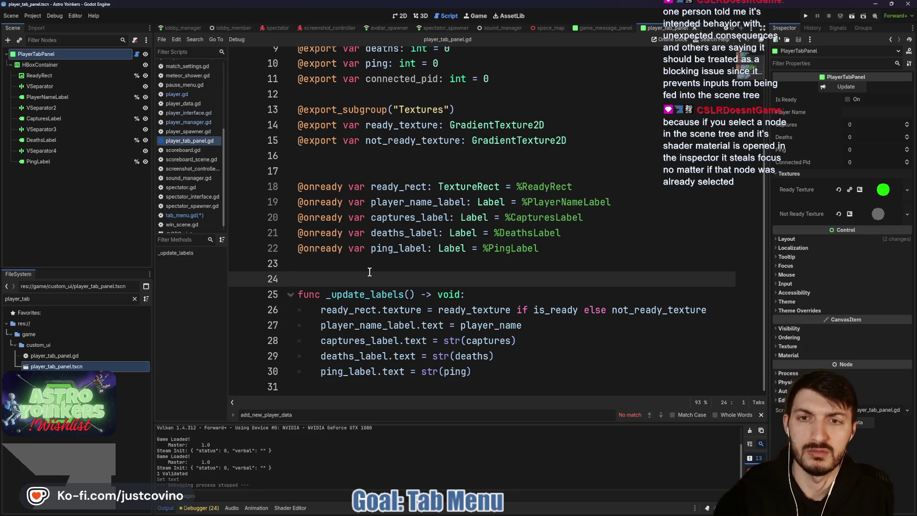
pyautogui.press('Return')
pyautogui.press('Return')
pyautogui.press('Return')
pyautogui.press('Up')
pyautogui.write('func _rea')
pyautogui.press('Return')
pyautogui.press('Return')
pyautogui.write('_uo')
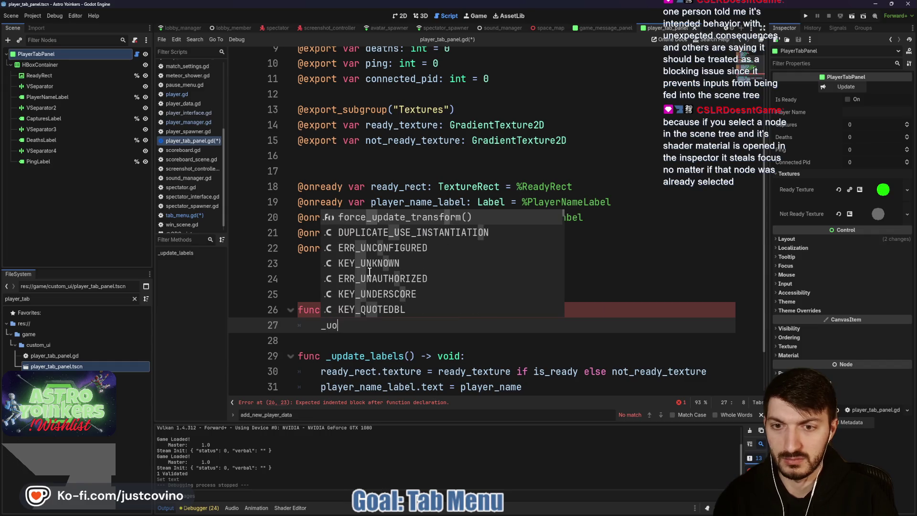
pyautogui.press('BackSpace')
pyautogui.write('p')
pyautogui.press('Return')
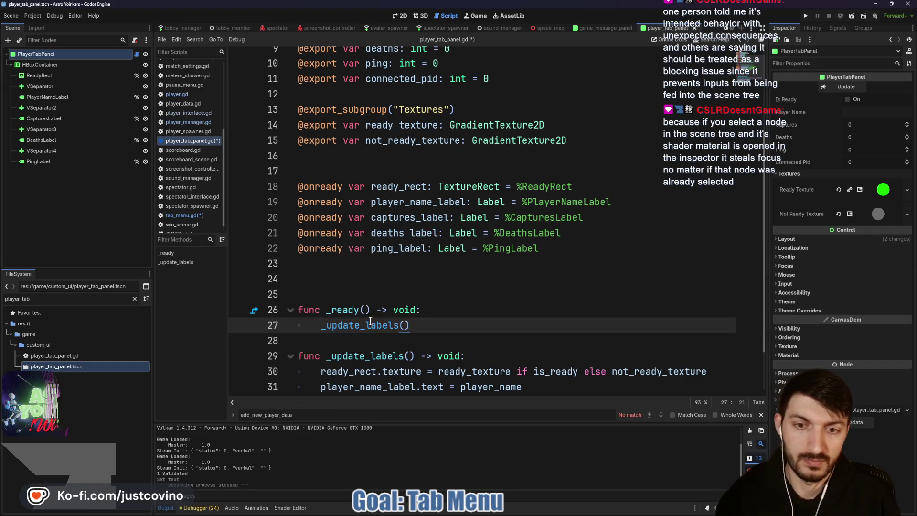
pyautogui.click(358, 345)
pyautogui.press('Return')
pyautogui.hotkey('ctrl', 's')
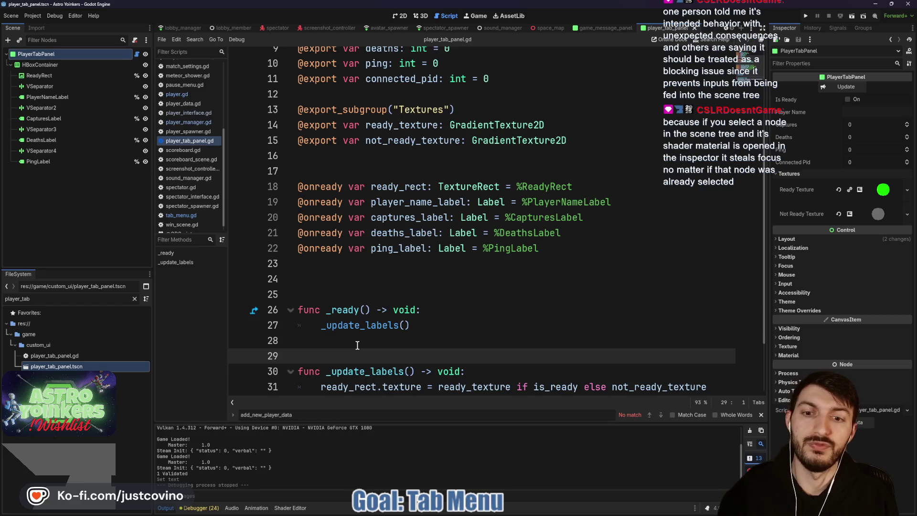
pyautogui.scroll(-2, 374, 342)
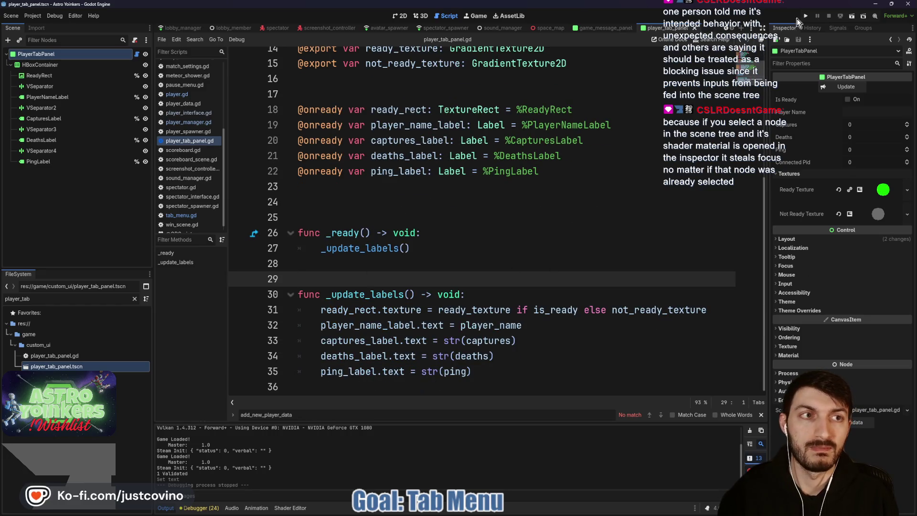
# Run the game, place both windows side by side, and host a lobby in the left one.
pyautogui.click(805, 16)
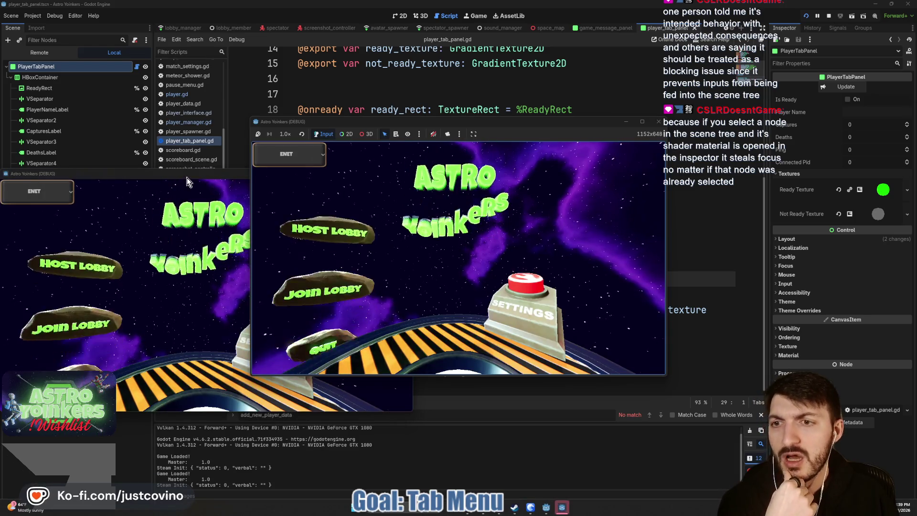
pyautogui.moveTo(188, 178); pyautogui.dragTo(657, 169)
pyautogui.moveTo(553, 122); pyautogui.dragTo(338, 136)
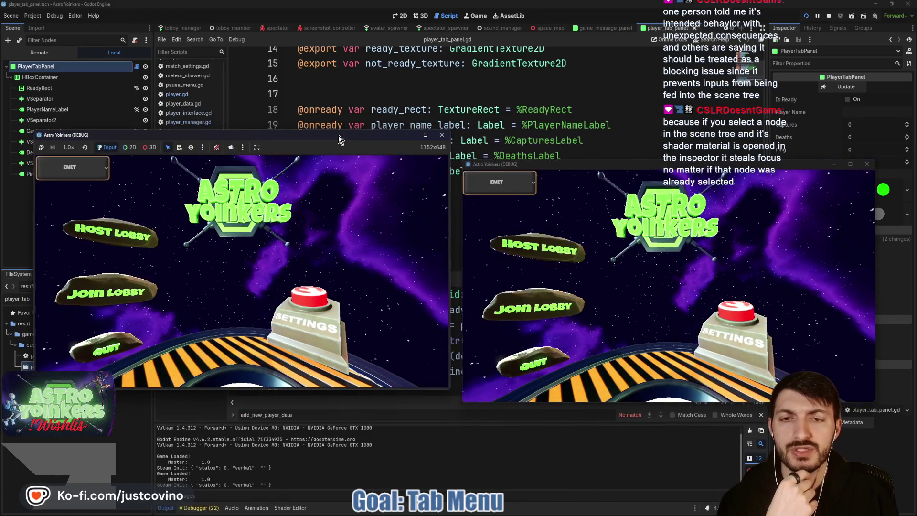
pyautogui.click(129, 248)
pyautogui.click(222, 241)
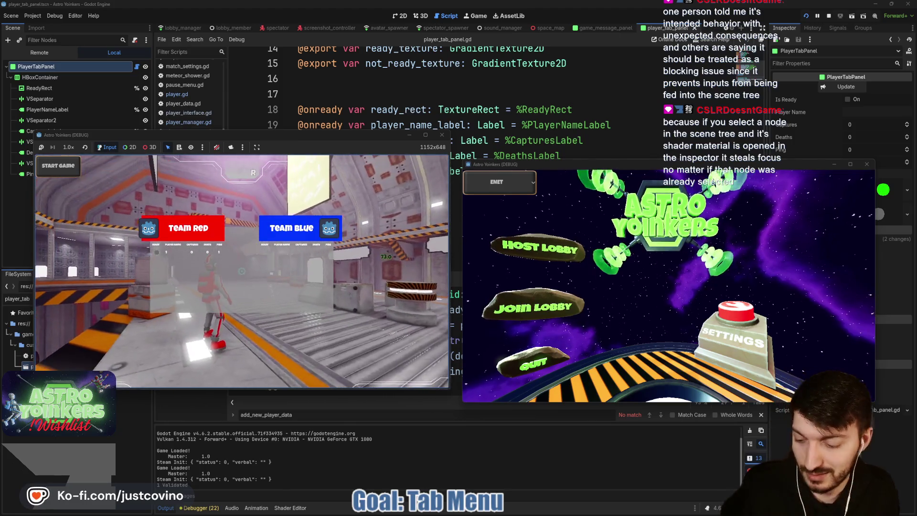
# Toggle the Tab scoreboard while moving and jumping, then open the lobby list in the second window.
pyautogui.press('w')
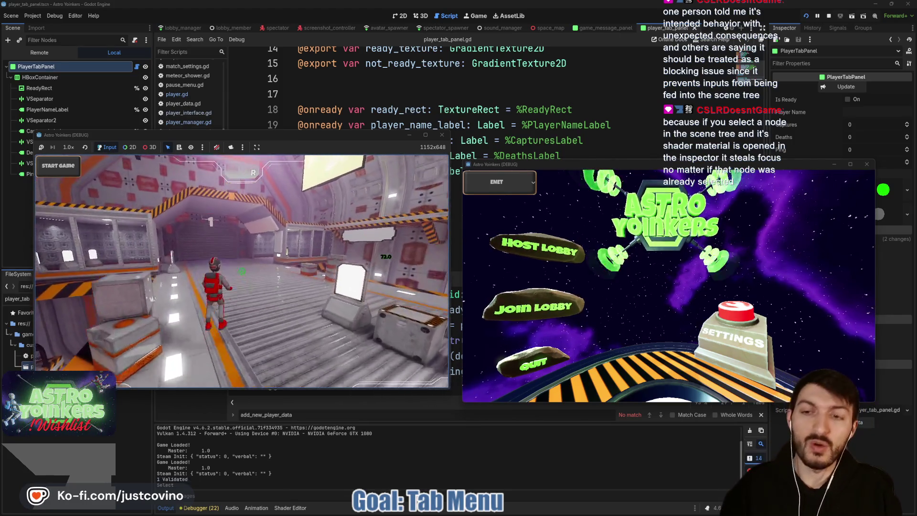
pyautogui.press('Tab')
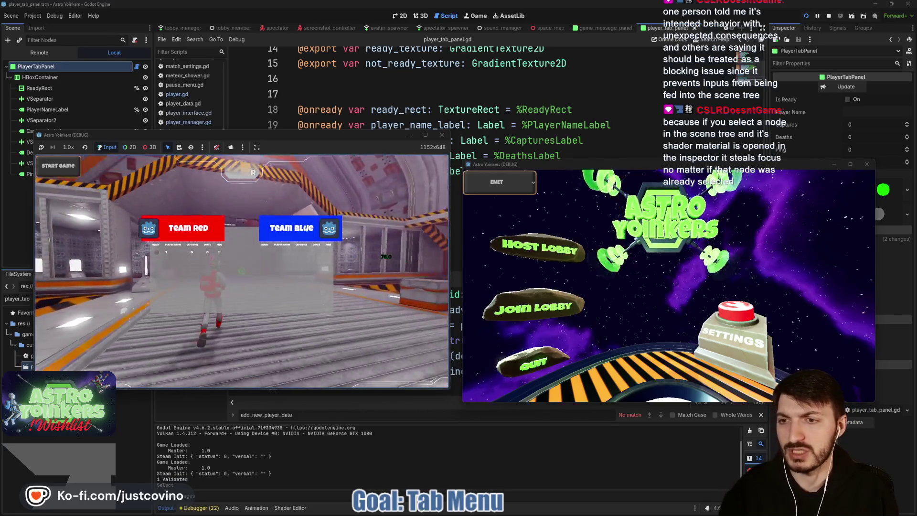
pyautogui.press('Tab')
pyautogui.press('space')
pyautogui.press('Tab')
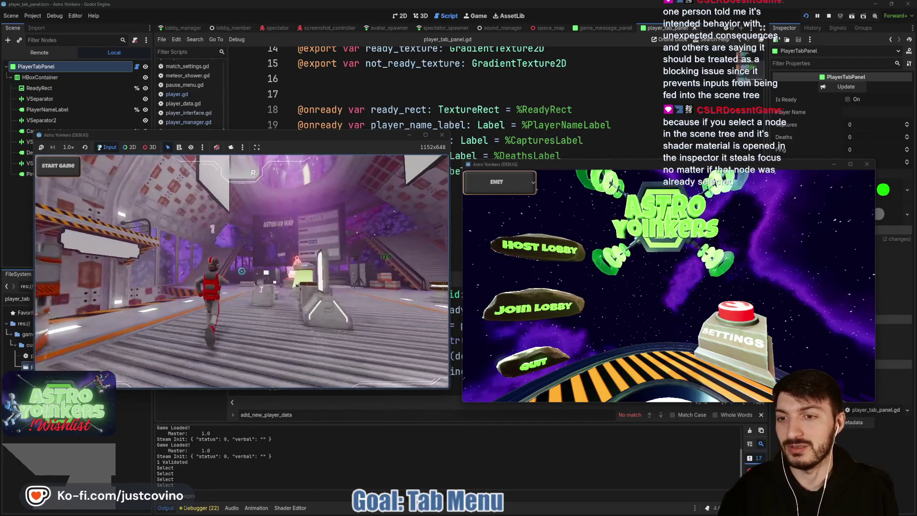
pyautogui.press('Tab')
pyautogui.press('Tab')
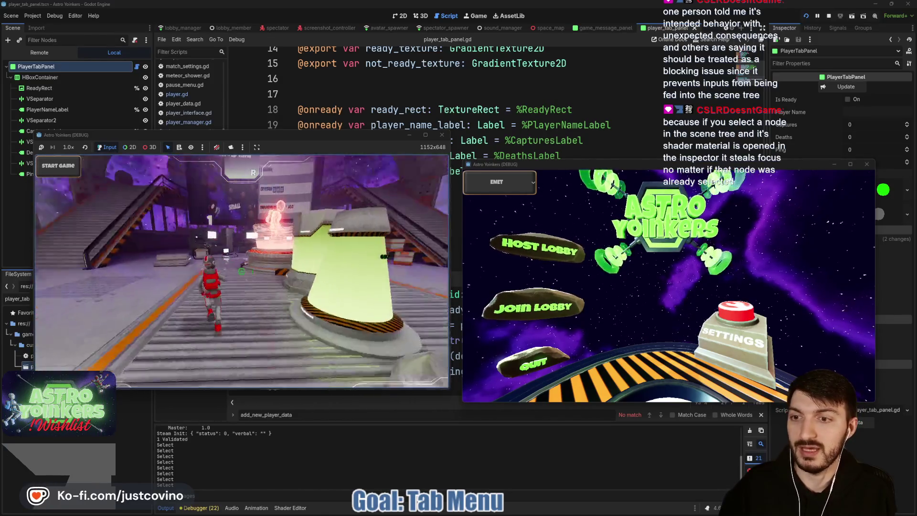
pyautogui.press('Tab')
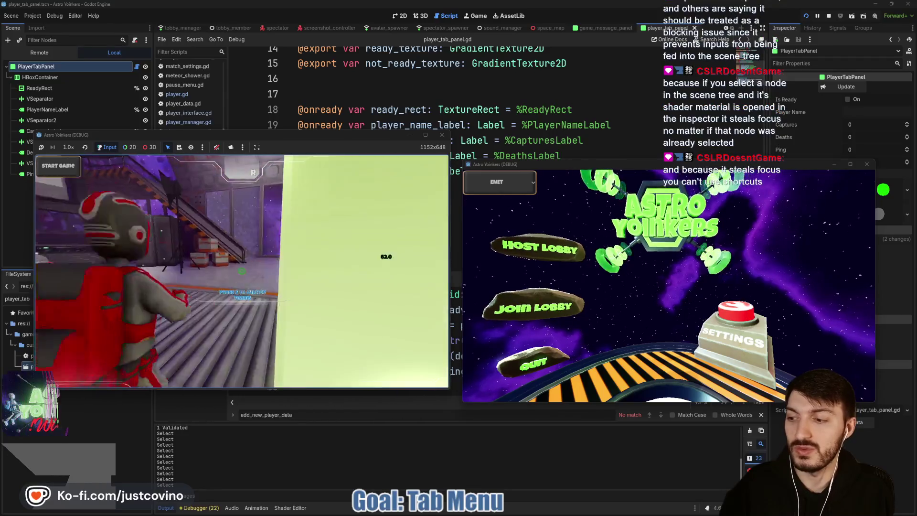
pyautogui.press('Tab')
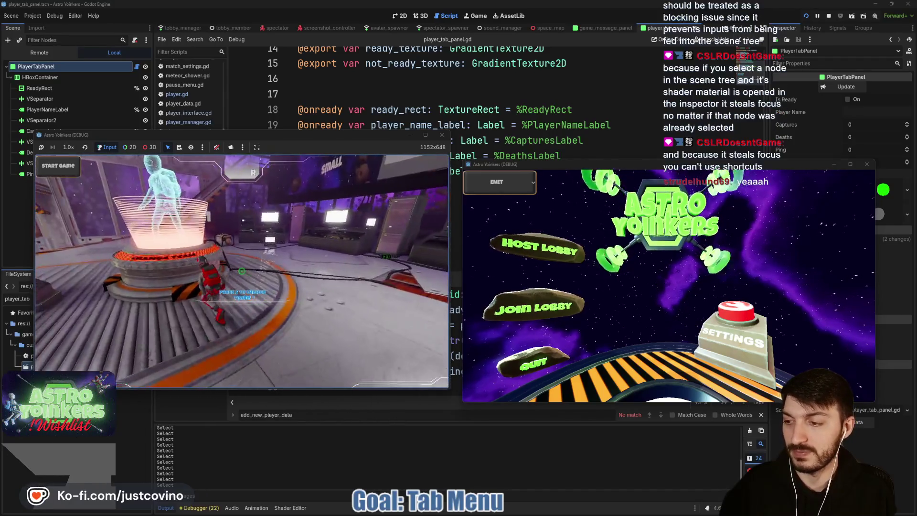
pyautogui.press('Tab')
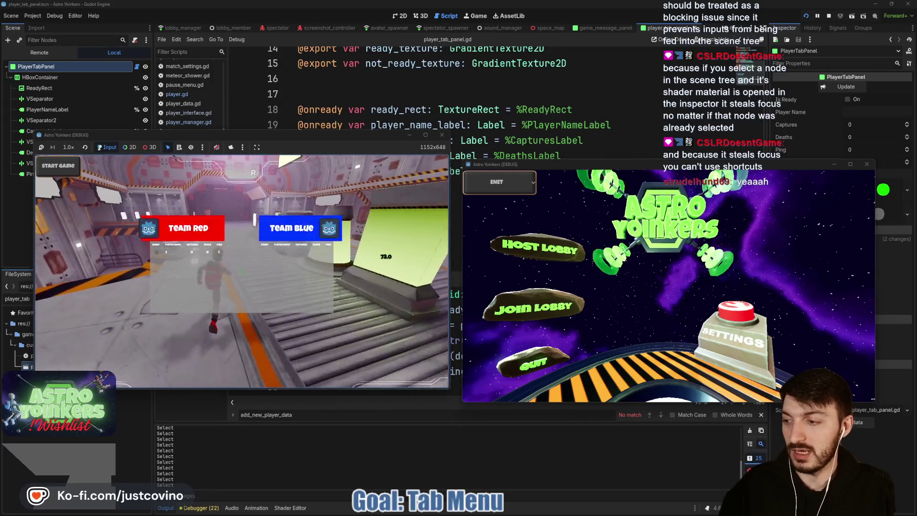
pyautogui.press('Tab')
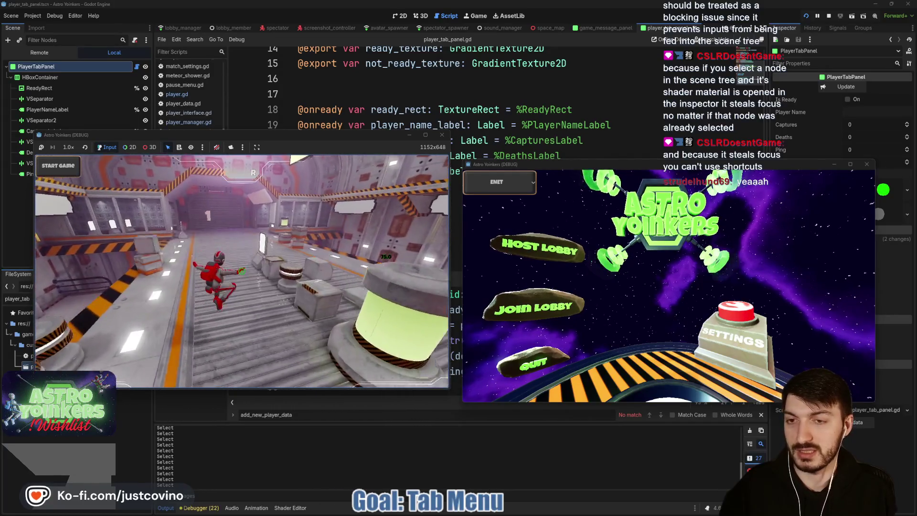
pyautogui.press('Tab')
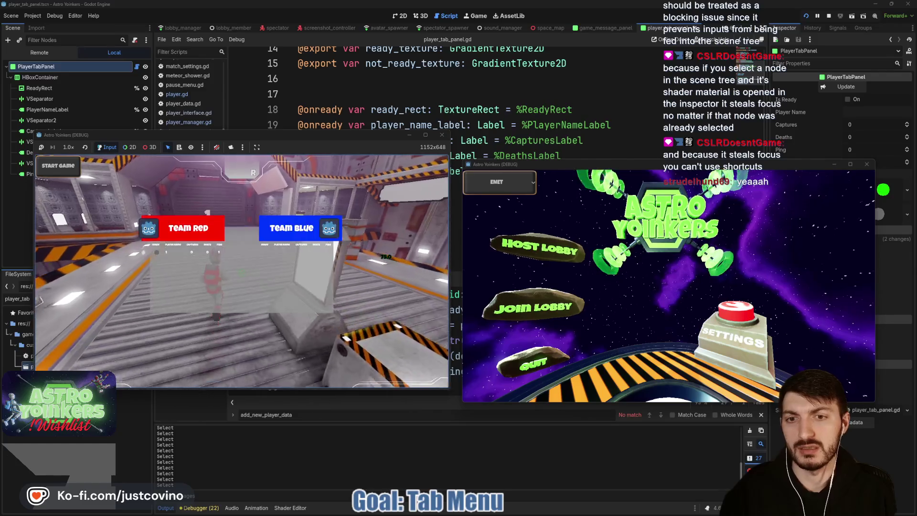
pyautogui.press('w')
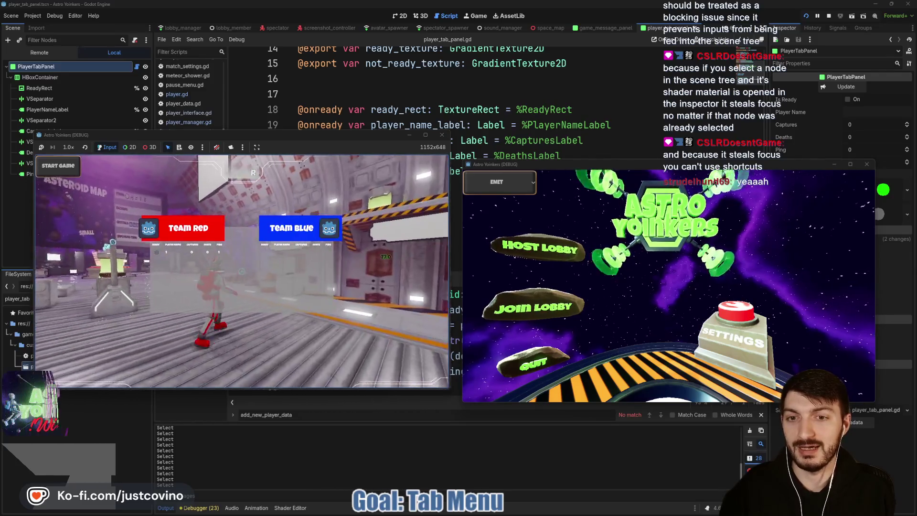
pyautogui.press('w')
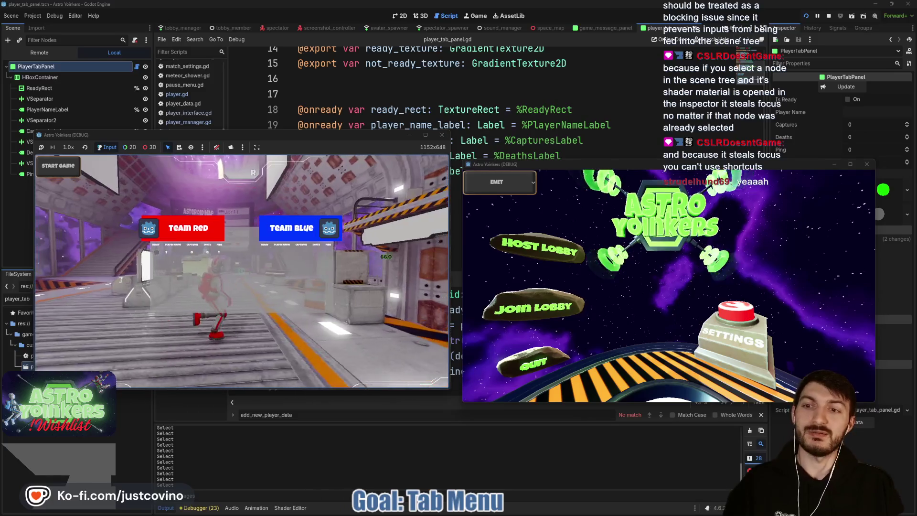
pyautogui.click(554, 306)
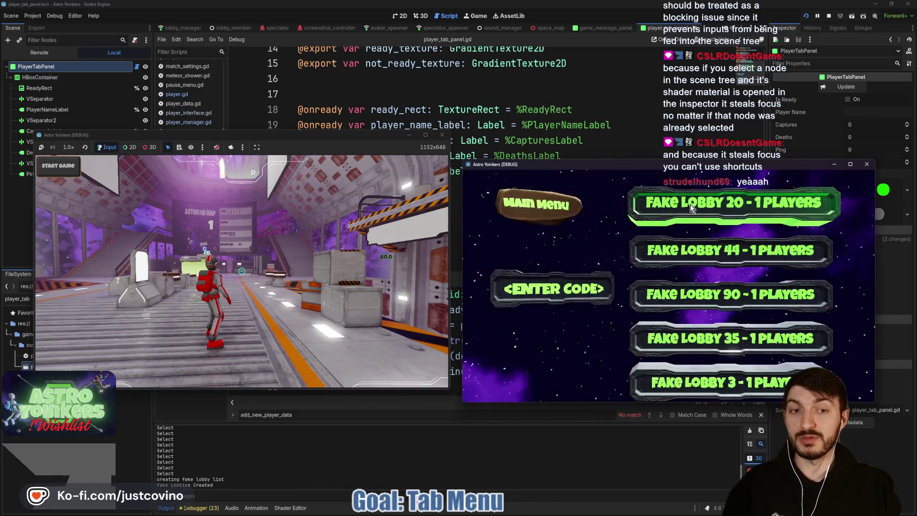
# Join a fake lobby from the second window, triggering the Nil avatar_reference break at player_manager.gd line 51.
pyautogui.click(690, 204)
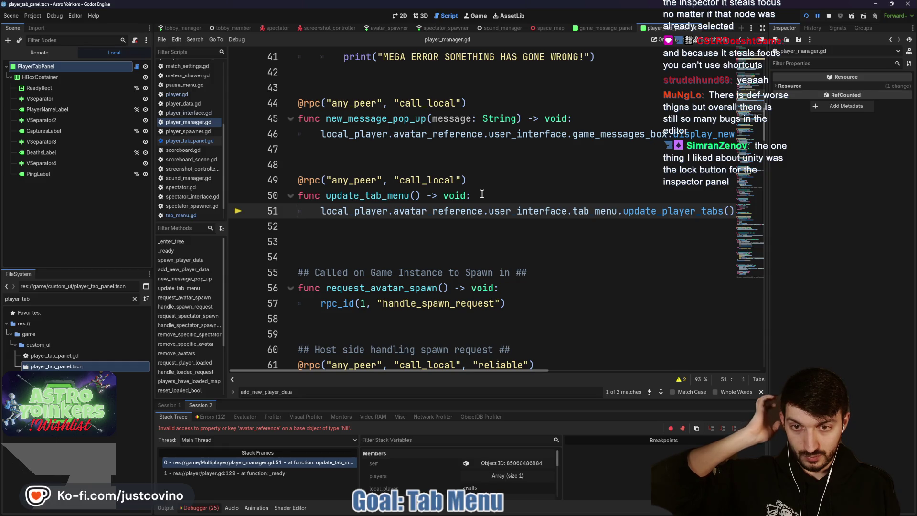
# Guard the tab menu update with 'if local_player.avatar_reference', save, and rerun the game with F5.
pyautogui.click(482, 193)
pyautogui.press('Return')
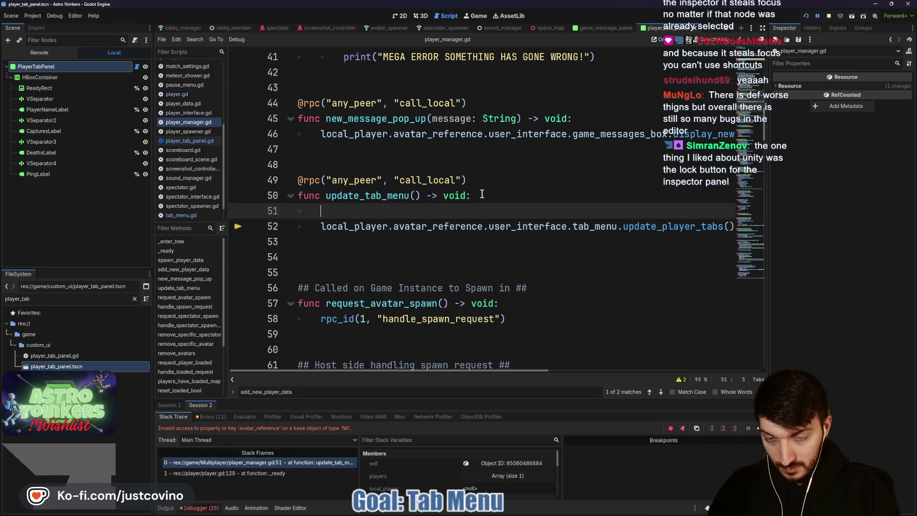
pyautogui.write('if local_player.avatar_reference:')
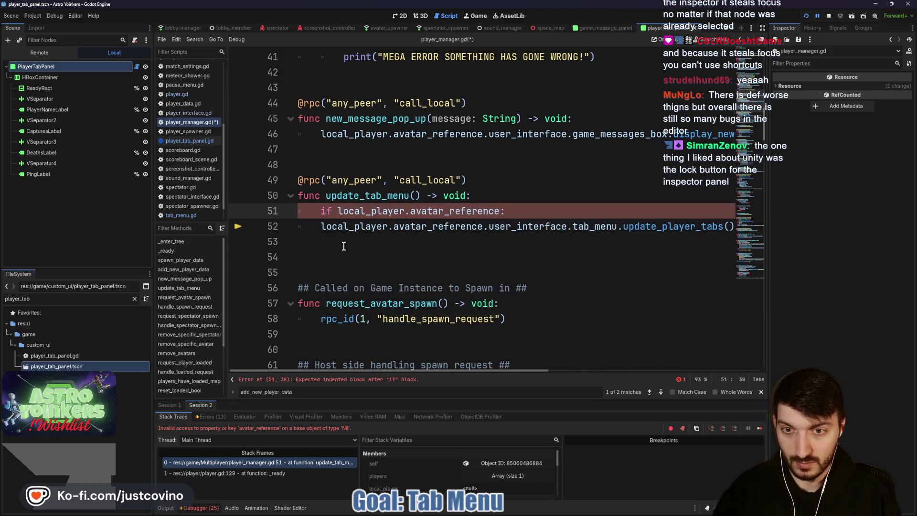
pyautogui.click(482, 229)
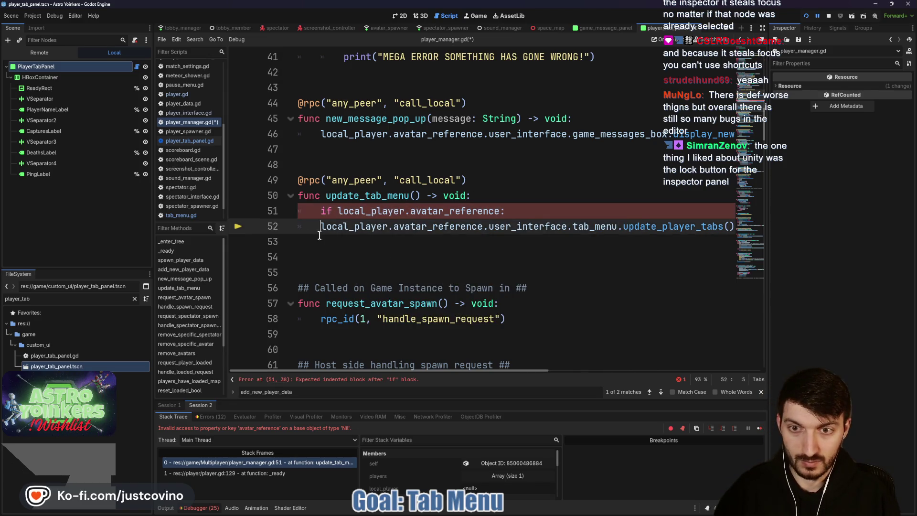
pyautogui.press('Tab')
pyautogui.hotkey('ctrl', 's')
pyautogui.press('F5')
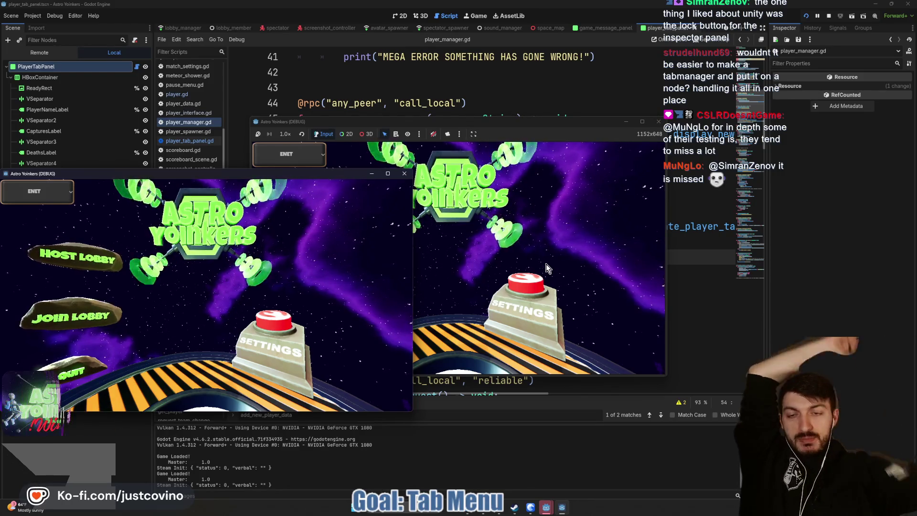
# Host a lobby in the first window and join it from the second, hitting line 51 again.
pyautogui.moveTo(212, 182)
pyautogui.mouseDown()
pyautogui.moveTo(335, 177)
pyautogui.moveTo(355, 141)
pyautogui.mouseUp()
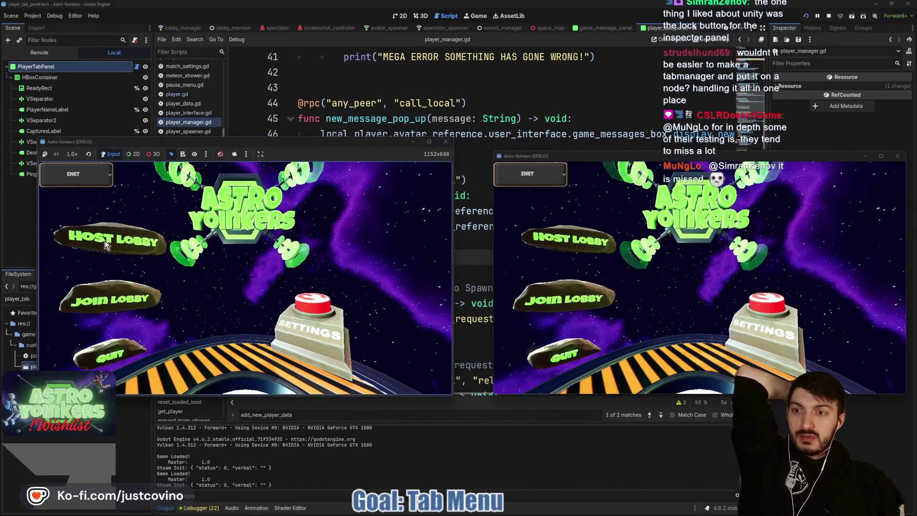
pyautogui.click(96, 220)
pyautogui.click(230, 232)
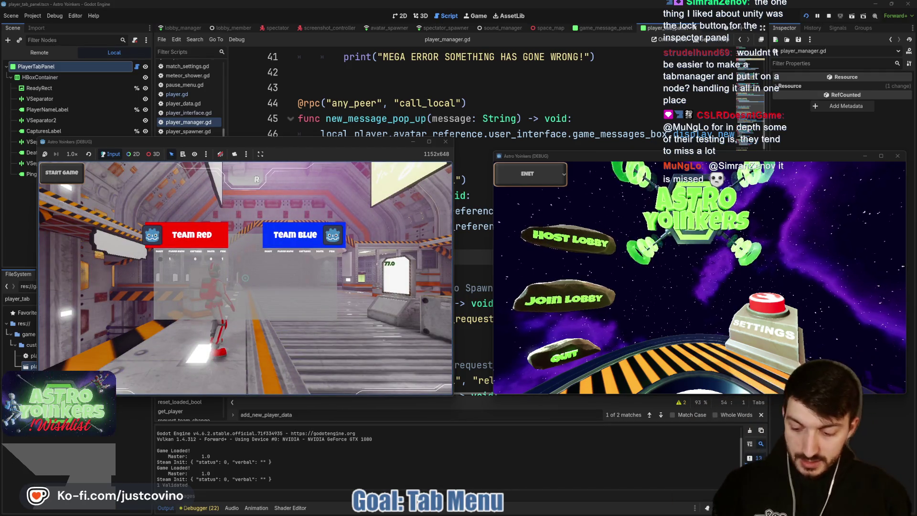
pyautogui.press('Tab')
pyautogui.click(568, 295)
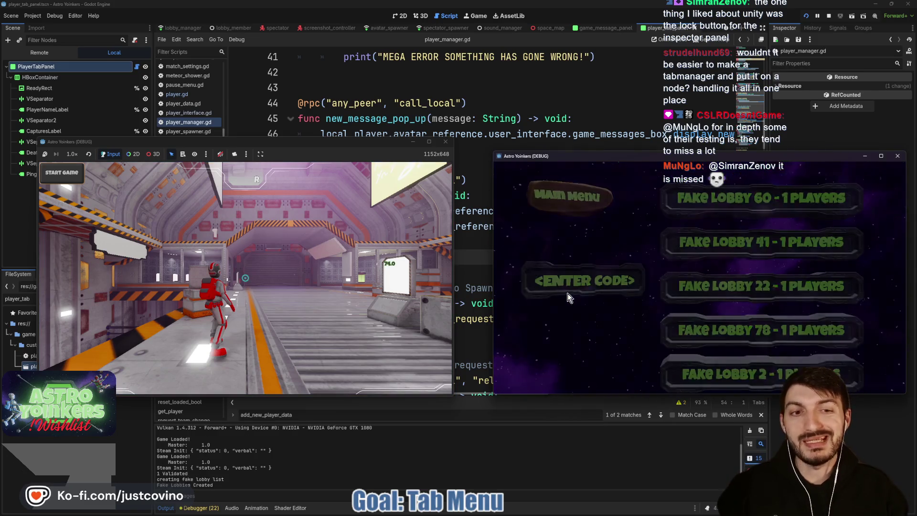
pyautogui.click(693, 197)
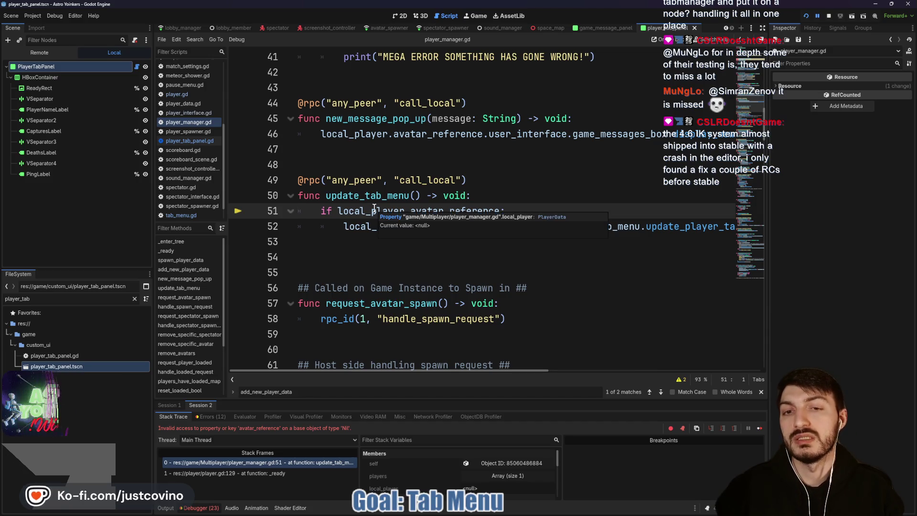
# Shorten the line 51 condition to 'if local_player:' and stop the game with F8.
pyautogui.click(400, 212)
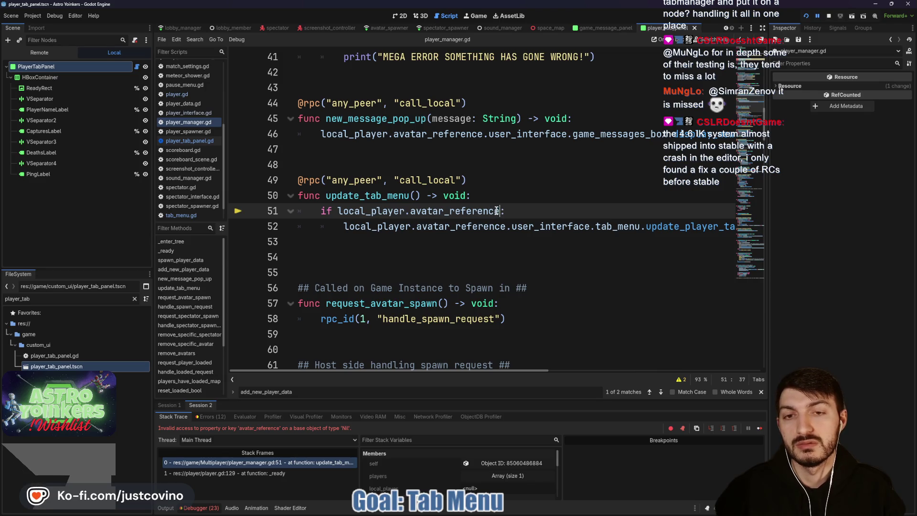
pyautogui.moveTo(497, 211); pyautogui.dragTo(411, 213)
pyautogui.press('BackSpace')
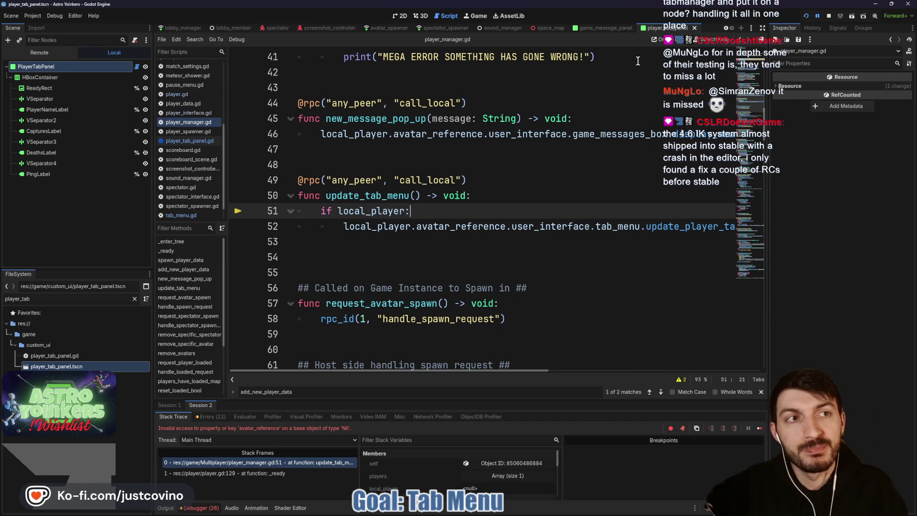
pyautogui.press('F8')
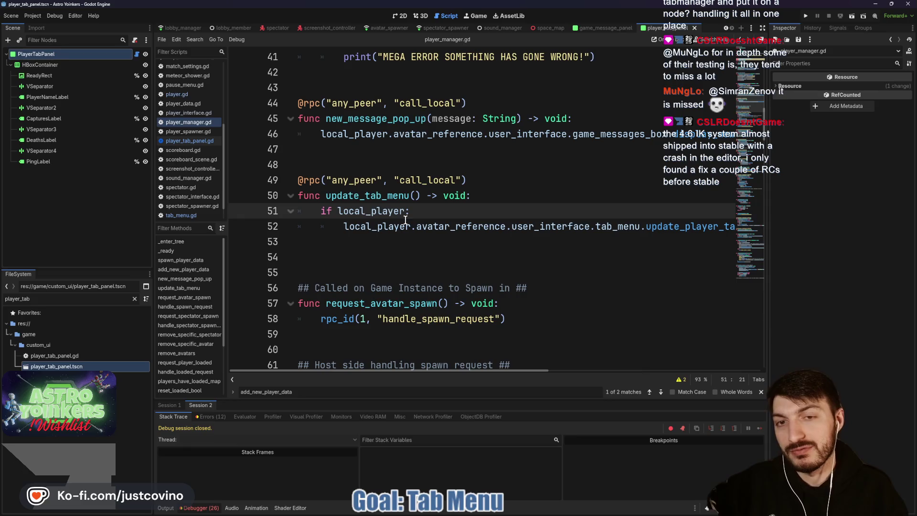
pyautogui.click(345, 150)
pyautogui.scroll(3, 194, 30)
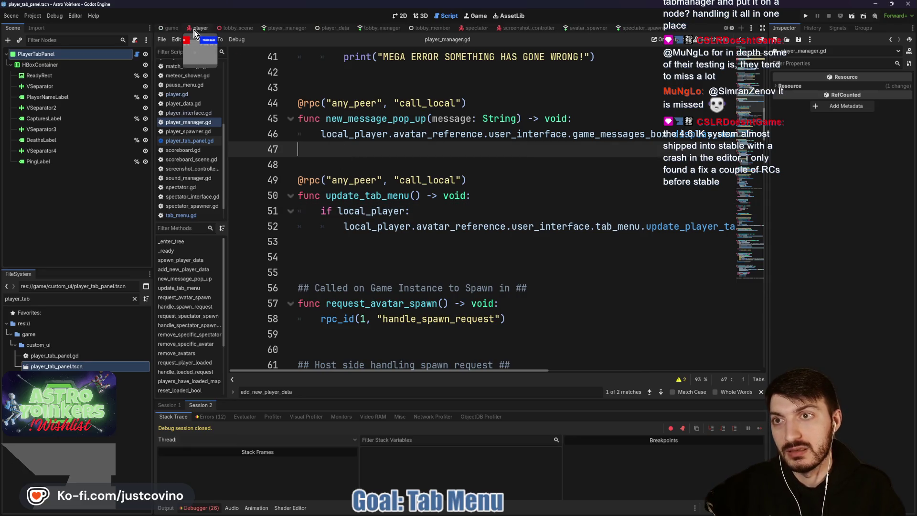
# In the player scene, collapse TabMenu and toggle its visibility off and on, then return from the game tab.
pyautogui.click(194, 30)
pyautogui.click(400, 16)
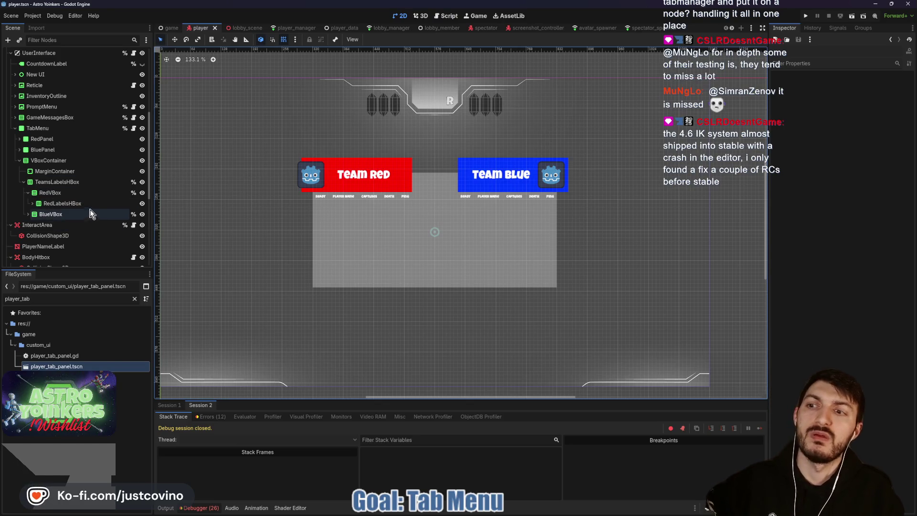
pyautogui.scroll(1, 90, 183)
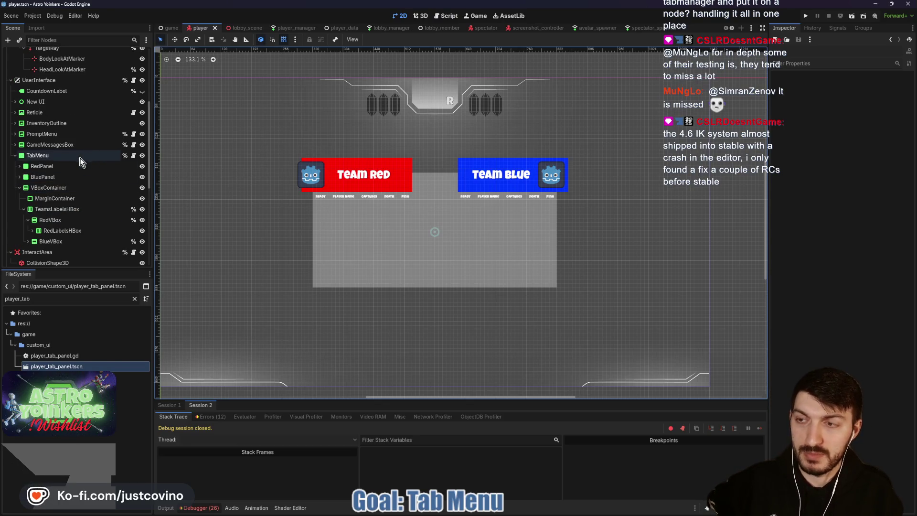
pyautogui.click(16, 156)
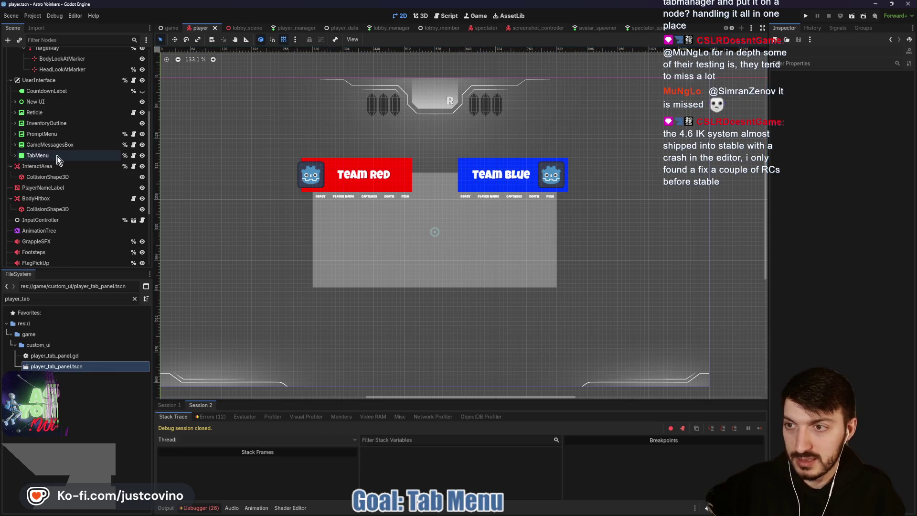
pyautogui.click(142, 156)
pyautogui.click(143, 156)
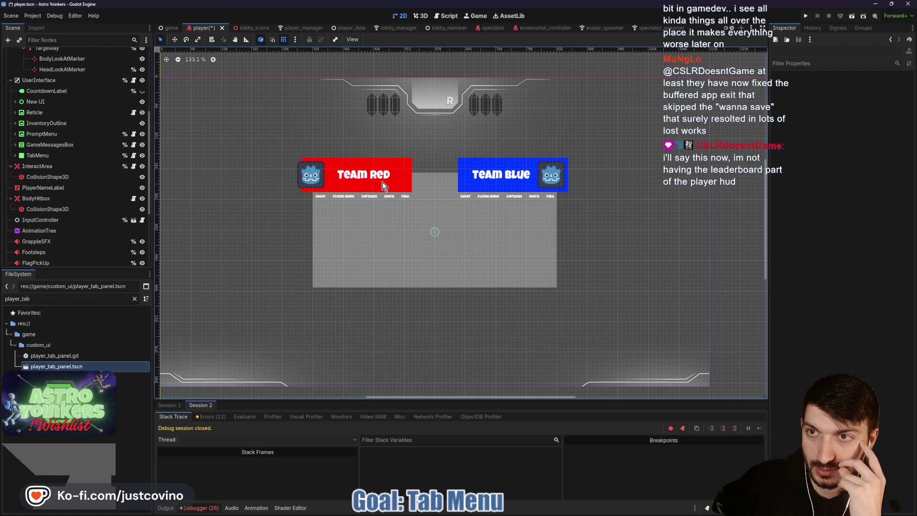
pyautogui.click(165, 28)
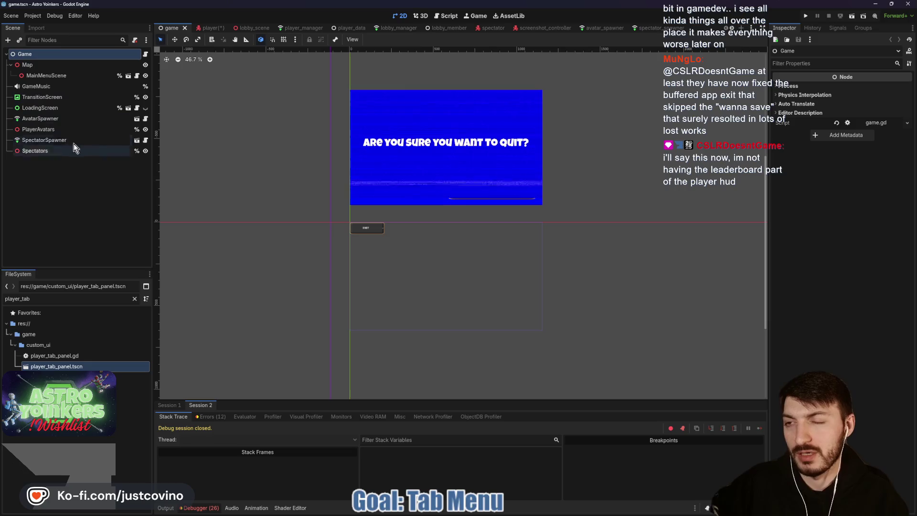
pyautogui.click(204, 28)
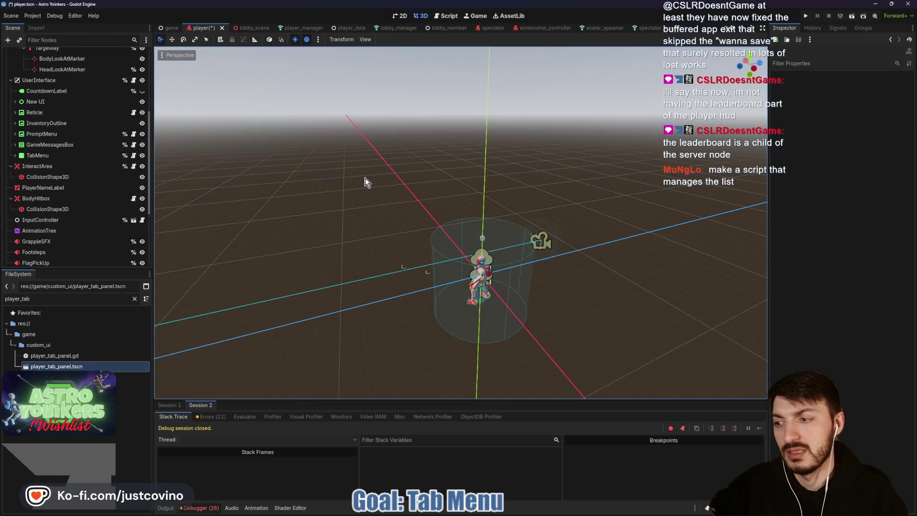
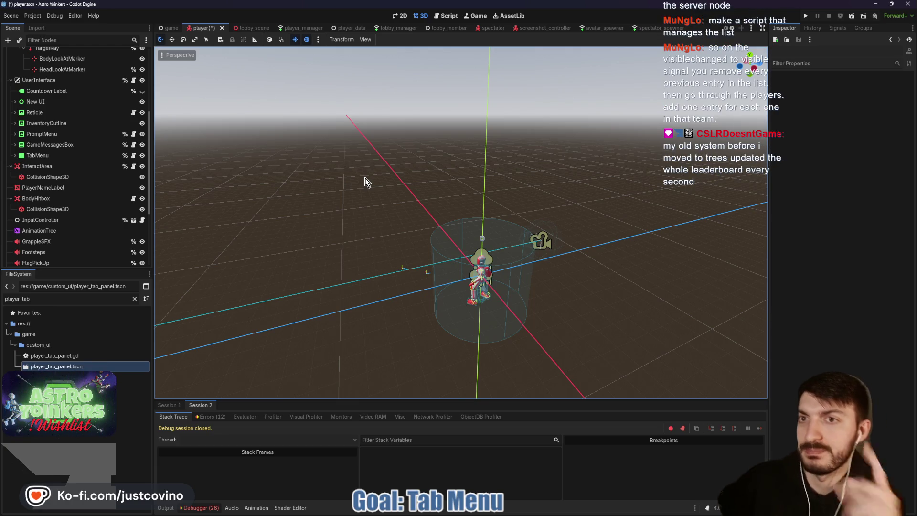
# View the tab menu in 2D, sketch two Team Blue player entries, then open player_tab_panel.tscn.
pyautogui.click(400, 16)
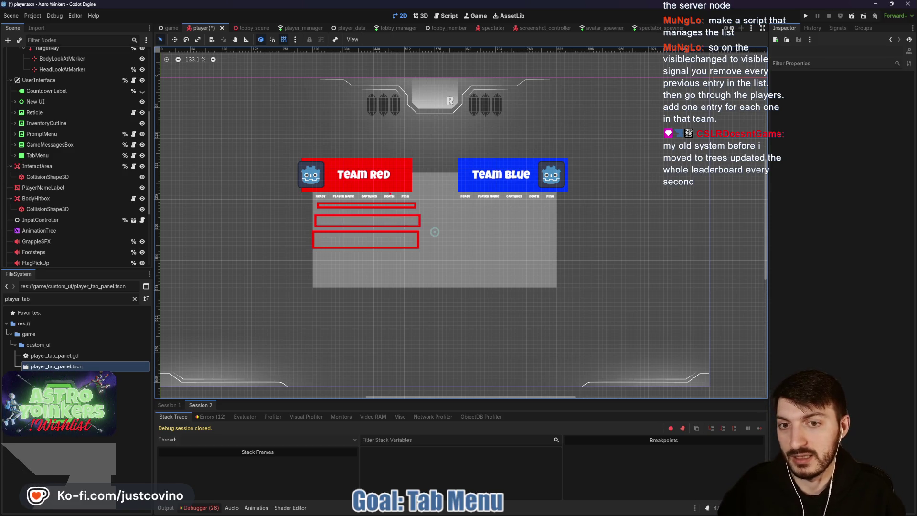
pyautogui.moveTo(464, 208); pyautogui.dragTo(527, 218)
pyautogui.moveTo(468, 230); pyautogui.dragTo(536, 245)
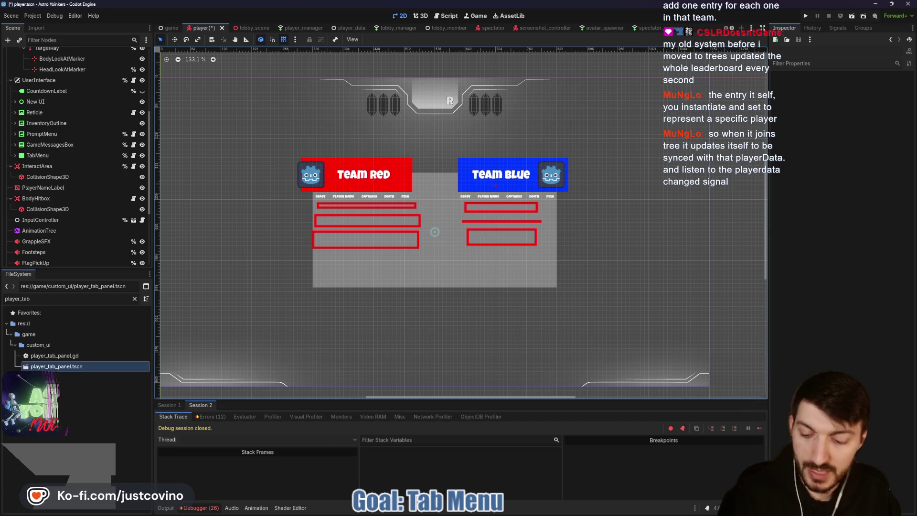
pyautogui.scroll(-5, 541, 29)
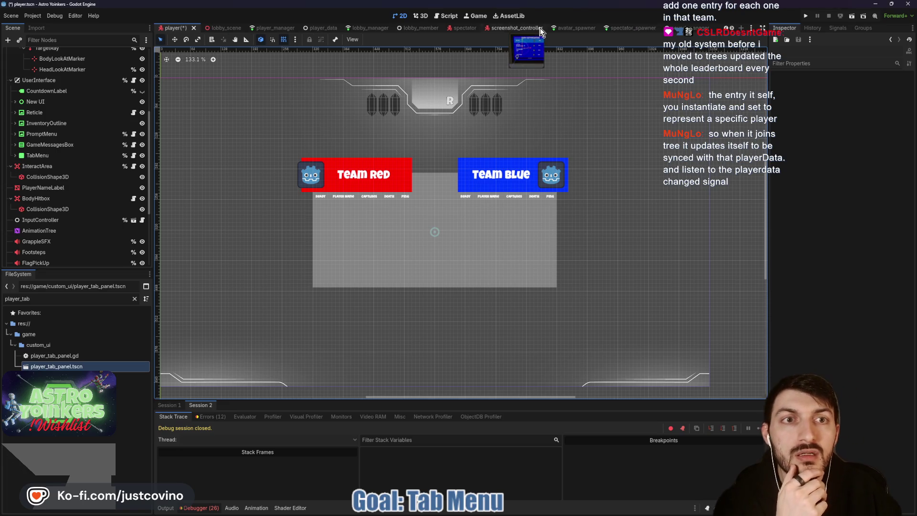
pyautogui.click(661, 30)
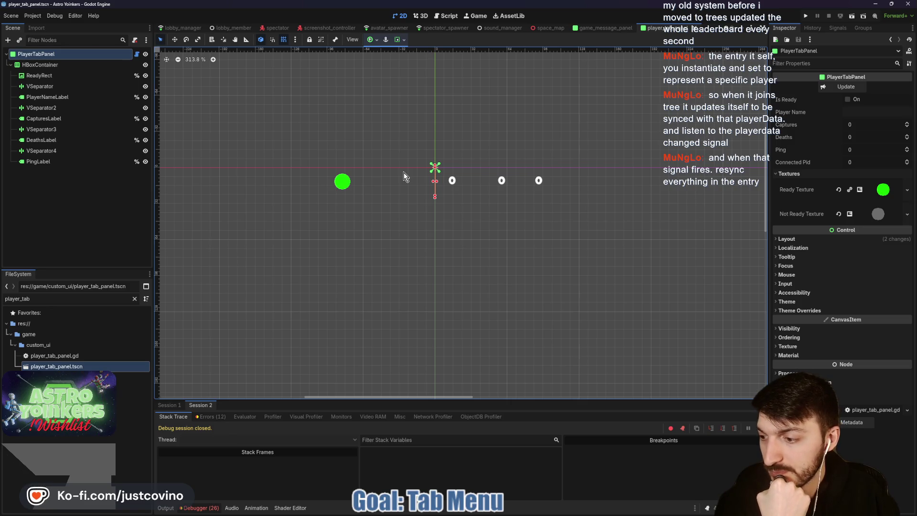
# Open player_tab_panel.gd to review its label references, then view the avatar spawner script.
pyautogui.click(137, 54)
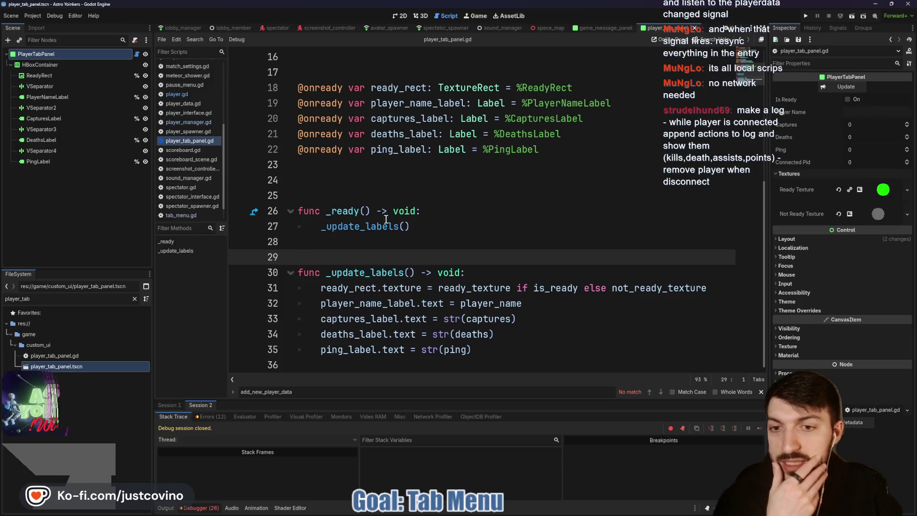
pyautogui.click(382, 32)
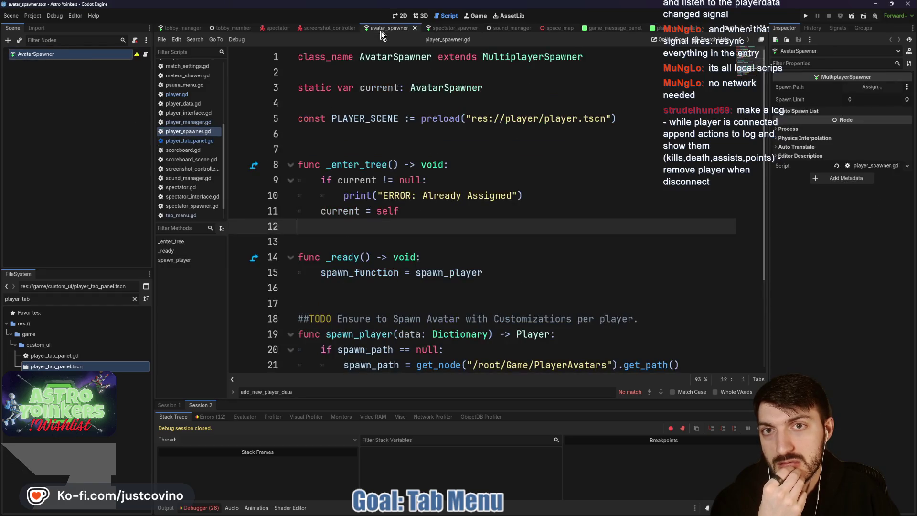
# Review the player data and player manager scripts and select update_tab_menu in player_manager.gd.
pyautogui.click(273, 28)
pyautogui.middleClick(273, 28)
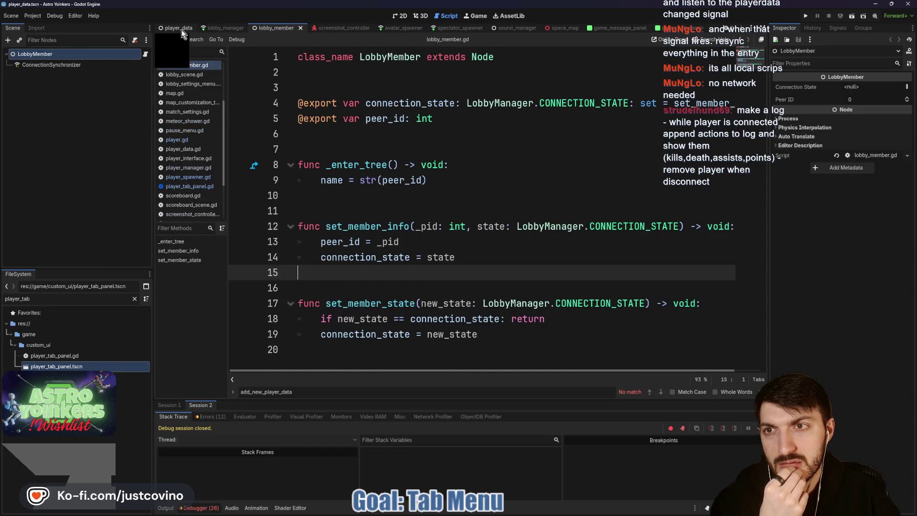
pyautogui.click(182, 30)
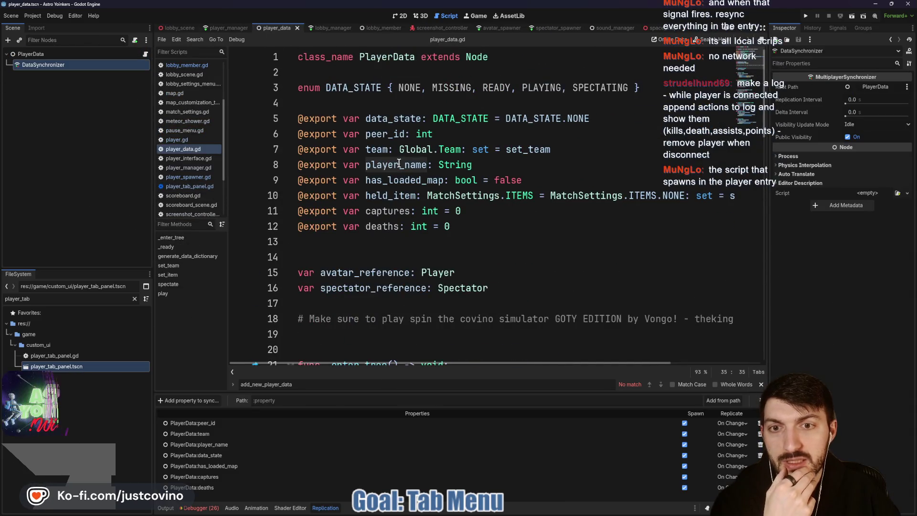
pyautogui.scroll(-10, 397, 172)
pyautogui.scroll(-8, 388, 187)
pyautogui.scroll(4, 378, 178)
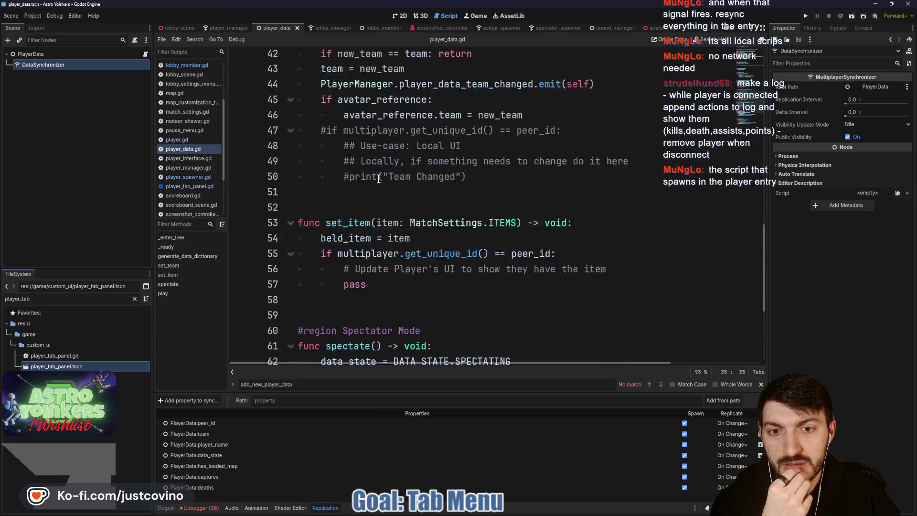
pyautogui.scroll(1, 378, 178)
pyautogui.click(220, 28)
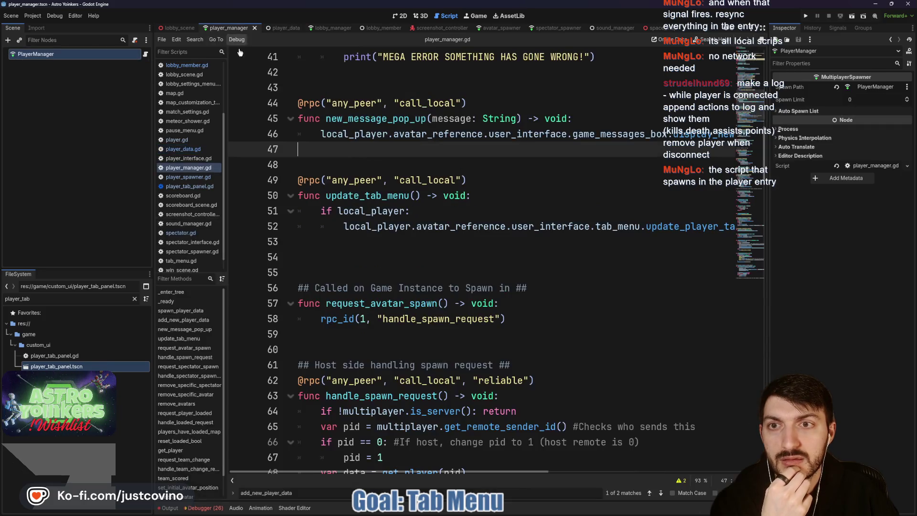
pyautogui.moveTo(383, 235); pyautogui.dragTo(278, 179)
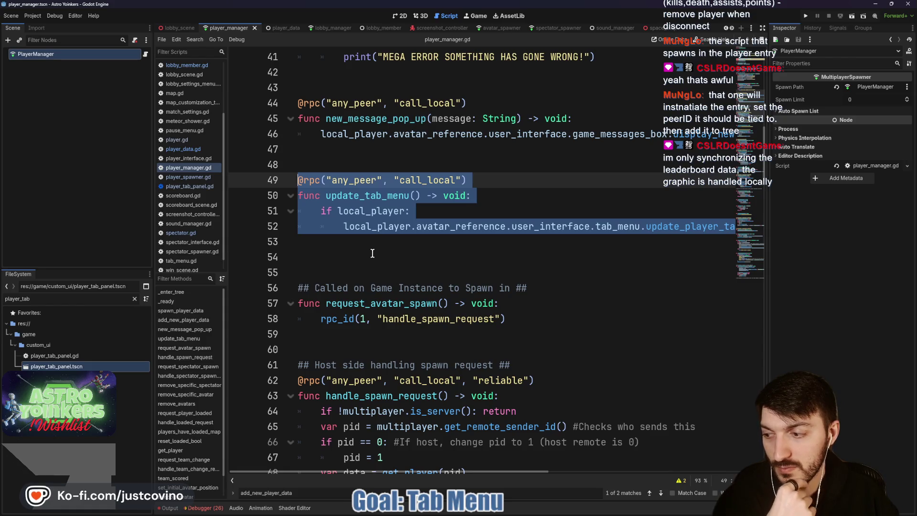
# Delete the update_tab_menu function from player_manager.gd and remove the leftover blank lines.
pyautogui.click(334, 242)
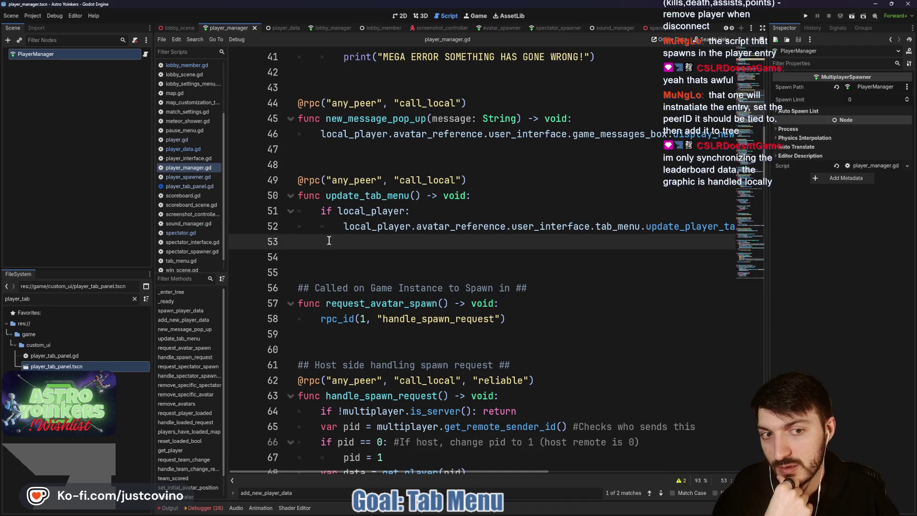
pyautogui.moveTo(330, 242); pyautogui.dragTo(298, 180)
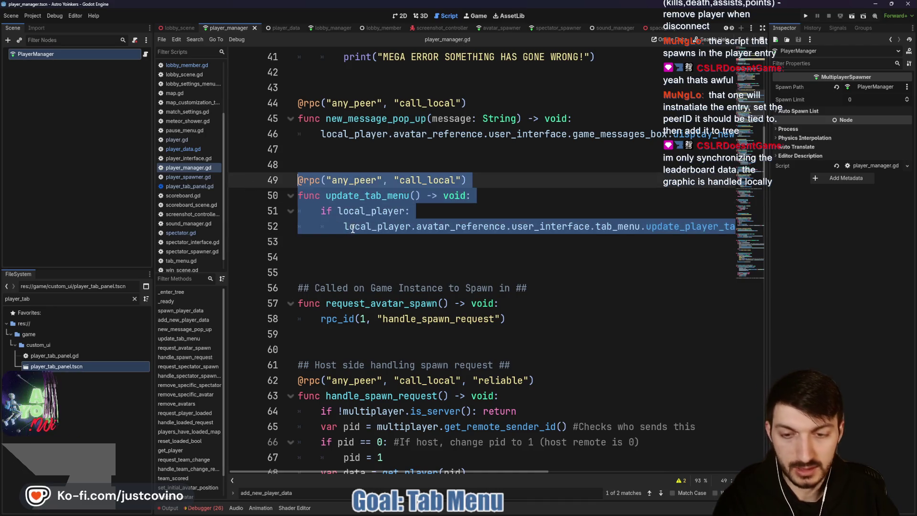
pyautogui.press('BackSpace')
pyautogui.click(332, 196)
pyautogui.press('BackSpace')
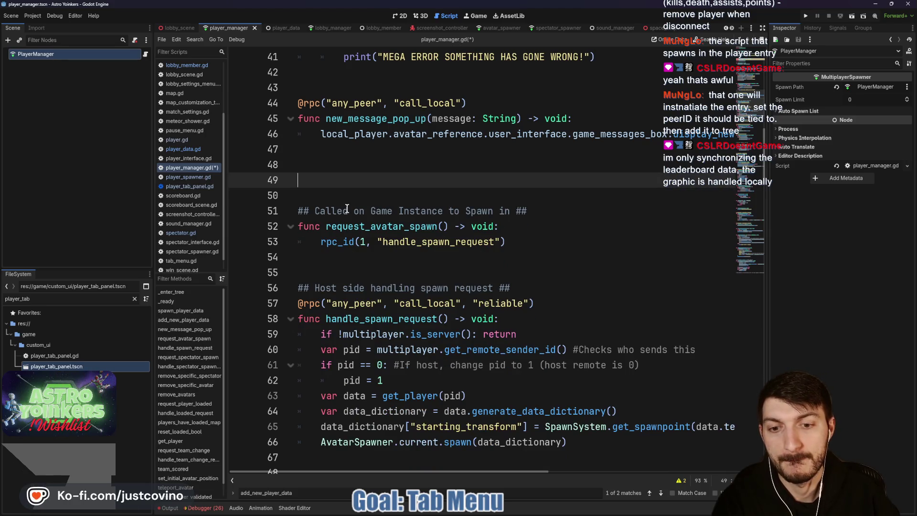
pyautogui.scroll(-5, 339, 200)
pyautogui.scroll(6, 351, 213)
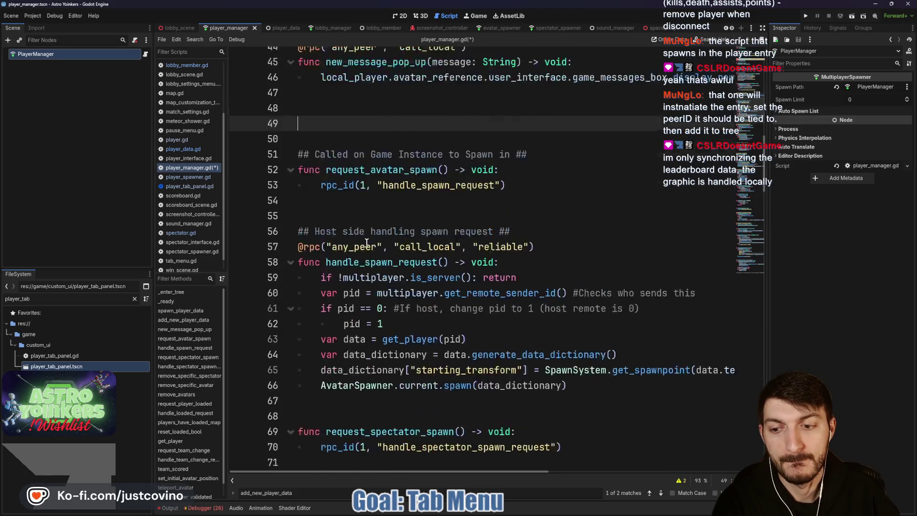
pyautogui.press('BackSpace')
pyautogui.scroll(5, 464, 227)
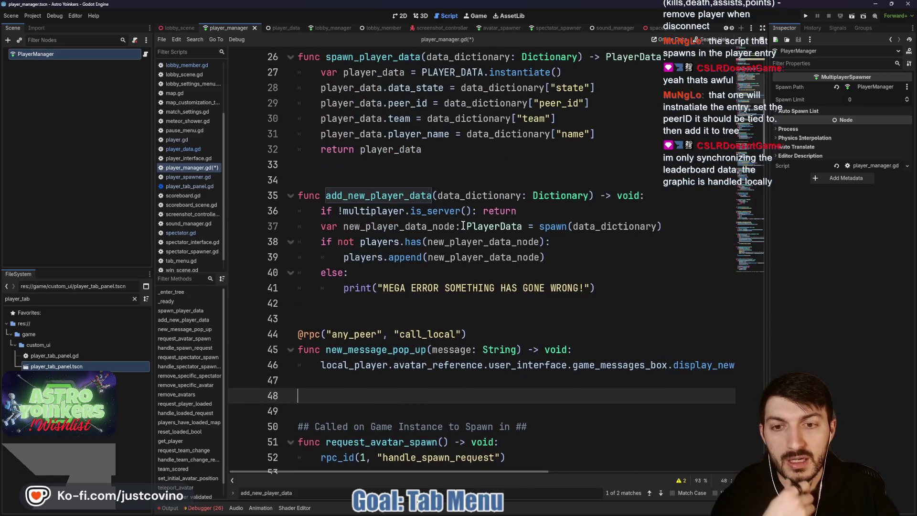
pyautogui.scroll(5, 592, 382)
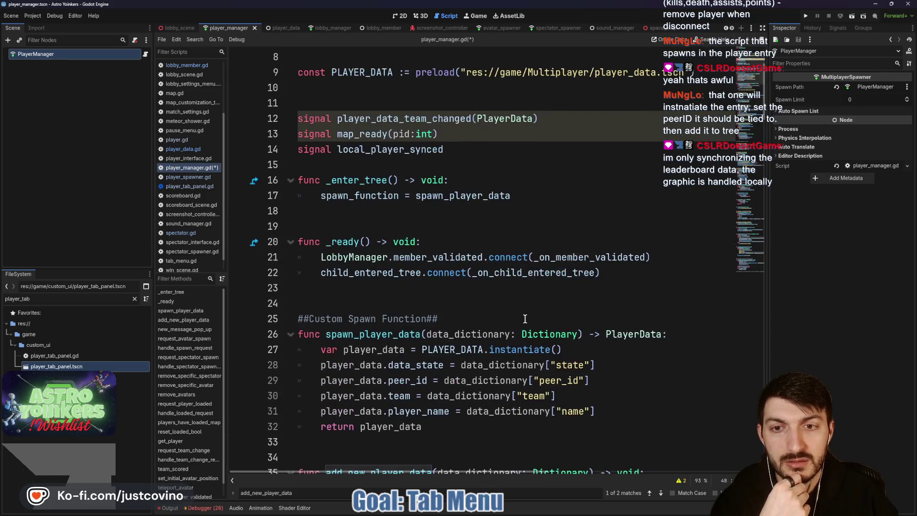
pyautogui.click(525, 319)
pyautogui.scroll(-15, 481, 281)
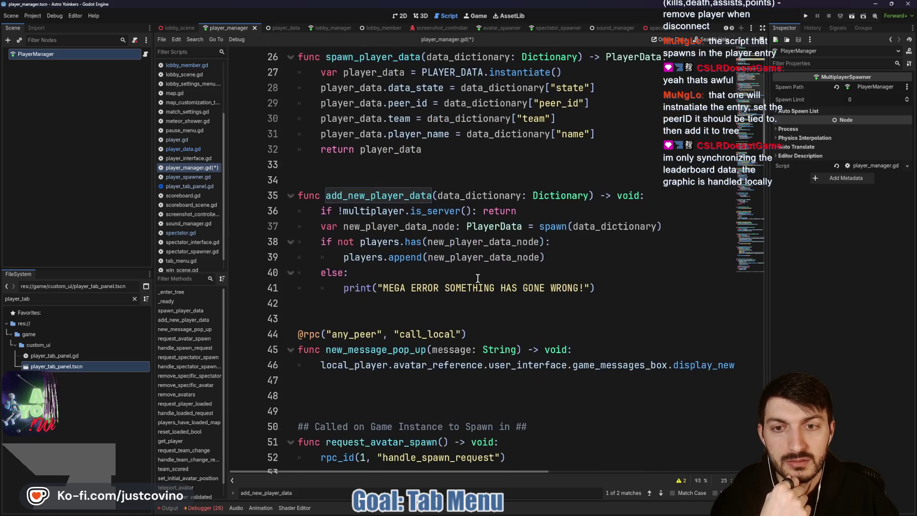
pyautogui.scroll(-10, 478, 279)
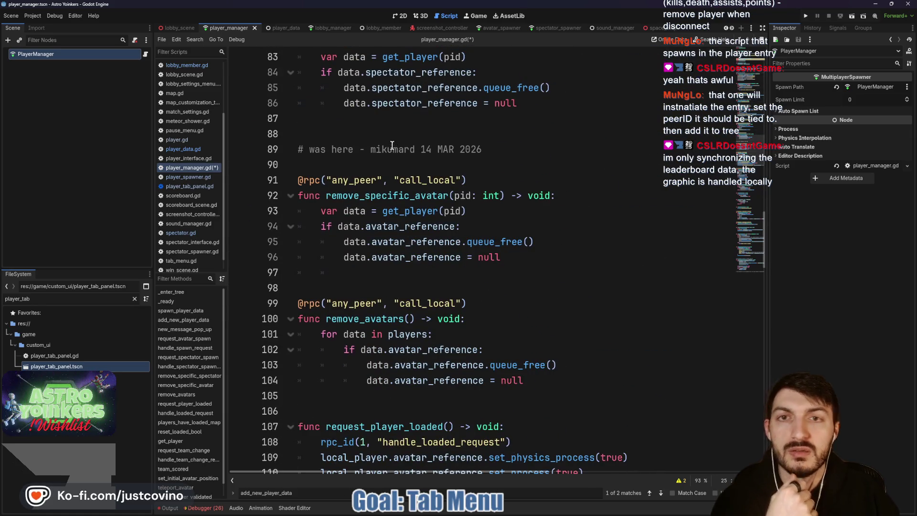
# Remove the PlayerManager.update_tab_menu.rpc() call from player.gd and save all scripts.
pyautogui.click(177, 28)
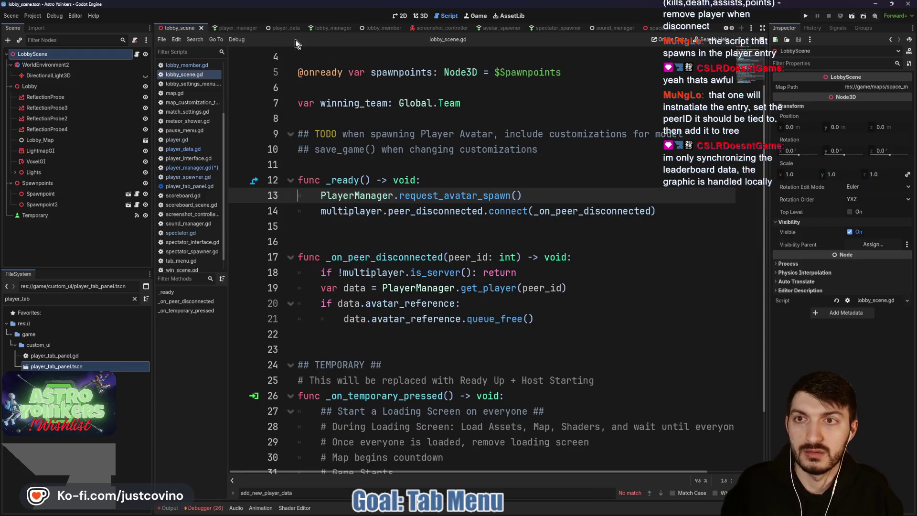
pyautogui.scroll(2, 200, 27)
pyautogui.click(200, 28)
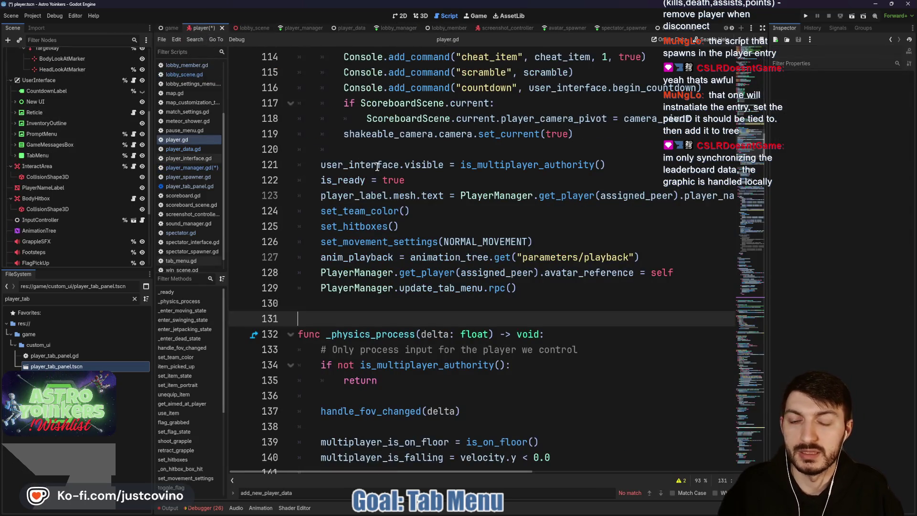
pyautogui.moveTo(517, 288); pyautogui.dragTo(300, 287)
pyautogui.press('BackSpace')
pyautogui.press('BackSpace')
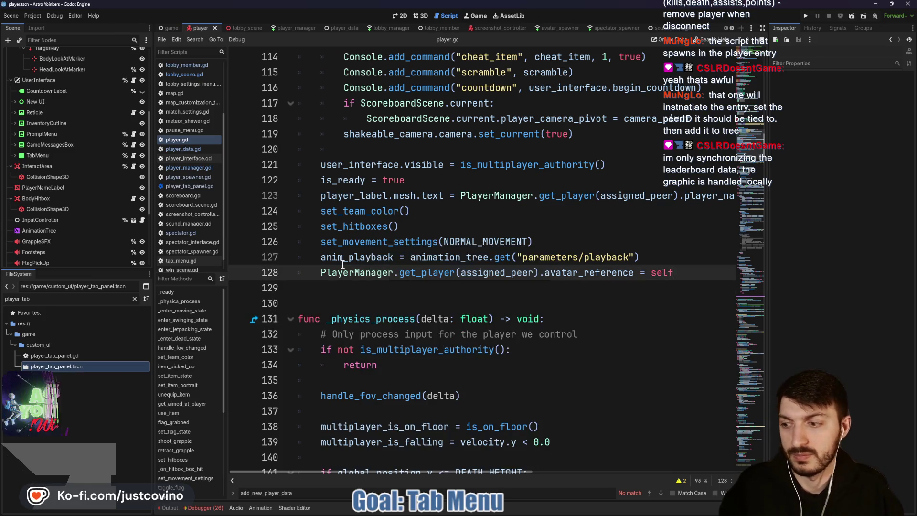
pyautogui.hotkey('ctrl', 's')
pyautogui.scroll(-3, 95, 206)
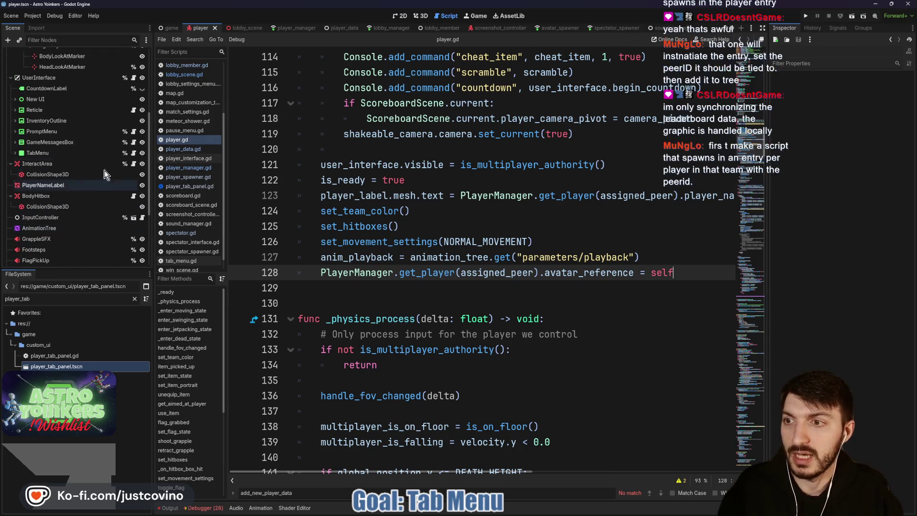
pyautogui.scroll(5, 110, 139)
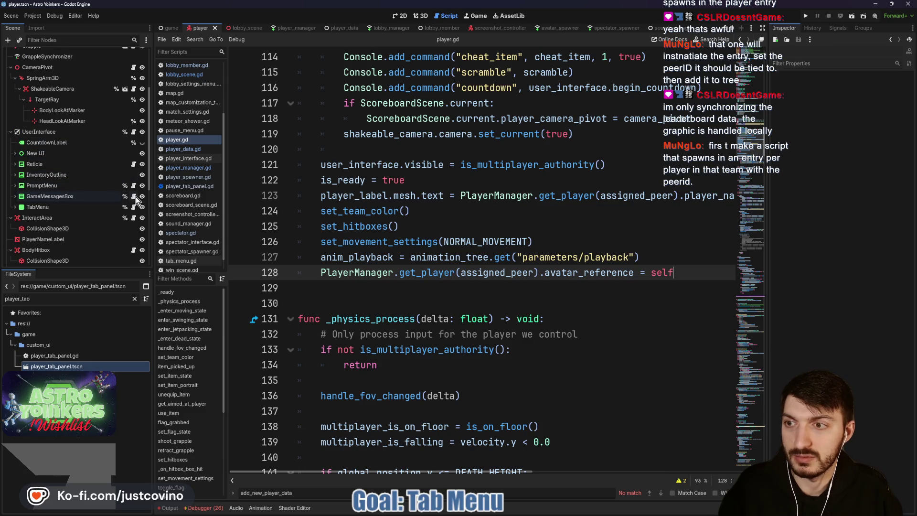
pyautogui.click(134, 207)
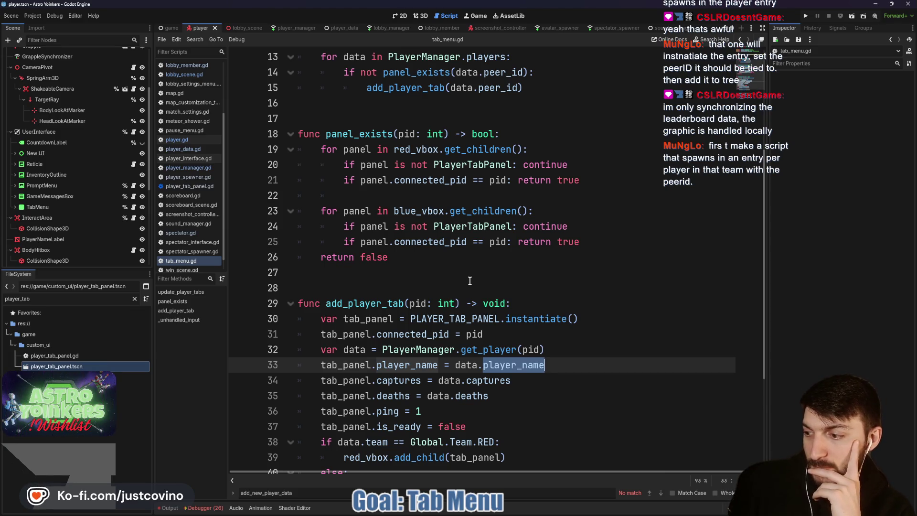
# Review update_player_tabs and add_player_tab in tab_menu.gd, then return to the 2D tab menu view.
pyautogui.scroll(-2, 560, 316)
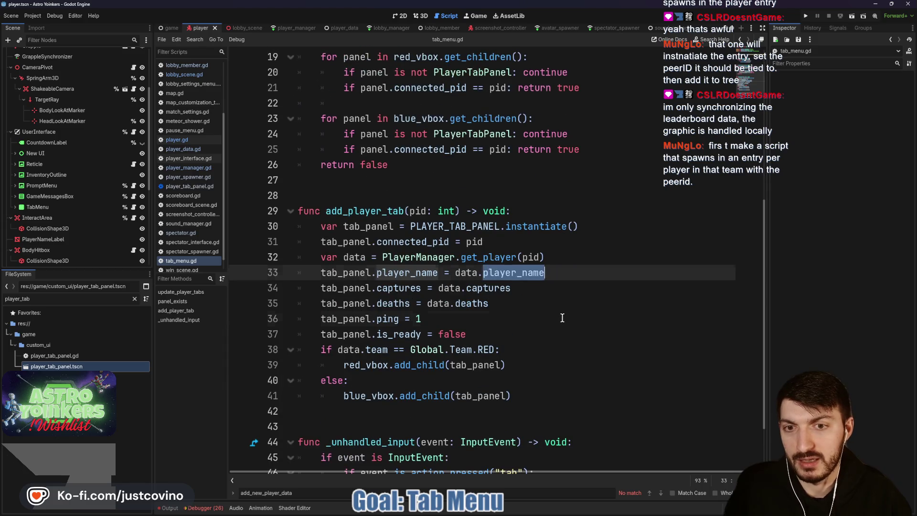
pyautogui.click(562, 319)
pyautogui.scroll(3, 430, 224)
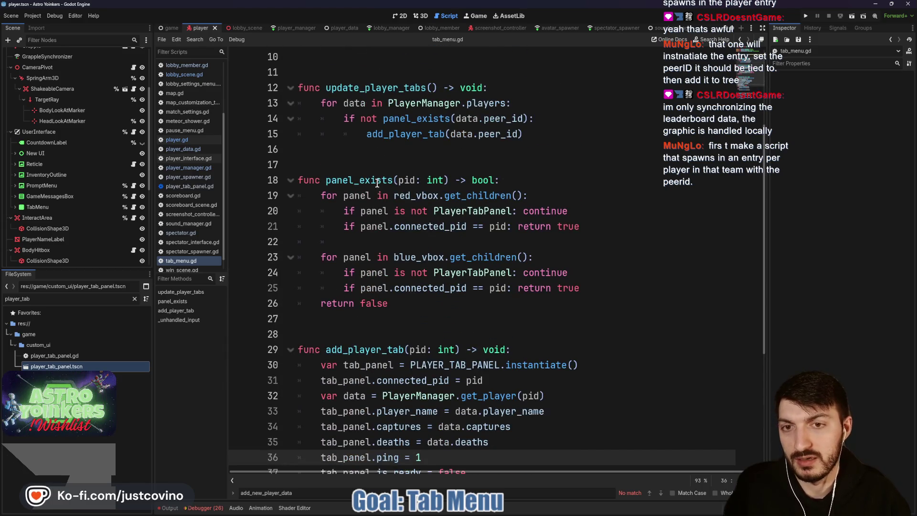
pyautogui.scroll(-1, 379, 201)
pyautogui.scroll(2, 379, 201)
pyautogui.doubleClick(391, 134)
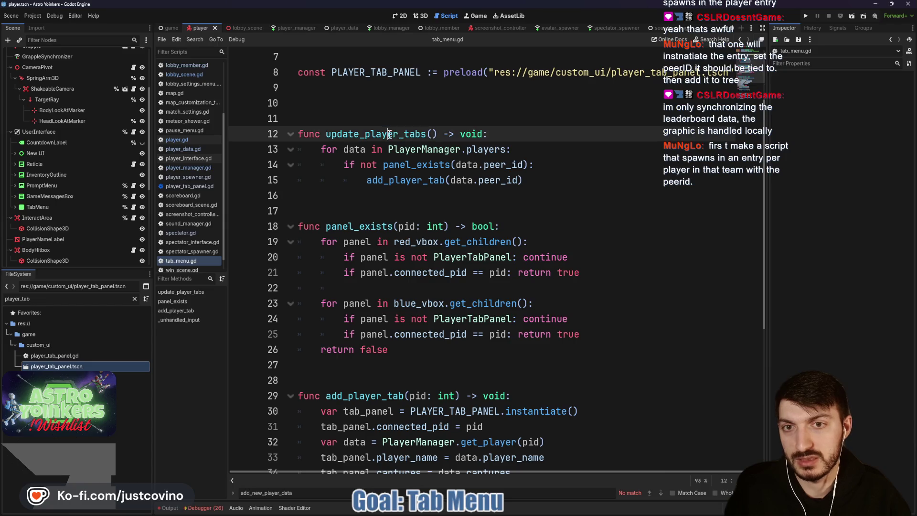
pyautogui.moveTo(562, 182); pyautogui.dragTo(292, 134)
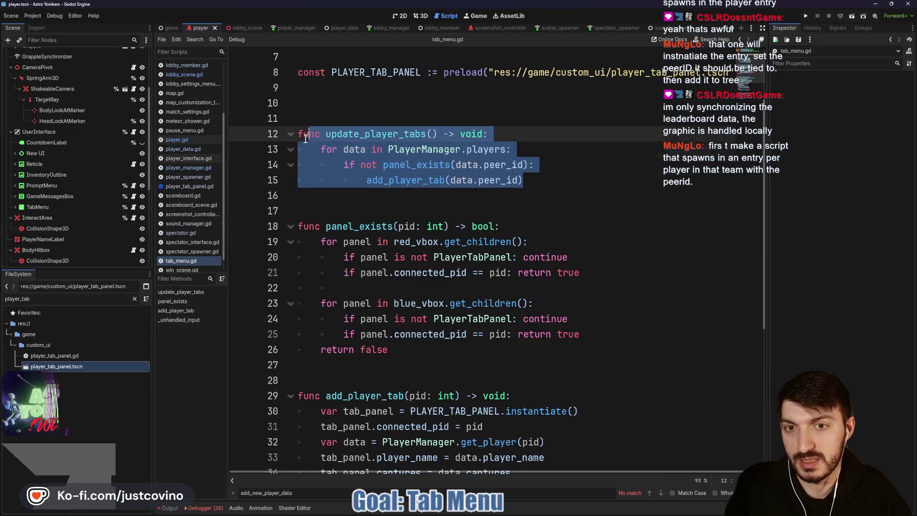
pyautogui.scroll(-5, 428, 222)
pyautogui.moveTo(549, 350); pyautogui.dragTo(311, 160)
pyautogui.click(602, 316)
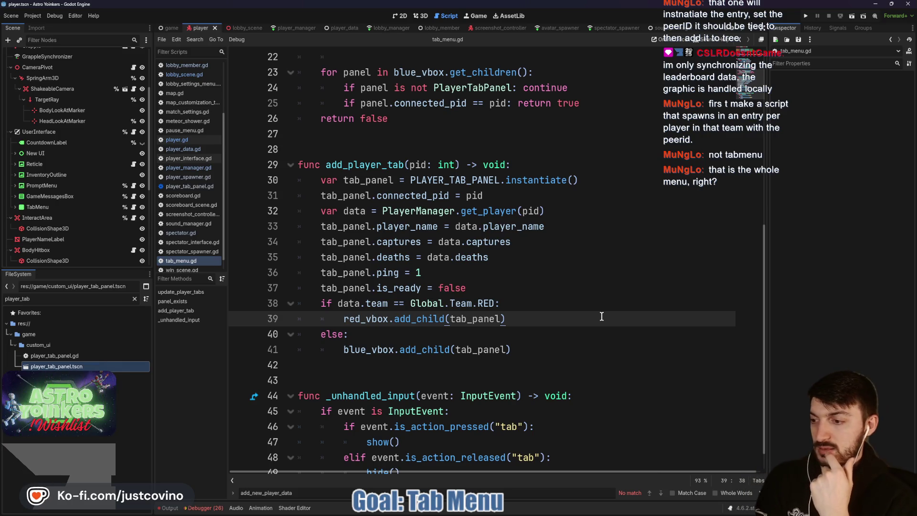
pyautogui.click(403, 15)
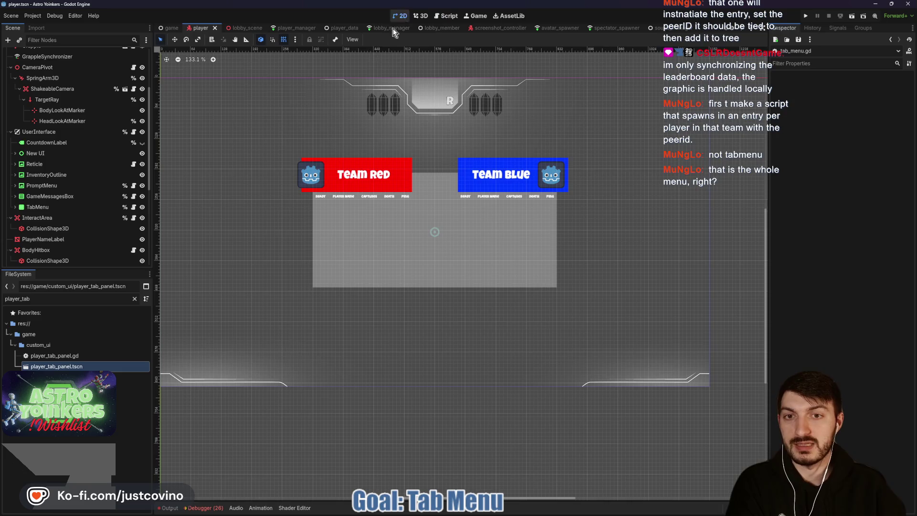
pyautogui.click(442, 18)
pyautogui.moveTo(349, 334)
pyautogui.mouseDown()
pyautogui.moveTo(492, 319)
pyautogui.moveTo(304, 199)
pyautogui.moveTo(299, 181)
pyautogui.mouseUp()
pyautogui.scroll(-4, 661, 33)
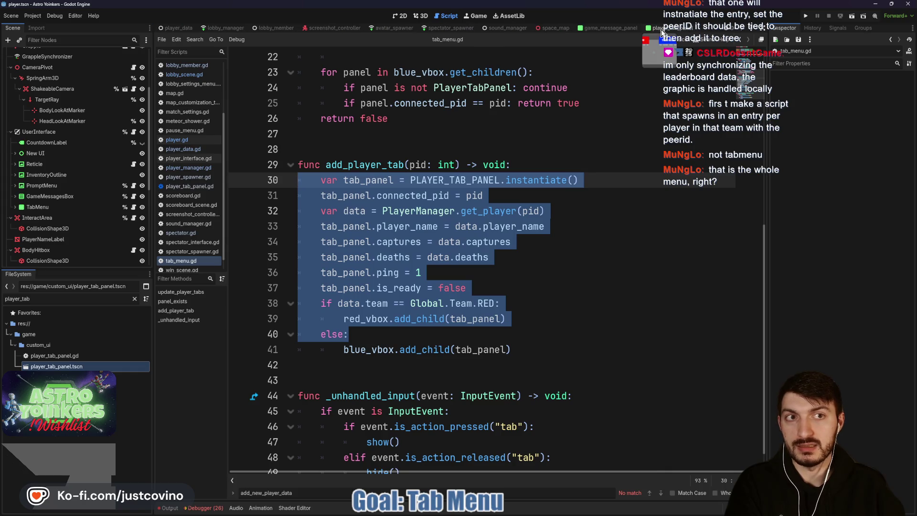
pyautogui.click(662, 30)
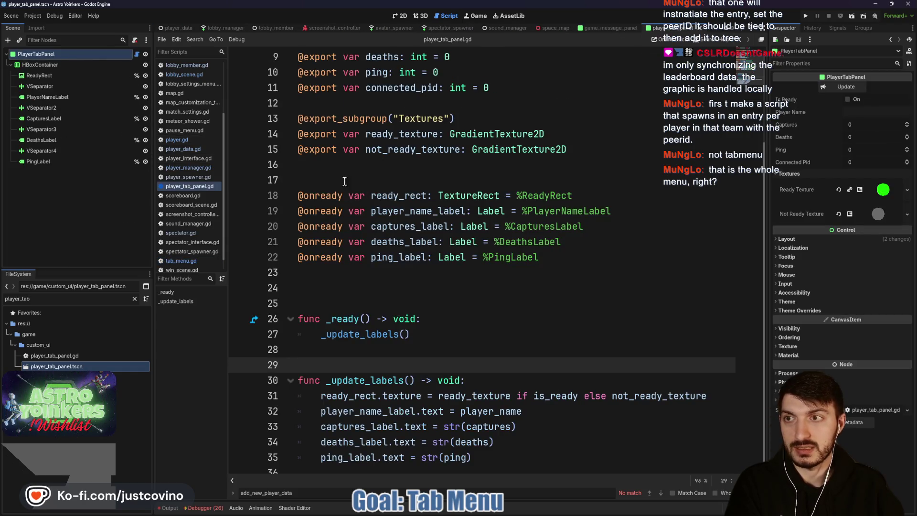
pyautogui.click(401, 16)
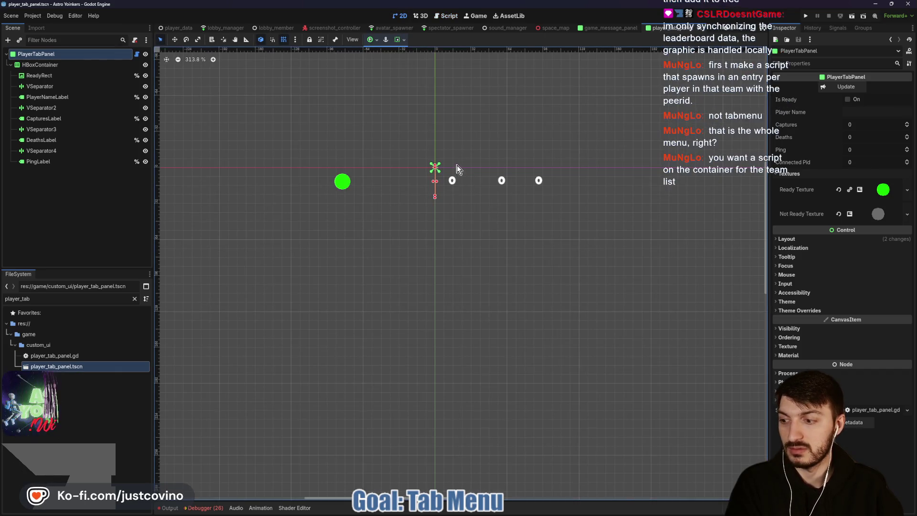
pyautogui.click(449, 16)
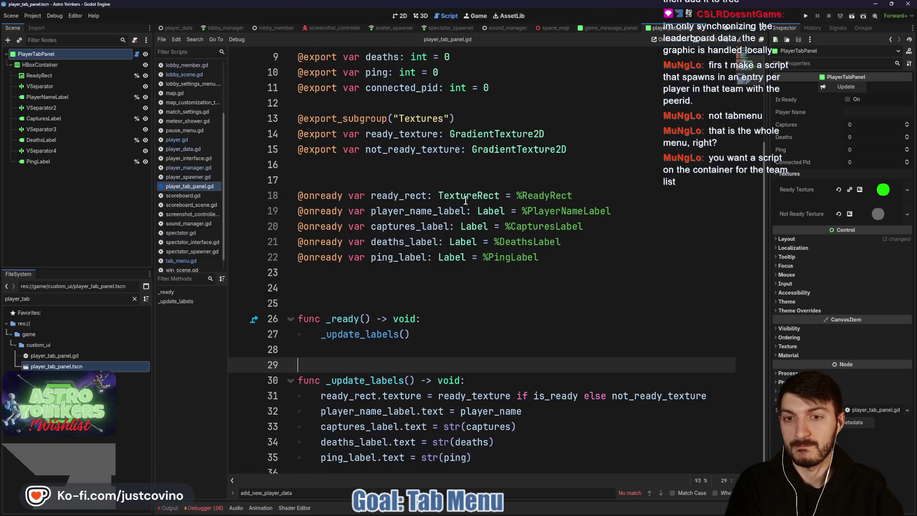
pyautogui.scroll(2, 325, 28)
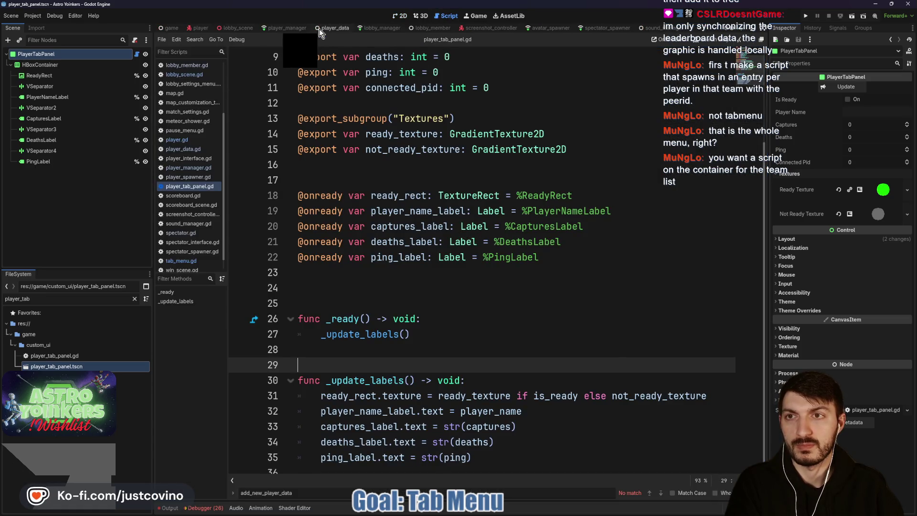
pyautogui.click(201, 27)
pyautogui.click(406, 17)
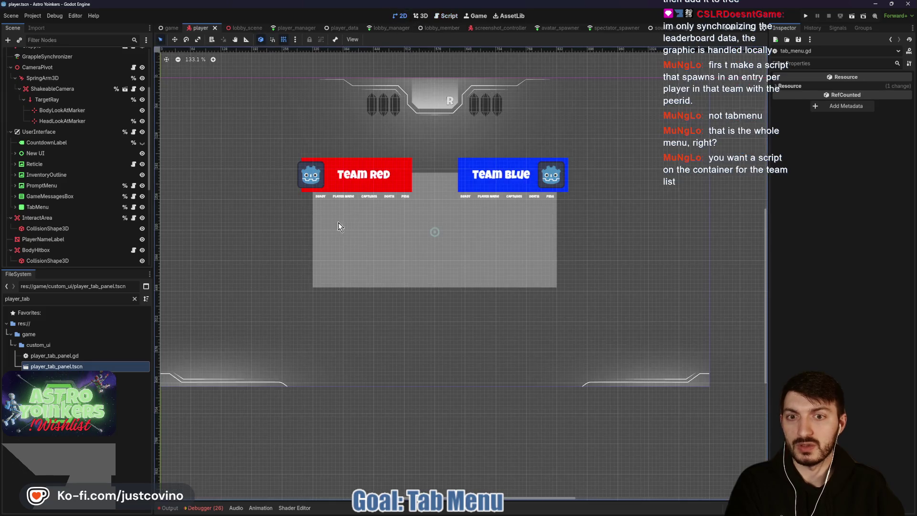
pyautogui.scroll(-4, 79, 236)
pyautogui.scroll(4, 74, 239)
pyautogui.click(38, 180)
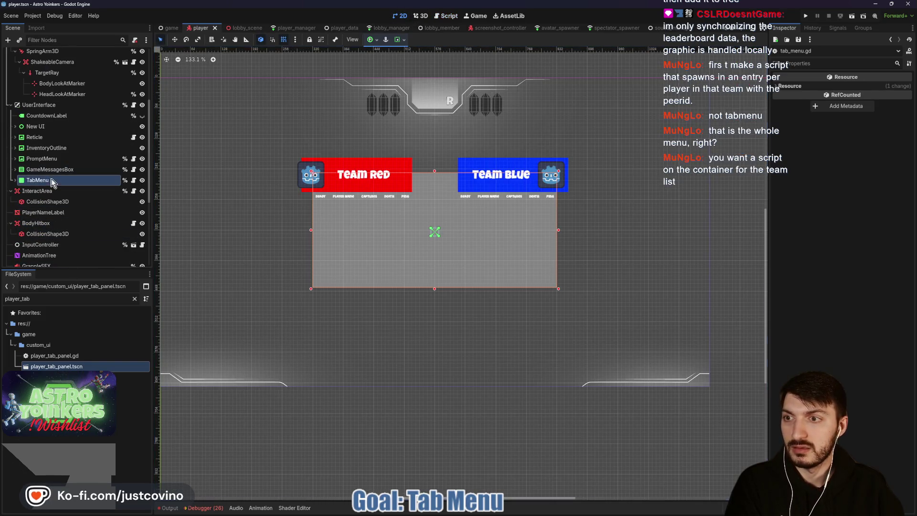
pyautogui.click(16, 181)
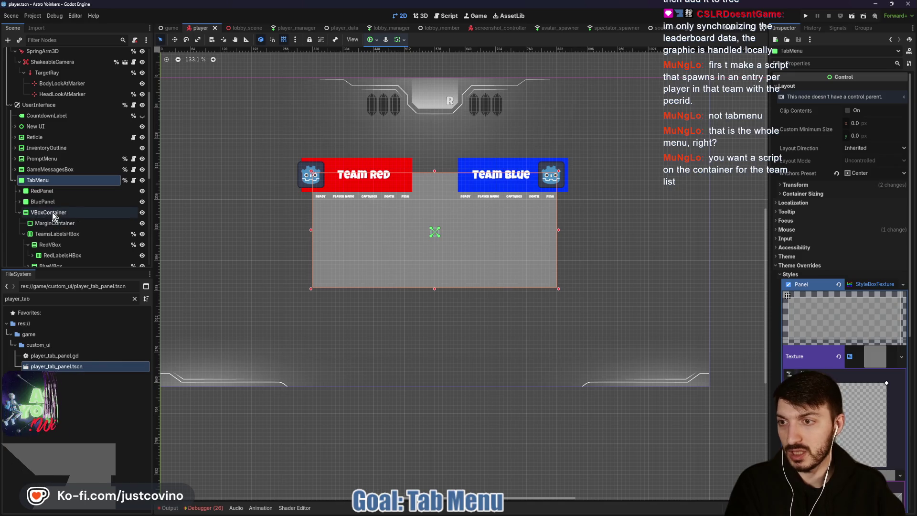
pyautogui.scroll(-3, 58, 238)
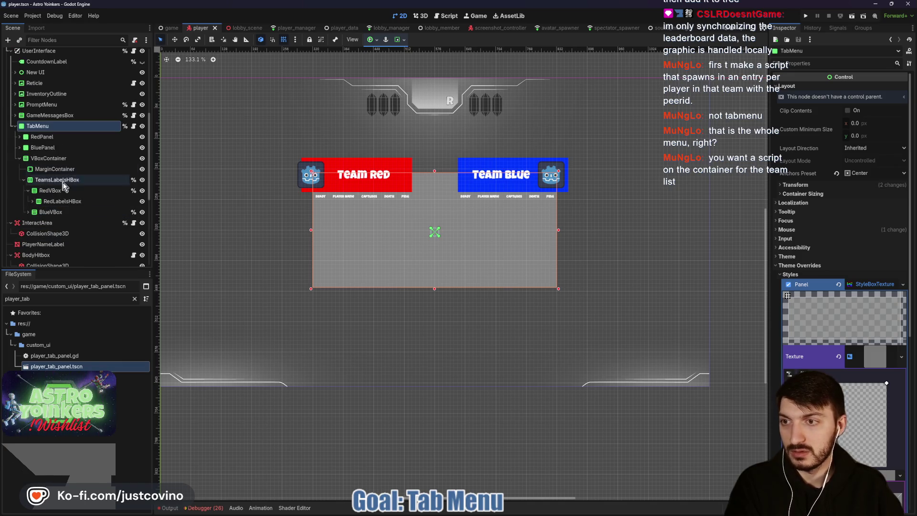
pyautogui.click(62, 191)
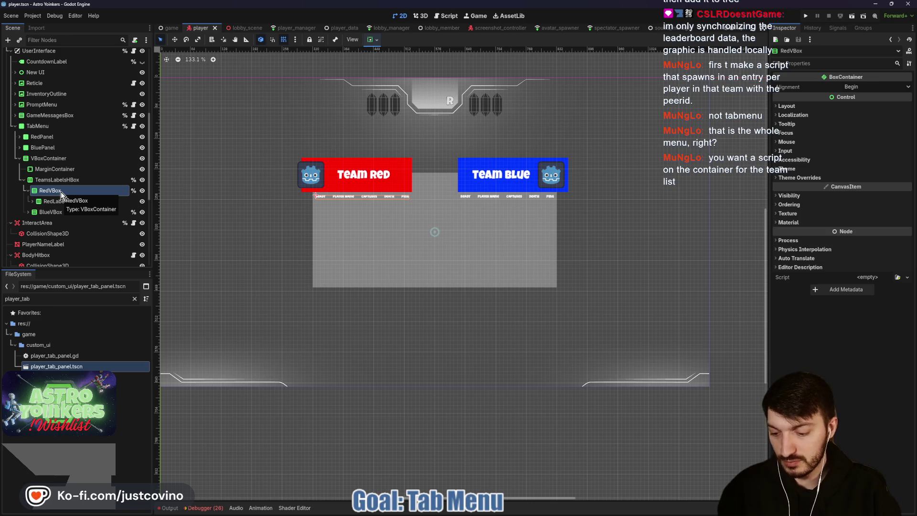
pyautogui.hotkey('ctrl', 'shift', 'a')
pyautogui.press('Return')
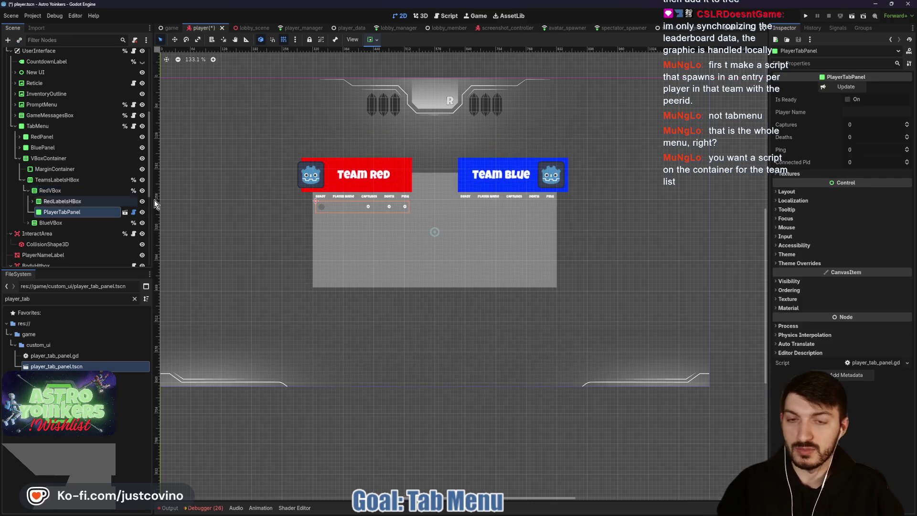
pyautogui.scroll(1, 361, 221)
pyautogui.hotkey('ctrl', 'd')
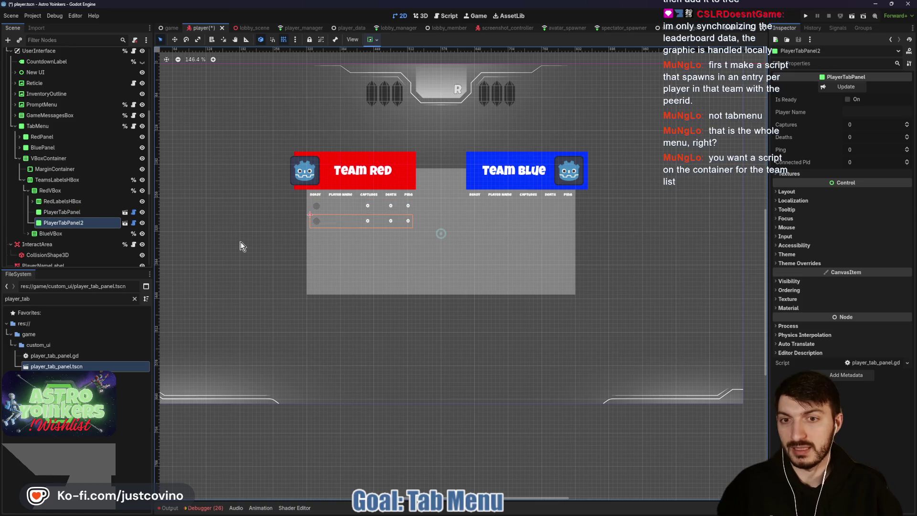
pyautogui.hotkey('ctrl', 'd')
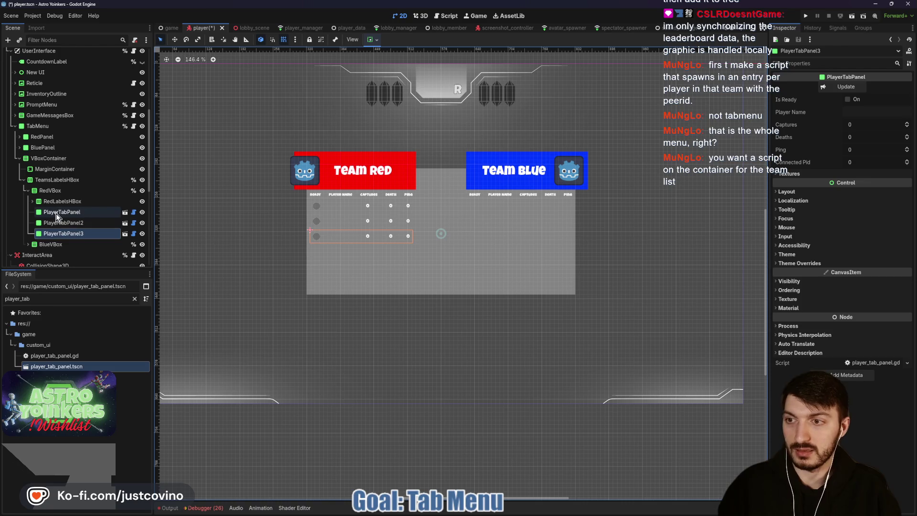
pyautogui.keyDown('shift'); pyautogui.click(57, 215); pyautogui.keyUp('shift')
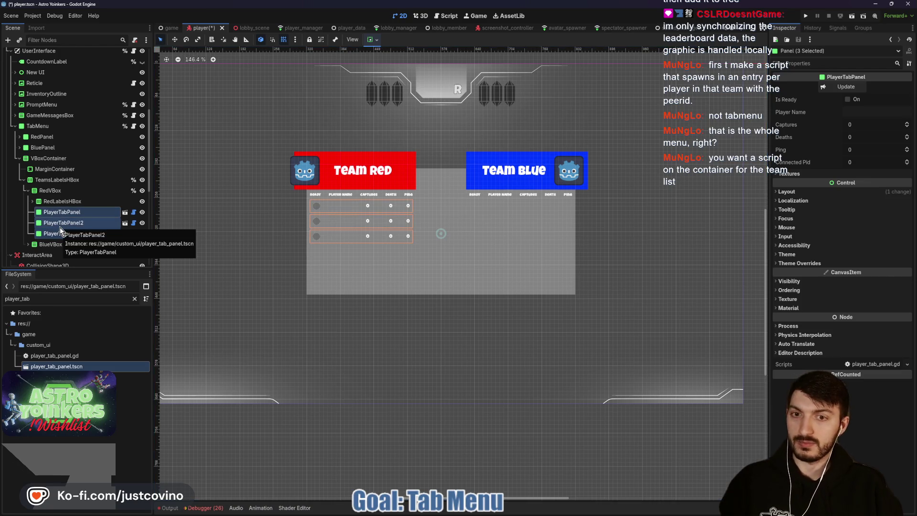
pyautogui.press('Delete')
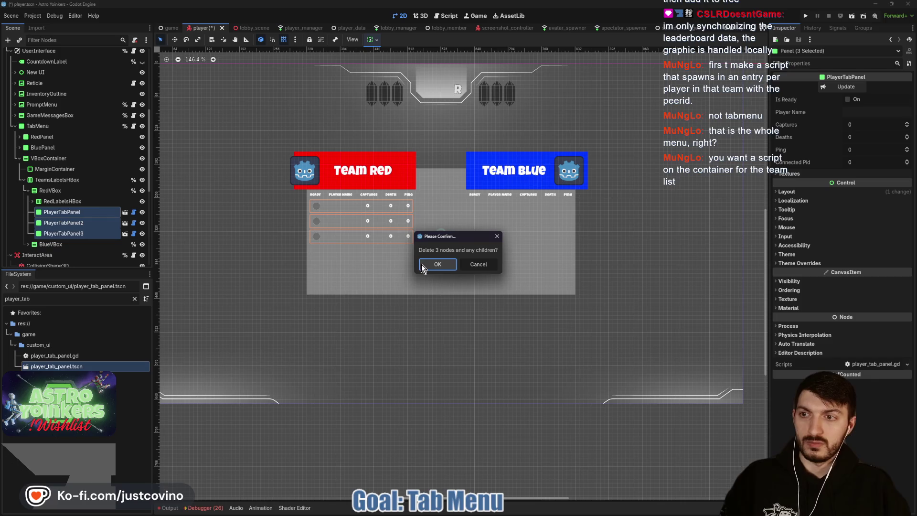
pyautogui.click(422, 264)
pyautogui.hotkey('ctrl', 's')
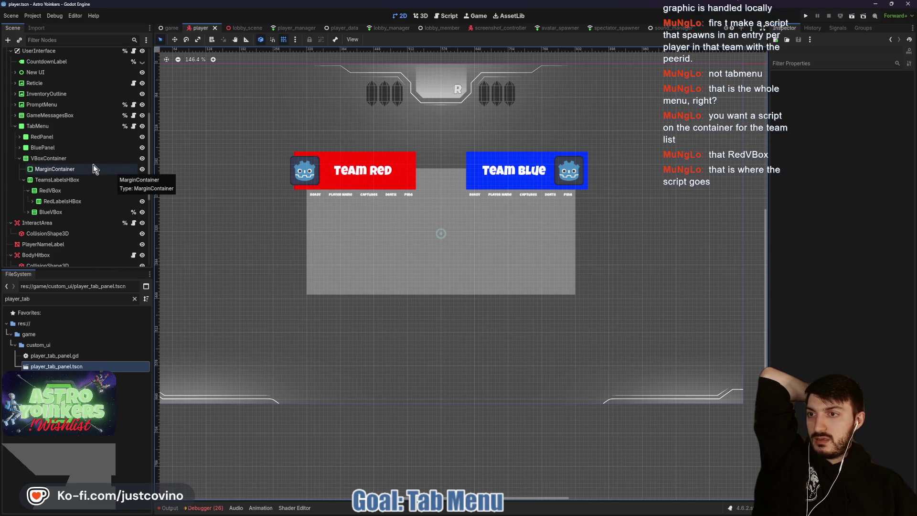
# Attach a new tab_team_box.gd script to RedVBox declaring class_name TabTeamBox.
pyautogui.click(70, 191)
pyautogui.click(41, 211)
pyautogui.click(27, 190)
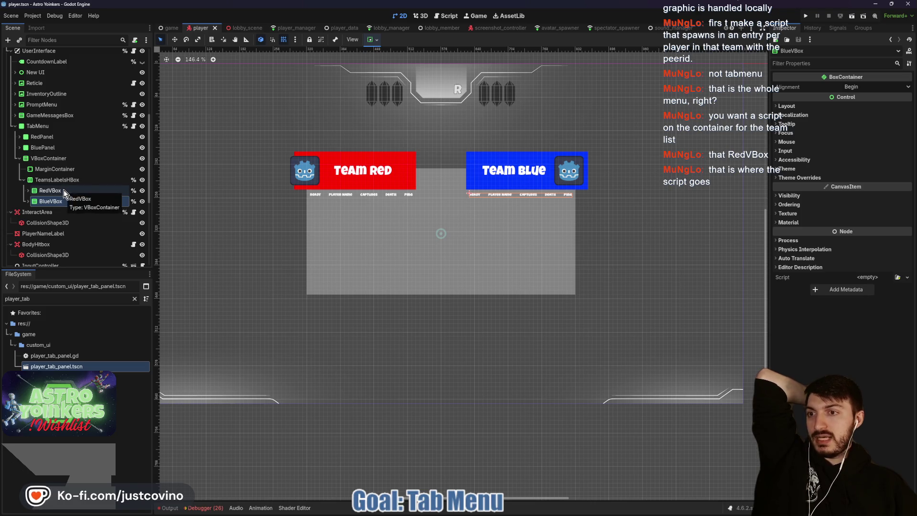
pyautogui.click(64, 190)
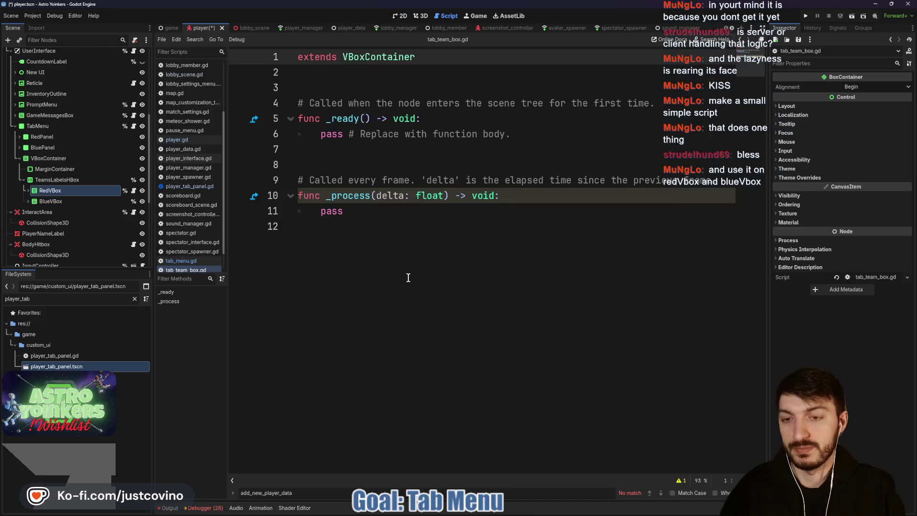
pyautogui.write('lass_name TabTe')
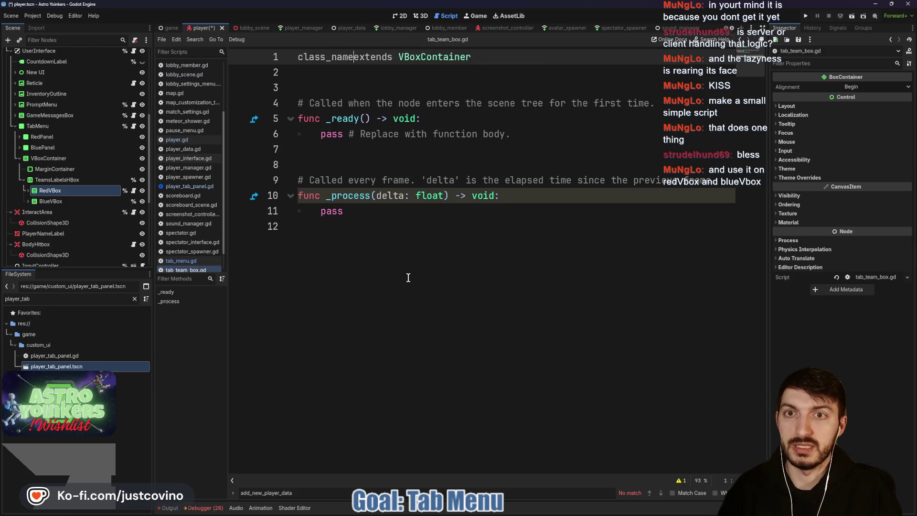
pyautogui.write('amBox')
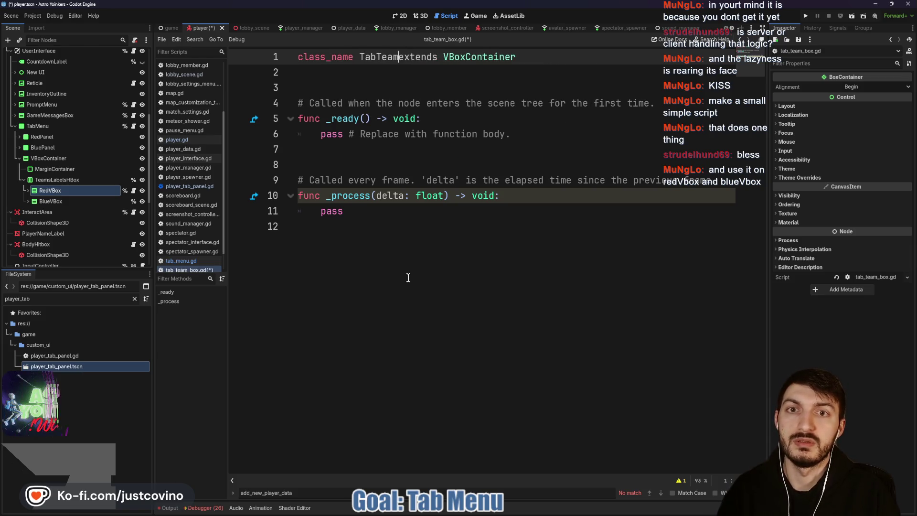
pyautogui.click(330, 86)
pyautogui.write('@export var')
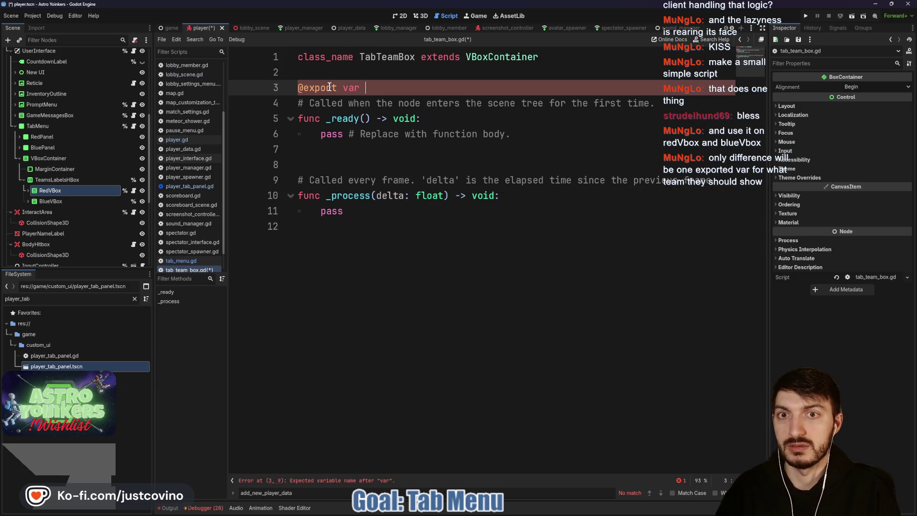
pyautogui.write(' team: Global')
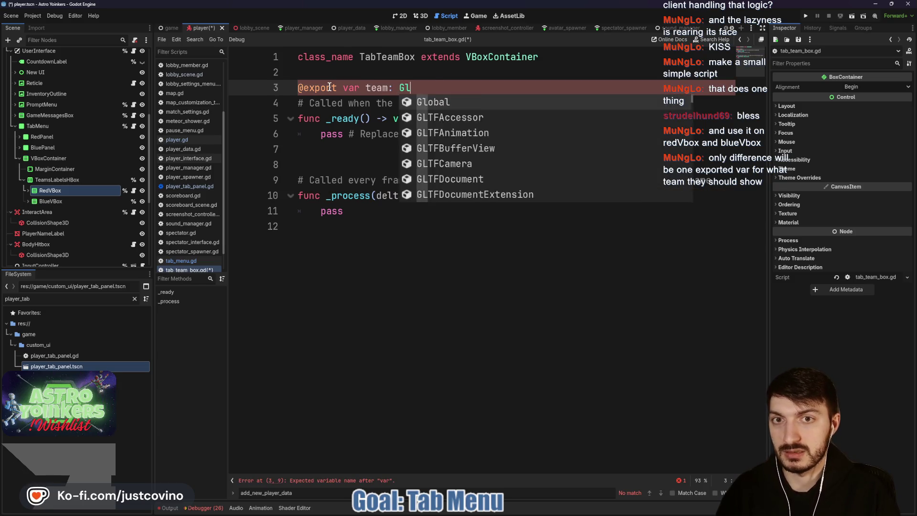
pyautogui.write('.Team')
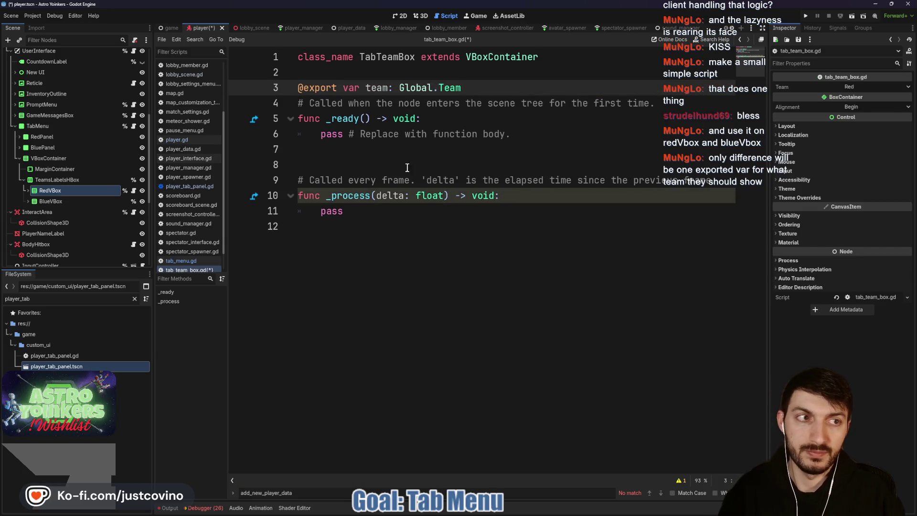
pyautogui.moveTo(363, 211)
pyautogui.mouseDown()
pyautogui.moveTo(296, 196)
pyautogui.moveTo(267, 103)
pyautogui.mouseUp()
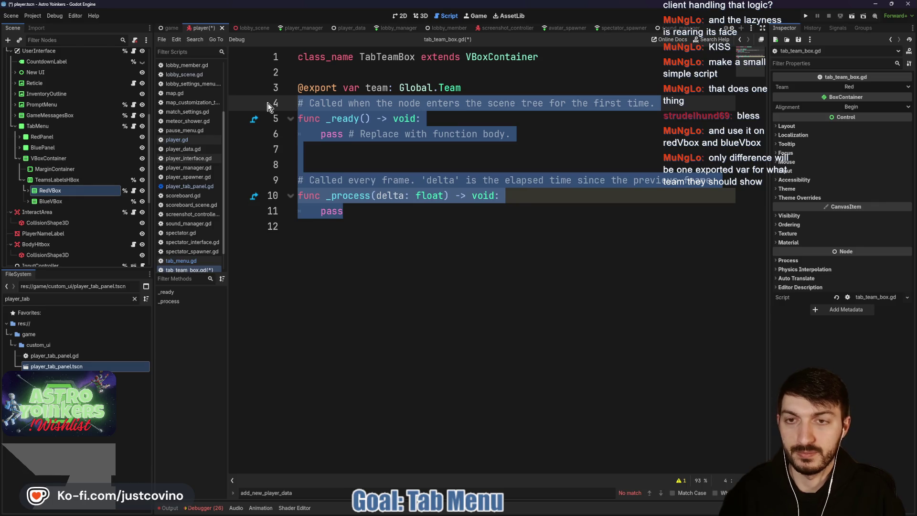
pyautogui.press('BackSpace')
pyautogui.press('Return')
pyautogui.press('Return')
pyautogui.hotkey('ctrl', 's')
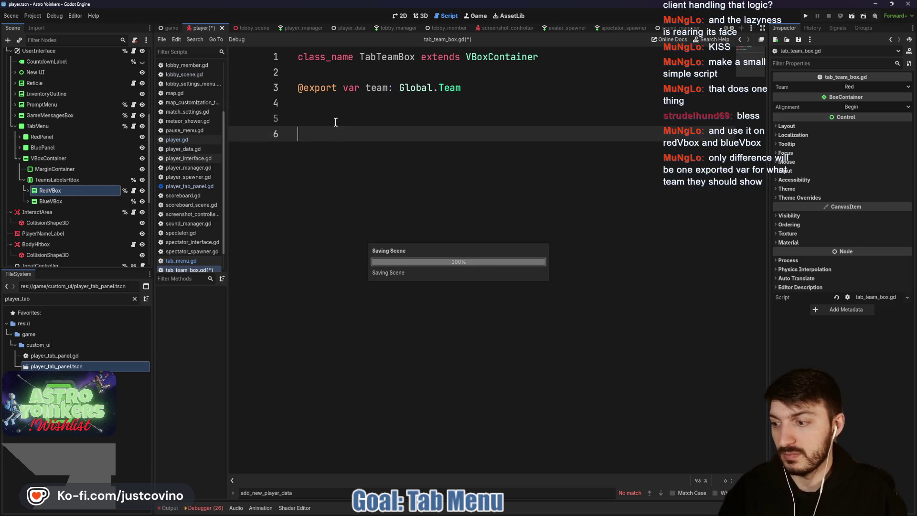
pyautogui.click(79, 201)
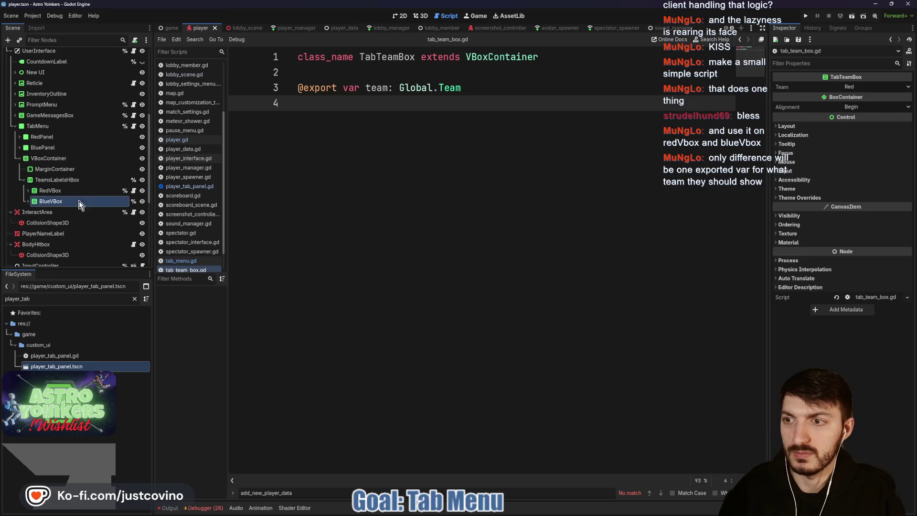
# Load the existing res://game/custom_ui/tab_team_box.gd script onto BlueVBox.
pyautogui.click(134, 39)
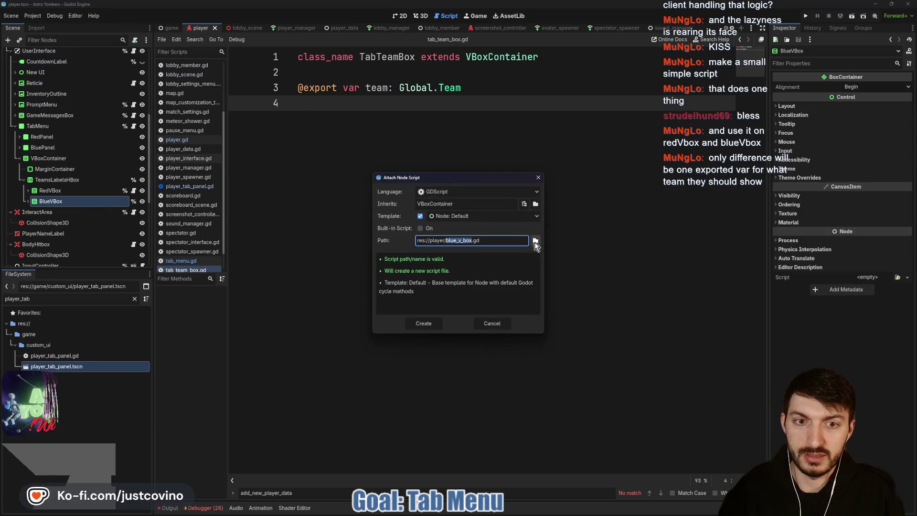
pyautogui.click(535, 241)
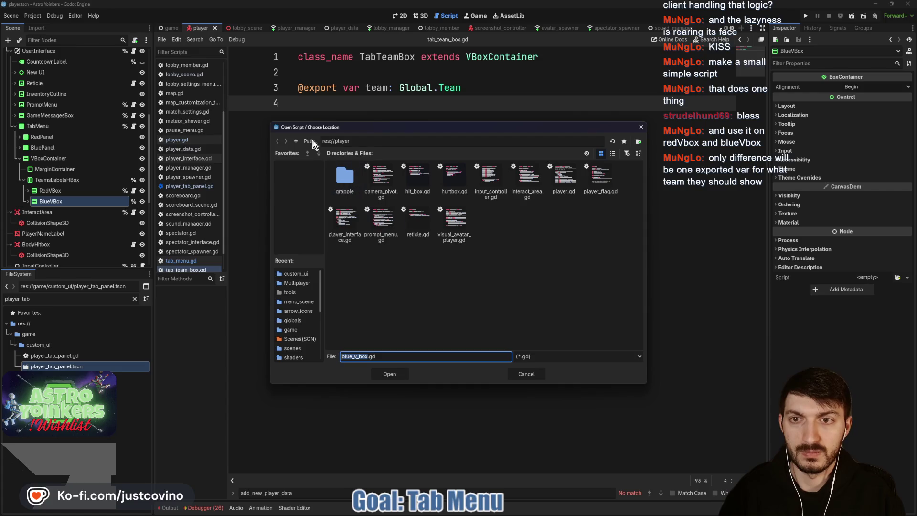
pyautogui.click(296, 141)
pyautogui.doubleClick(454, 177)
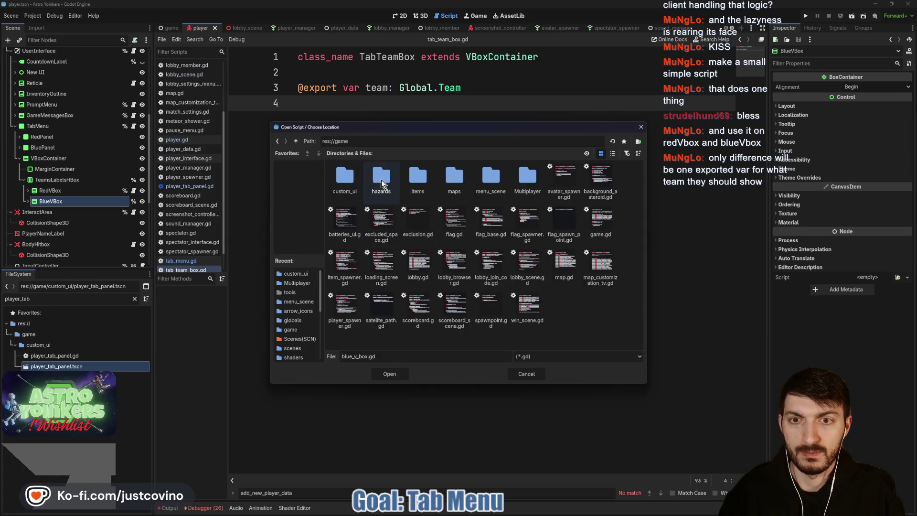
pyautogui.doubleClick(344, 177)
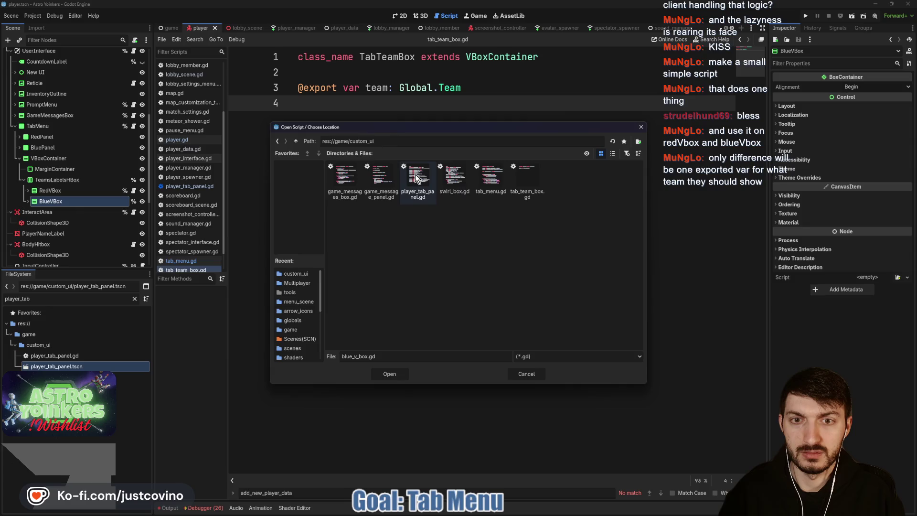
pyautogui.click(394, 375)
pyautogui.click(425, 323)
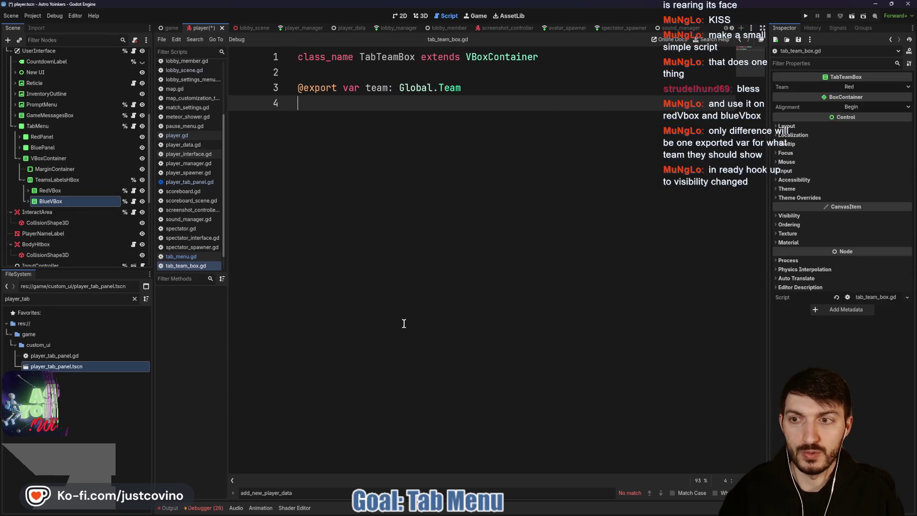
# Set BlueVBox's Team to Blue, confirm RedVBox stays Red, and save the scene.
pyautogui.click(865, 86)
pyautogui.click(866, 106)
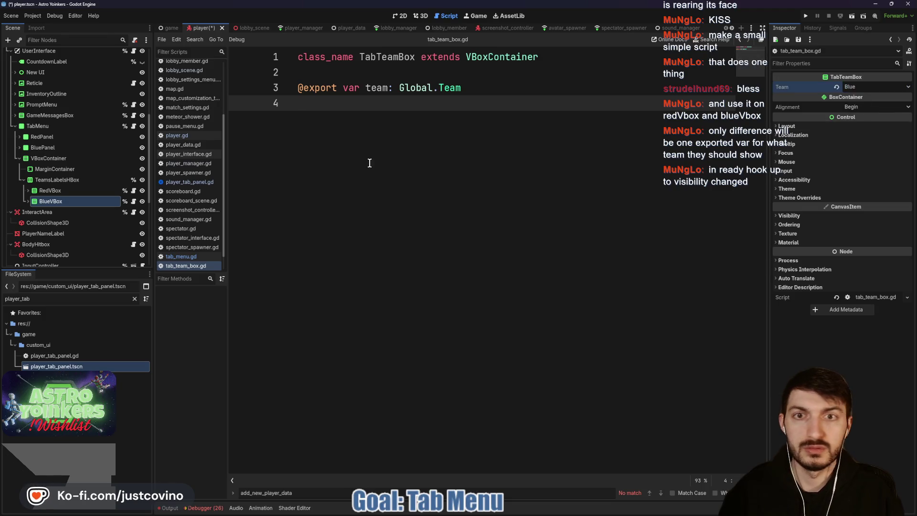
pyautogui.hotkey('ctrl', 's')
pyautogui.click(77, 191)
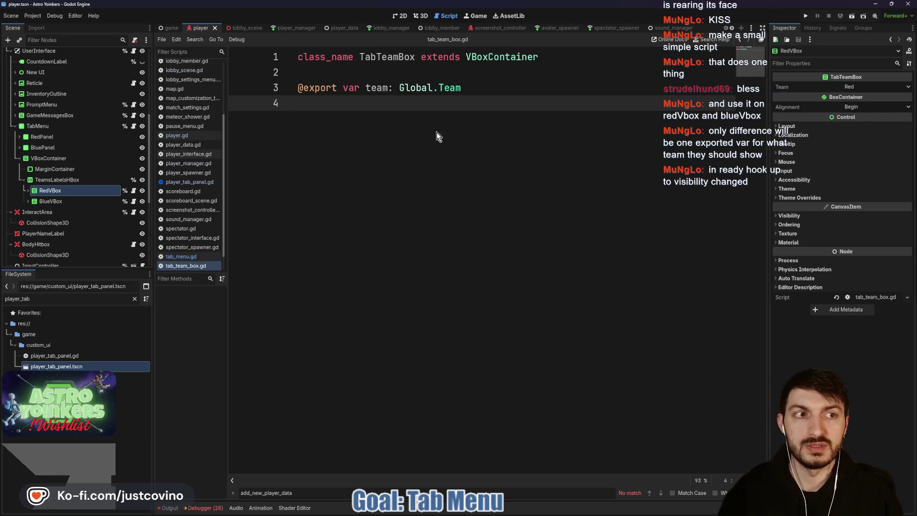
pyautogui.hotkey('ctrl', 's')
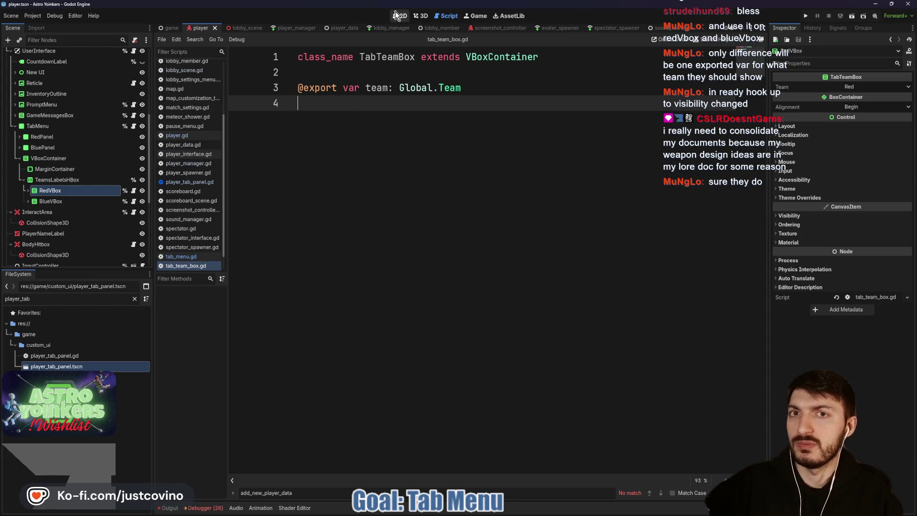
pyautogui.click(395, 15)
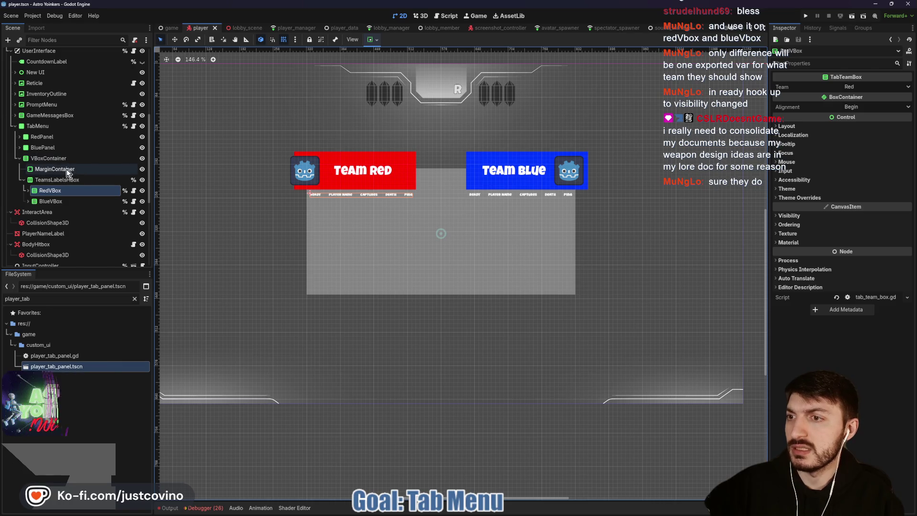
pyautogui.click(142, 126)
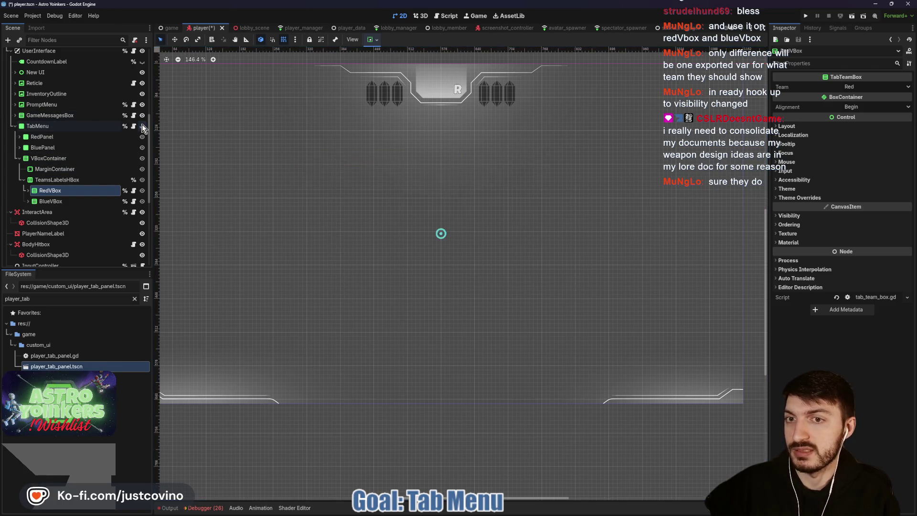
pyautogui.click(142, 127)
pyautogui.click(142, 126)
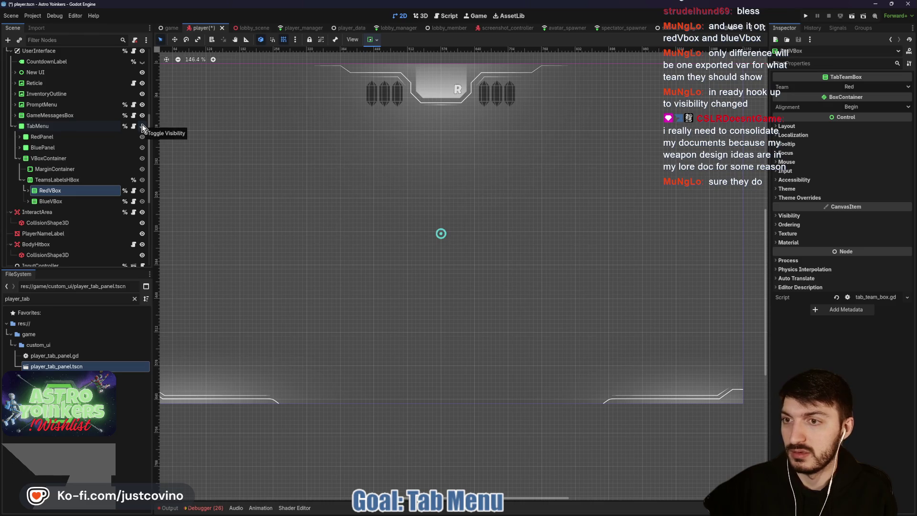
pyautogui.click(141, 126)
pyautogui.click(142, 126)
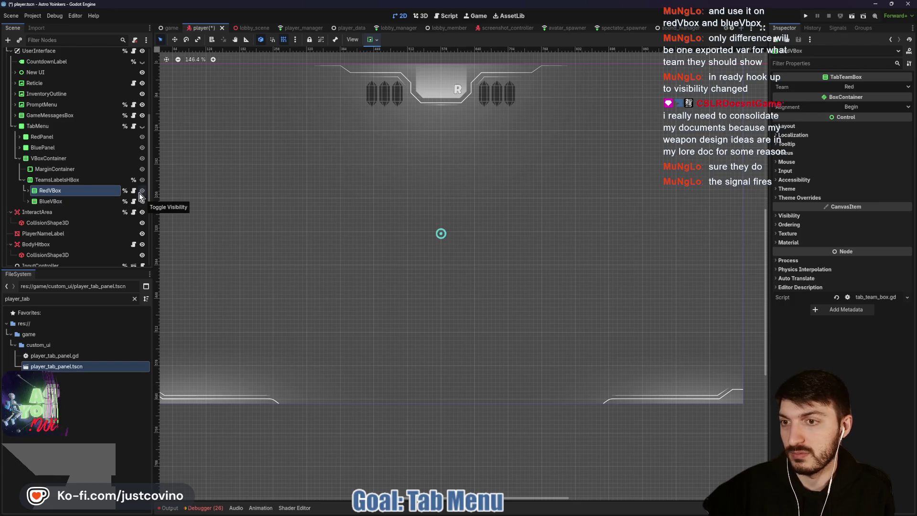
pyautogui.click(141, 127)
pyautogui.click(142, 127)
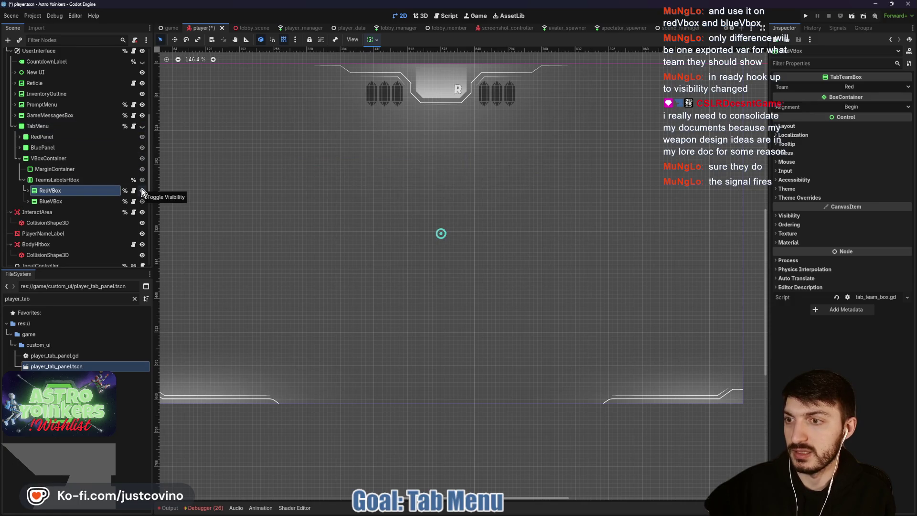
pyautogui.click(142, 126)
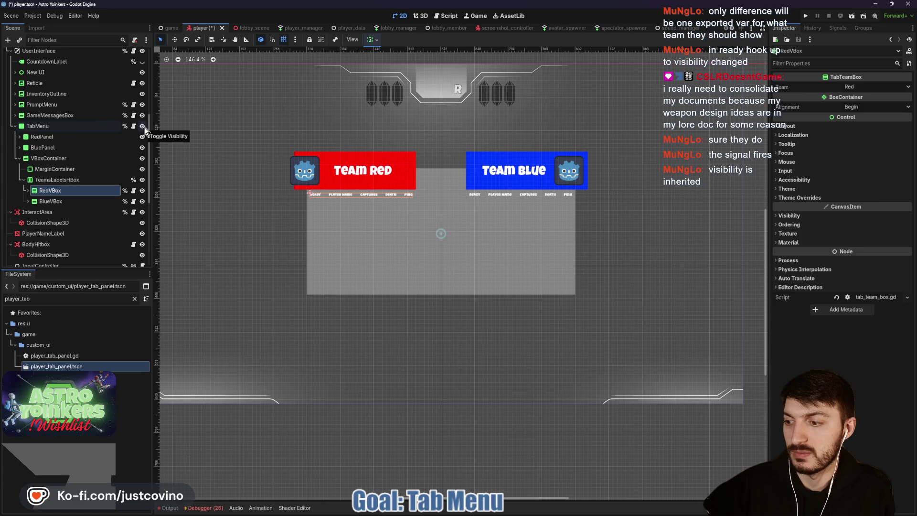
pyautogui.click(142, 126)
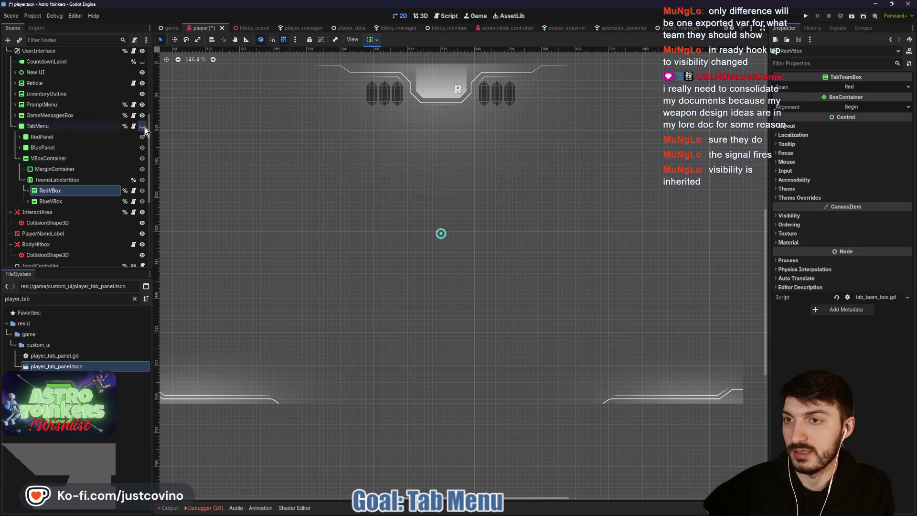
pyautogui.click(142, 127)
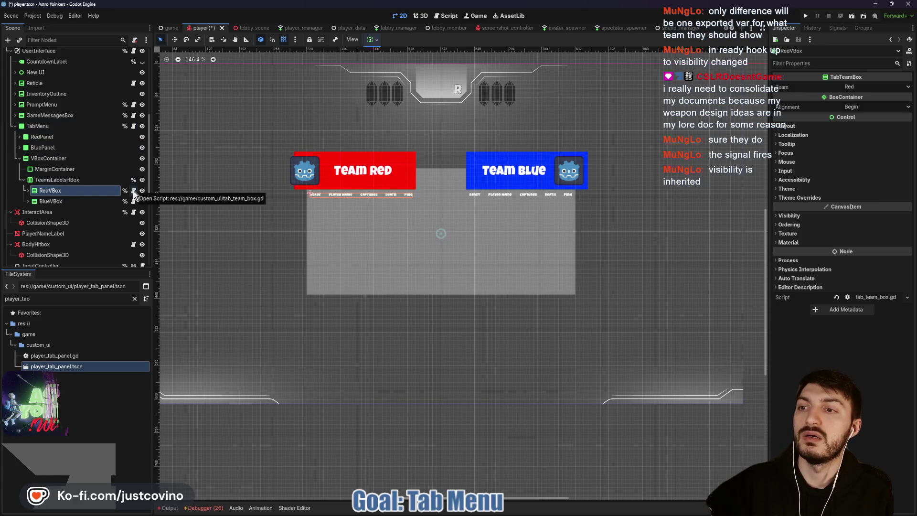
pyautogui.click(134, 190)
pyautogui.press('Return')
pyautogui.press('Return')
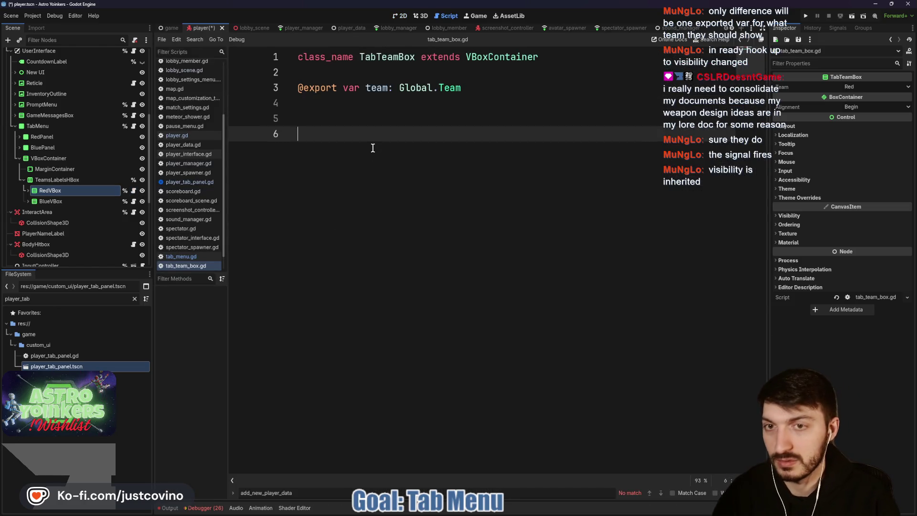
# Add an _on_visibility_changed() -> void function whose body is just pass.
pyautogui.write('func _on')
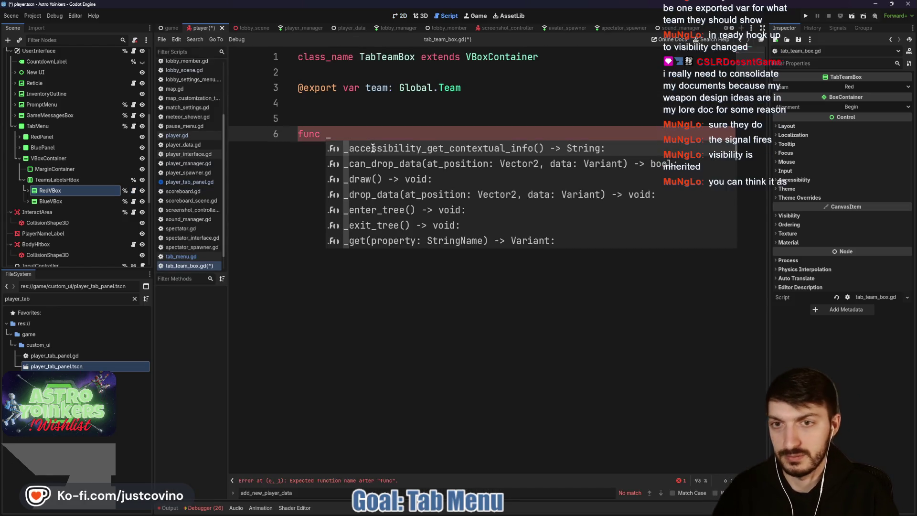
pyautogui.write('_visibility_changed() -')
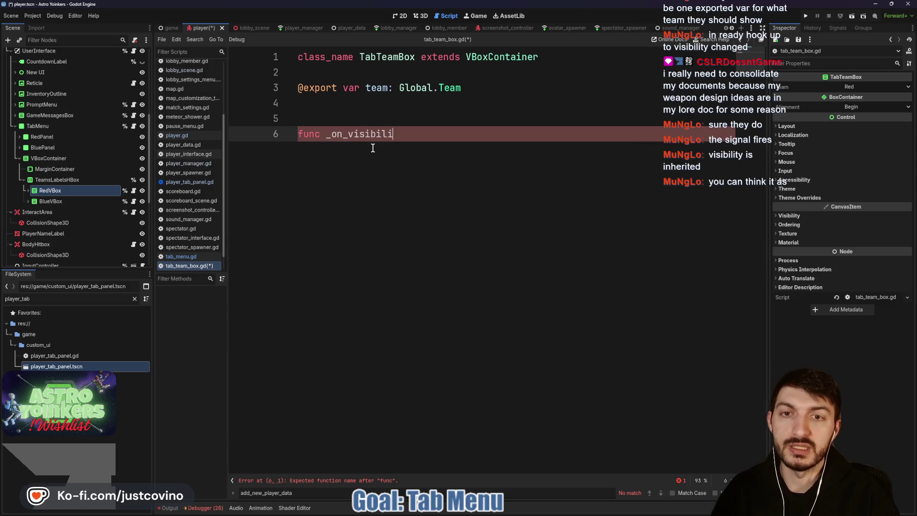
pyautogui.write('> void:')
pyautogui.press('Return')
pyautogui.write('pass')
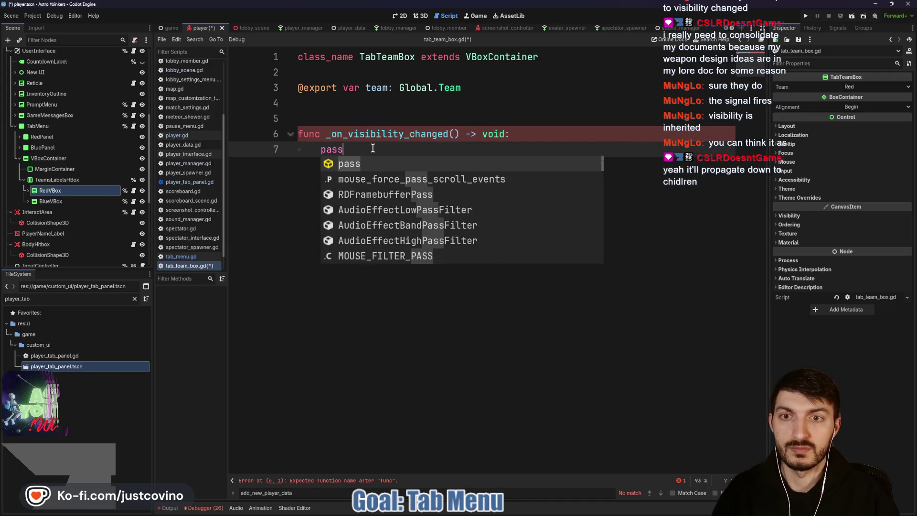
pyautogui.press('Escape')
# Add a _ready function calling visibility_changed.connect(_on_visibility_changed).
pyautogui.click(325, 118)
pyautogui.press('Return')
pyautogui.press('Return')
pyautogui.press('Return')
pyautogui.press('Up')
pyautogui.press('Up')
pyautogui.write('func )_r')
pyautogui.press('Return')
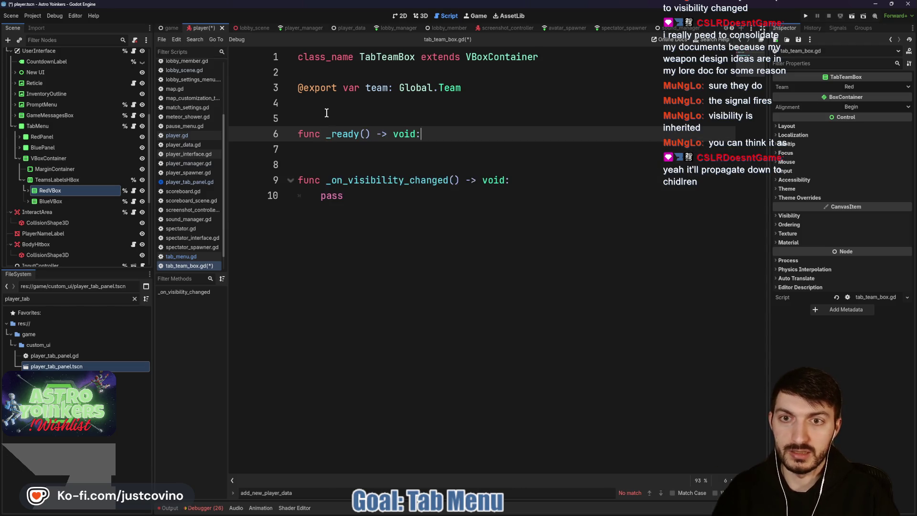
pyautogui.press('Return')
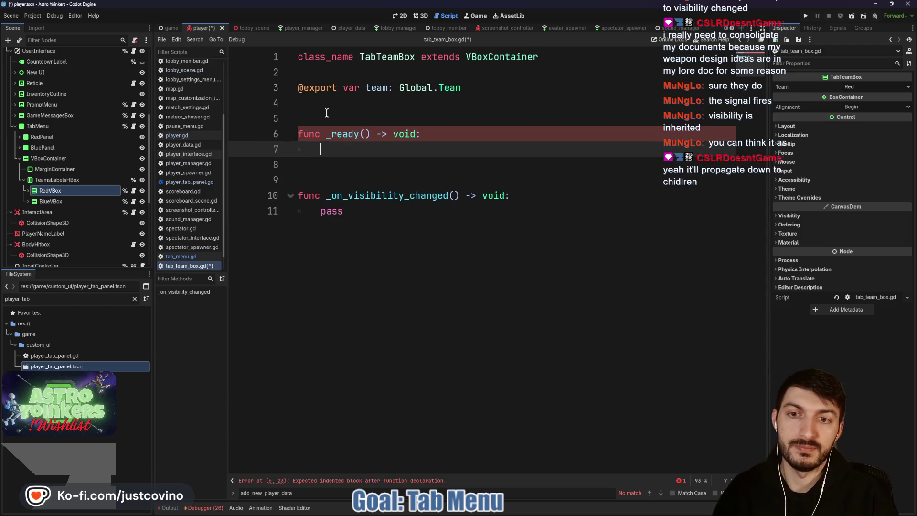
pyautogui.write('vis')
pyautogui.press('Return')
pyautogui.write('.')
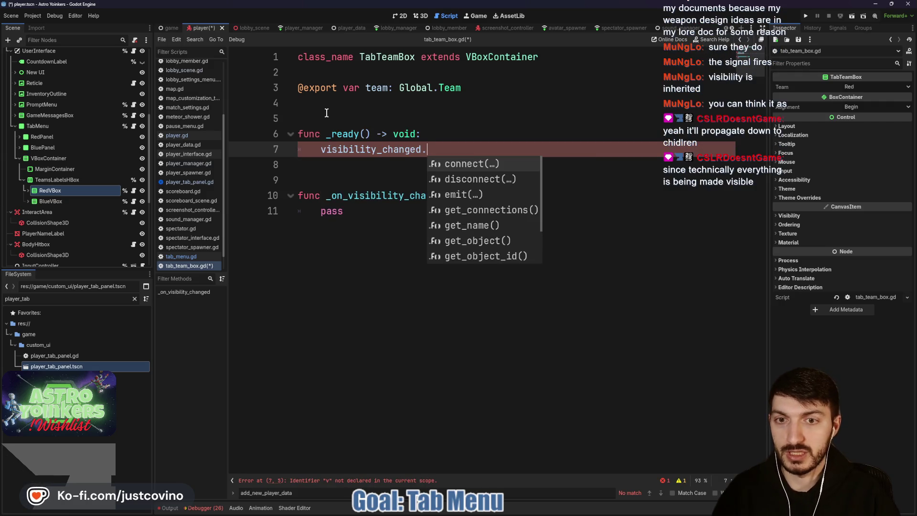
pyautogui.write('c')
pyautogui.press('Return')
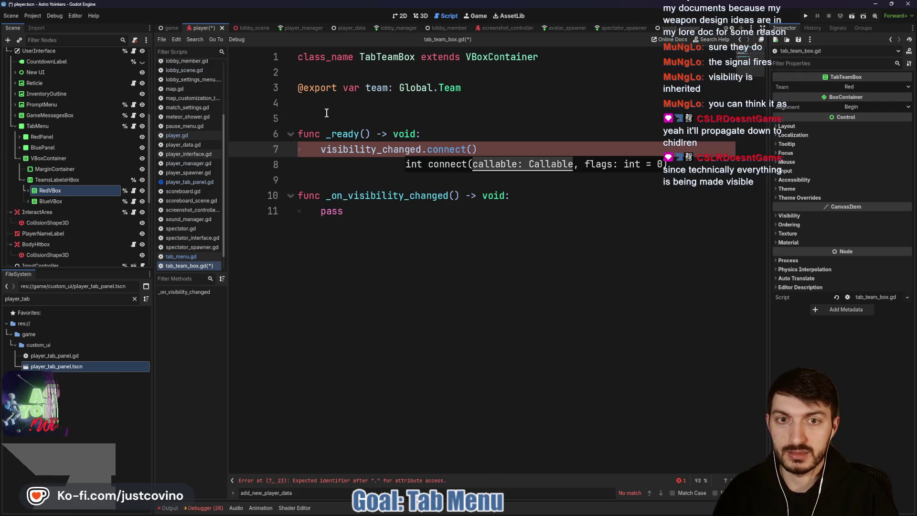
pyautogui.write('_on')
pyautogui.press('Return')
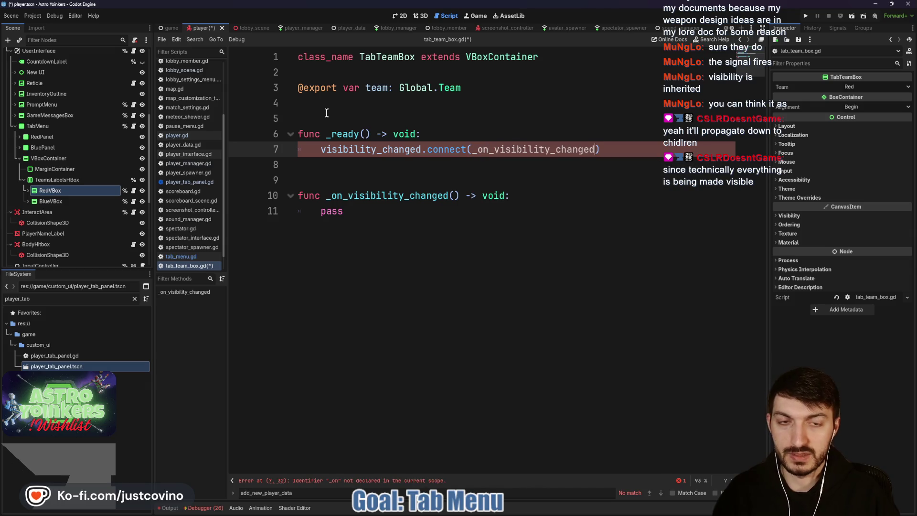
# Save tab_team_box.gd and check the connect method's documentation popup.
pyautogui.click(343, 178)
pyautogui.hotkey('ctrl', 's')
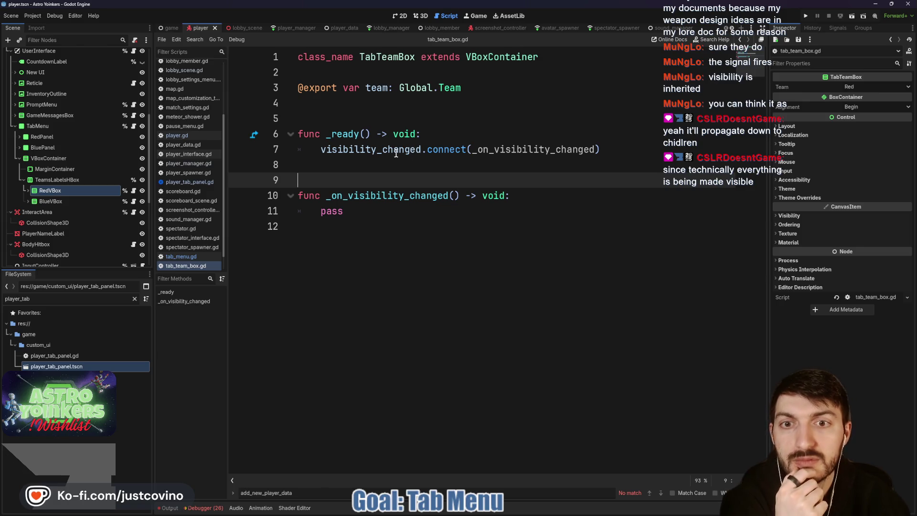
pyautogui.moveTo(396, 153)
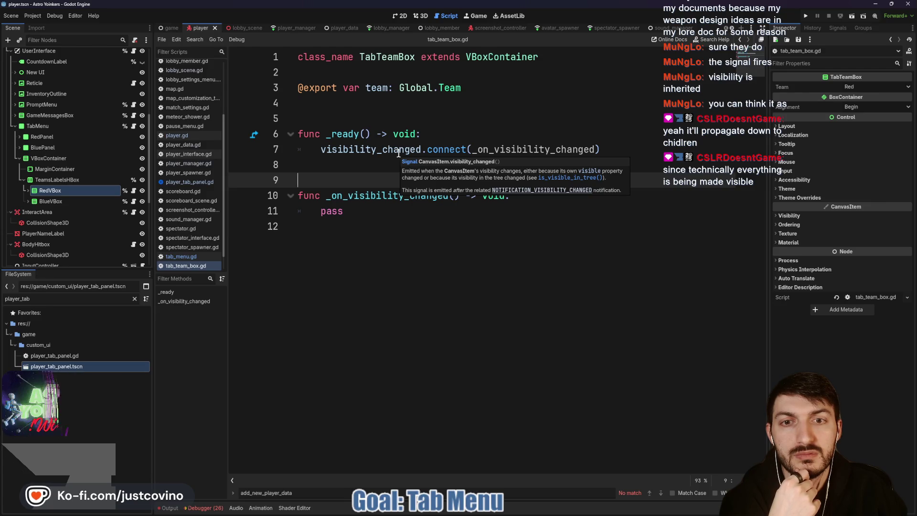
pyautogui.moveTo(463, 150)
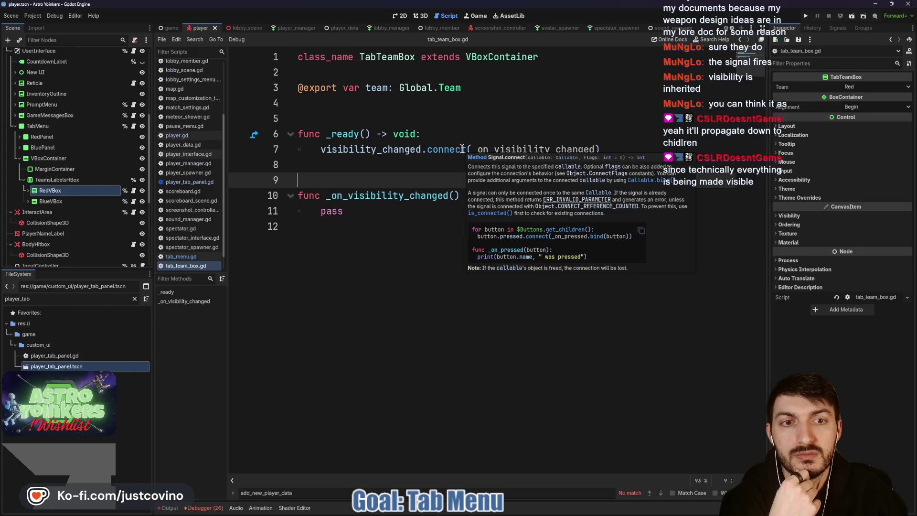
pyautogui.click(376, 220)
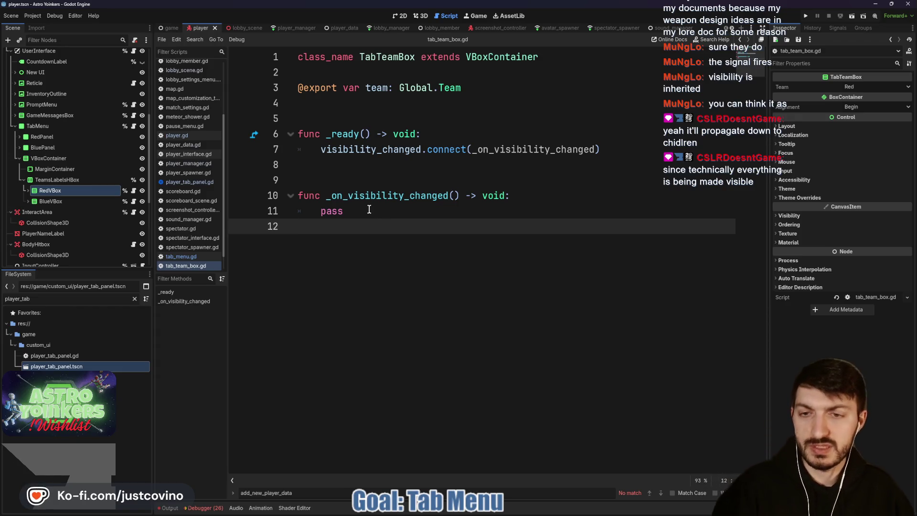
# Replace pass in _on_visibility_changed with 'if visible: refresh_list()'.
pyautogui.click(369, 210)
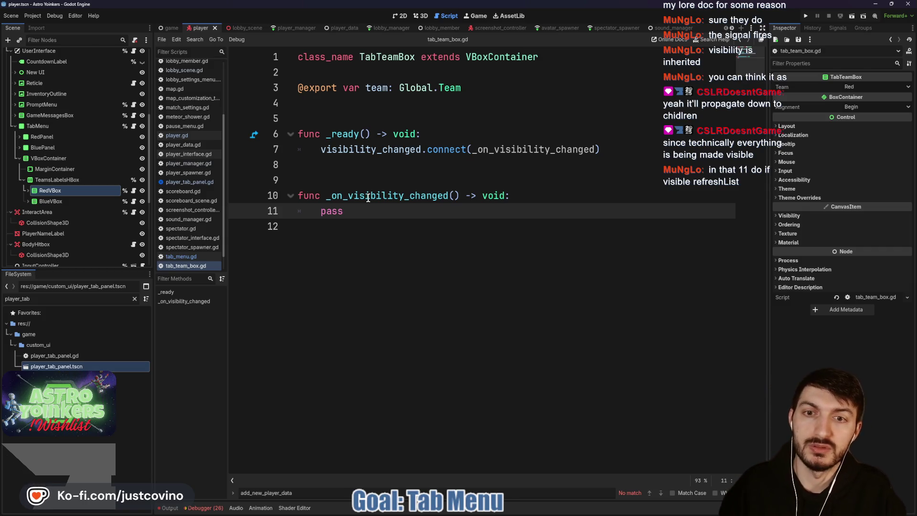
pyautogui.press('BackSpace')
pyautogui.press('BackSpace')
pyautogui.press('BackSpace')
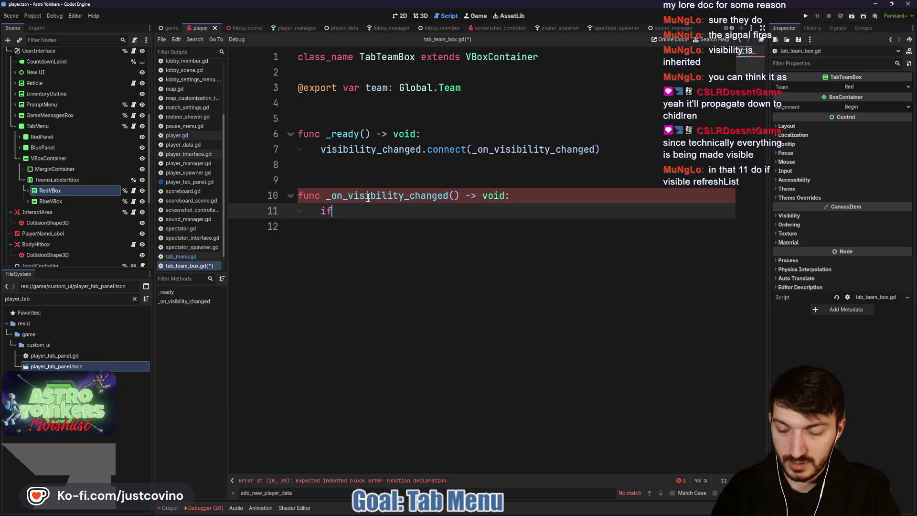
pyautogui.write('visi')
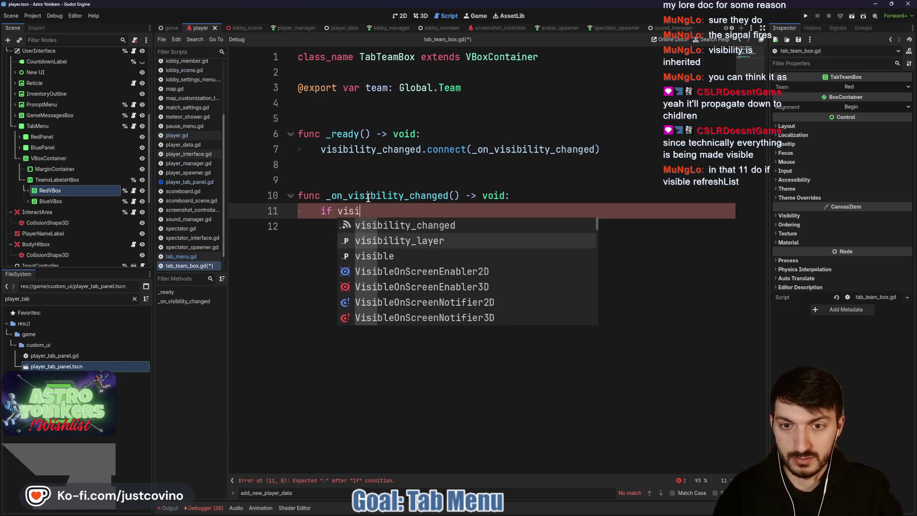
pyautogui.press('Down')
pyautogui.press('Return')
pyautogui.write(':')
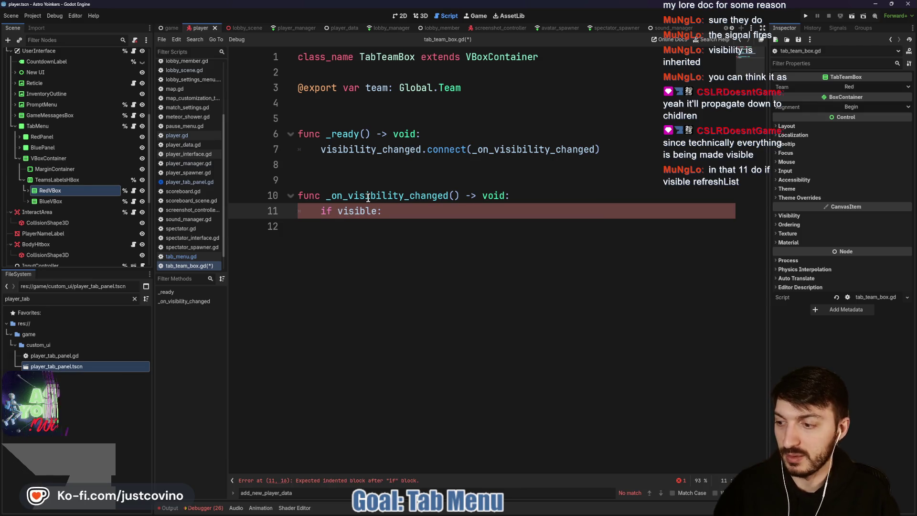
pyautogui.press('Return')
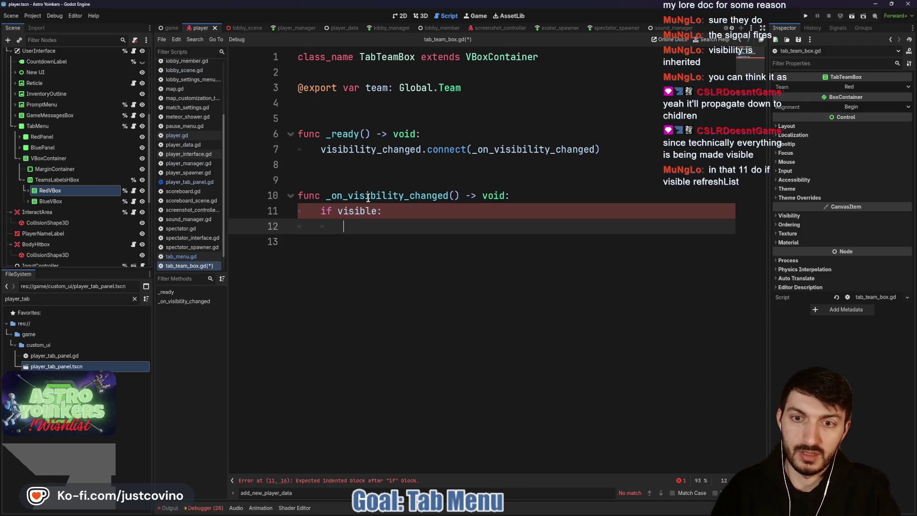
pyautogui.write('refresh_')
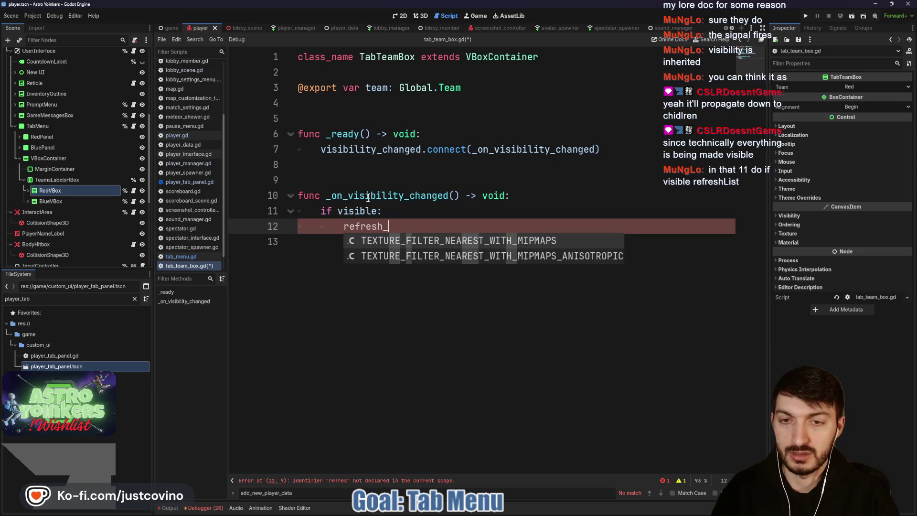
pyautogui.write('list()')
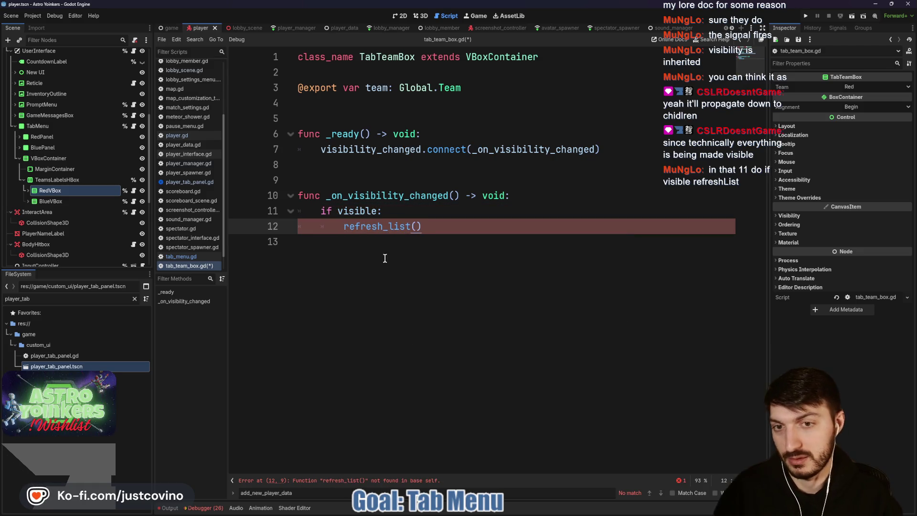
# Declare func refresh_list() -> void with pass, save, then begin its 'for data in PlayerM' loop.
pyautogui.press('Return')
pyautogui.press('Return')
pyautogui.press('Return')
pyautogui.press('Return')
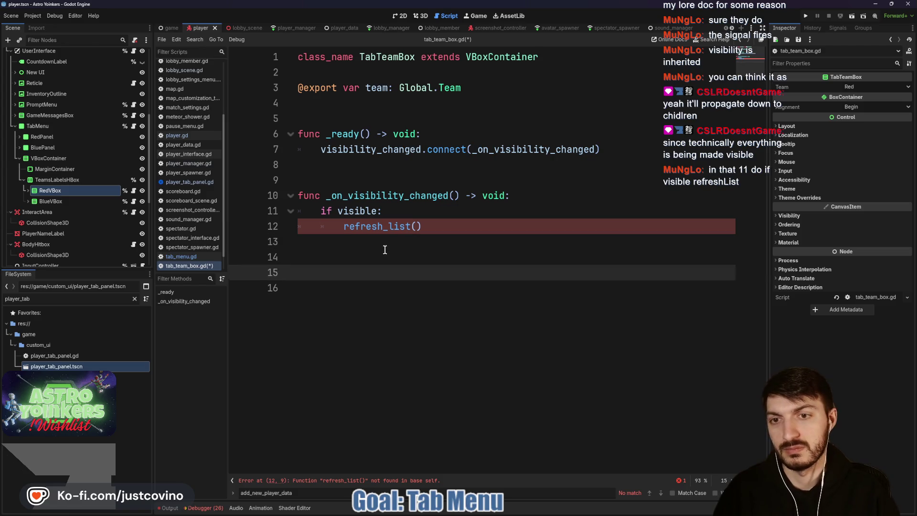
pyautogui.write('refresh_list')
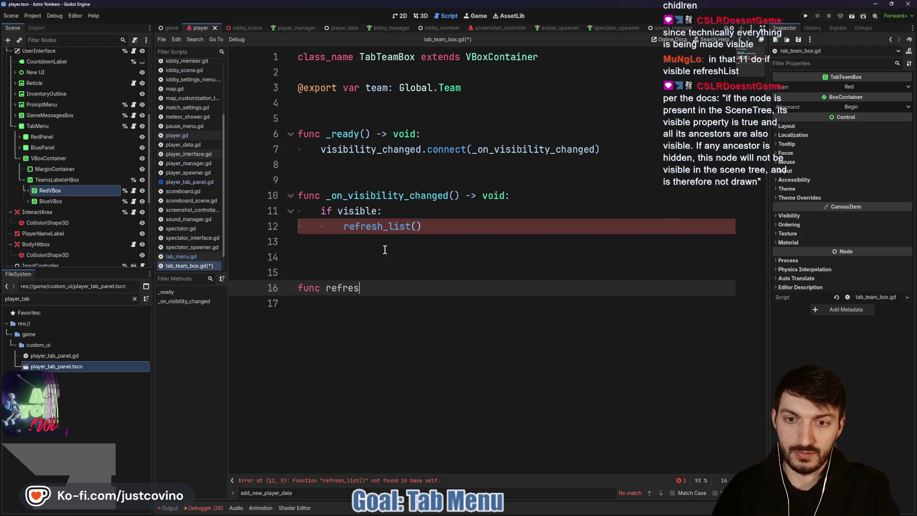
pyautogui.write('() -> v')
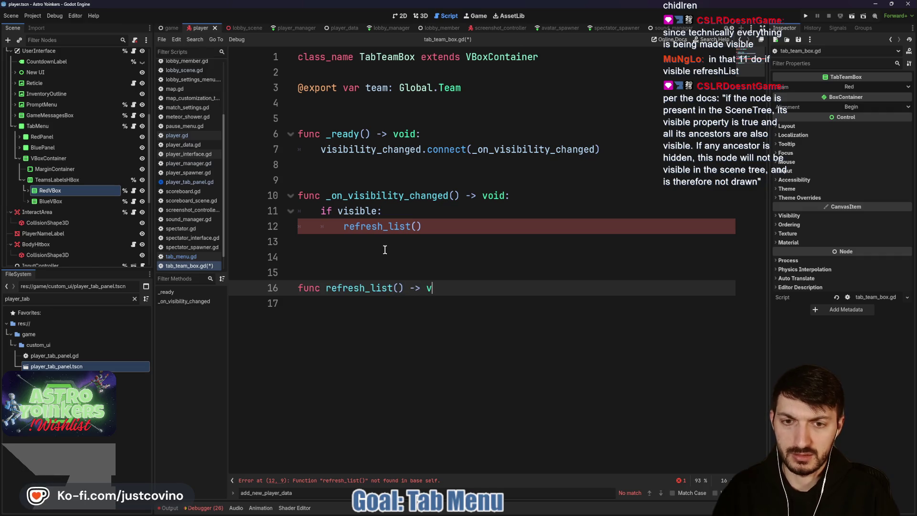
pyautogui.write('oid:')
pyautogui.press('Return')
pyautogui.write('pass')
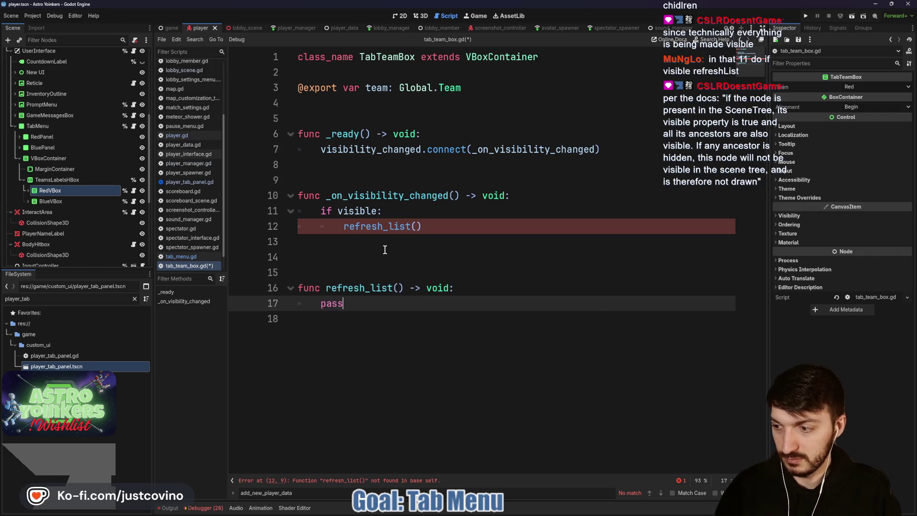
pyautogui.hotkey('ctrl', 's')
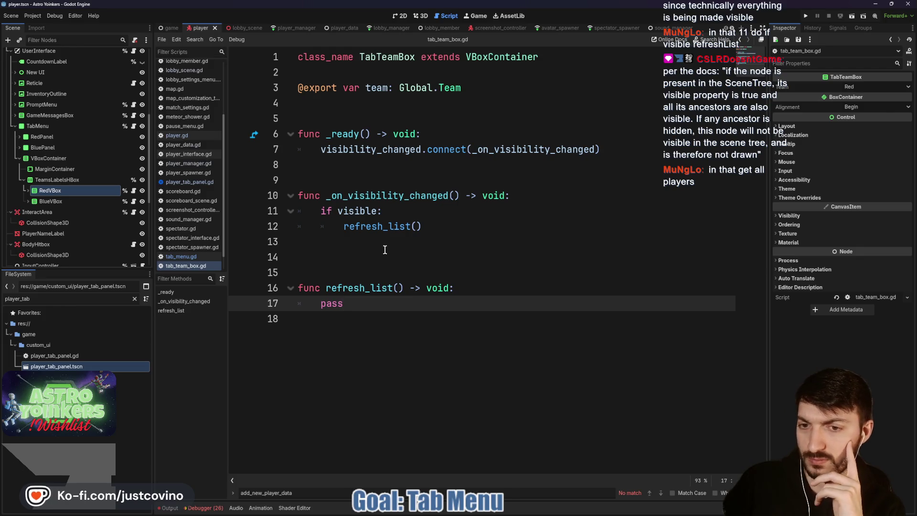
pyautogui.press('BackSpace')
pyautogui.press('BackSpace')
pyautogui.press('BackSpace')
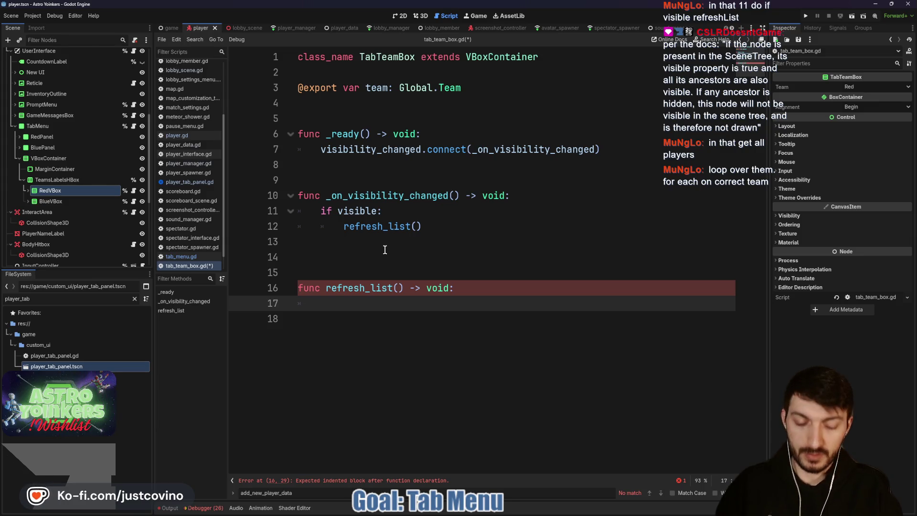
pyautogui.write('for data in Pla')
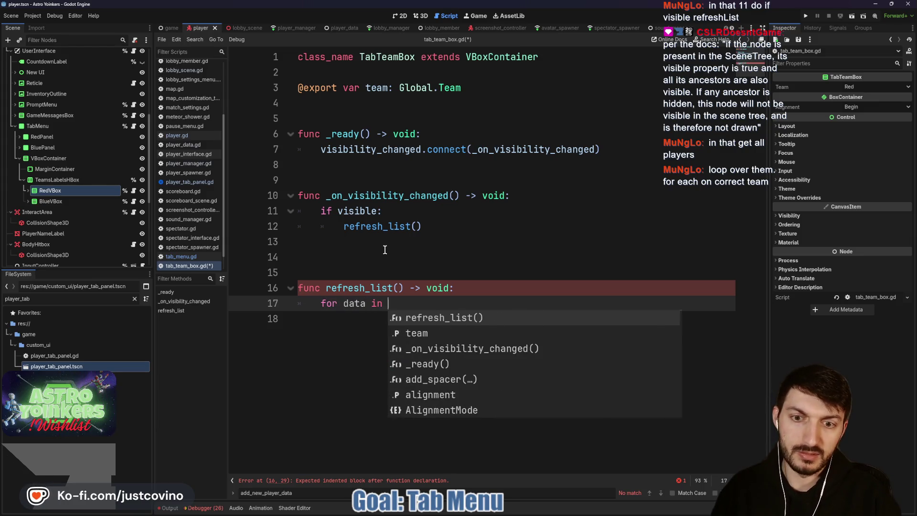
pyautogui.write('yerM')
# Loop over PlayerManager.players, skipping entries with 'if data.team != team: continue'.
pyautogui.press('Return')
pyautogui.write('.pl')
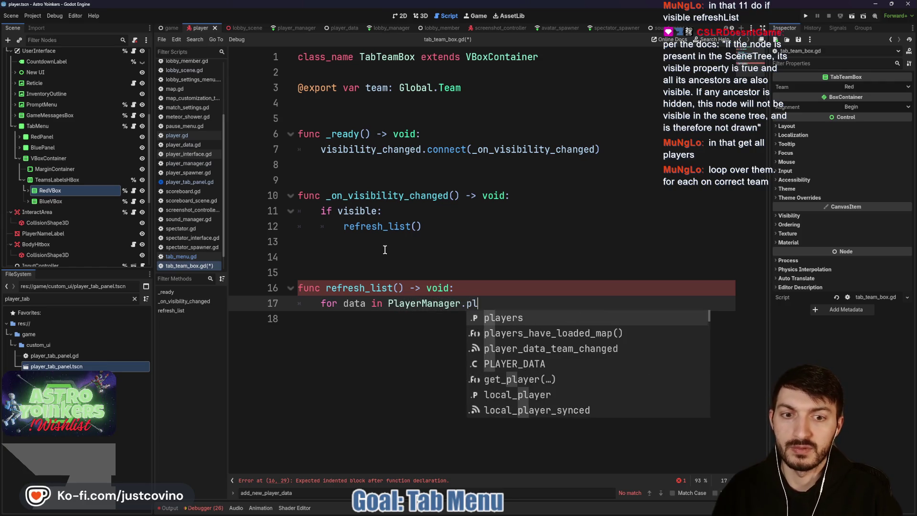
pyautogui.press('Return')
pyautogui.press('Return')
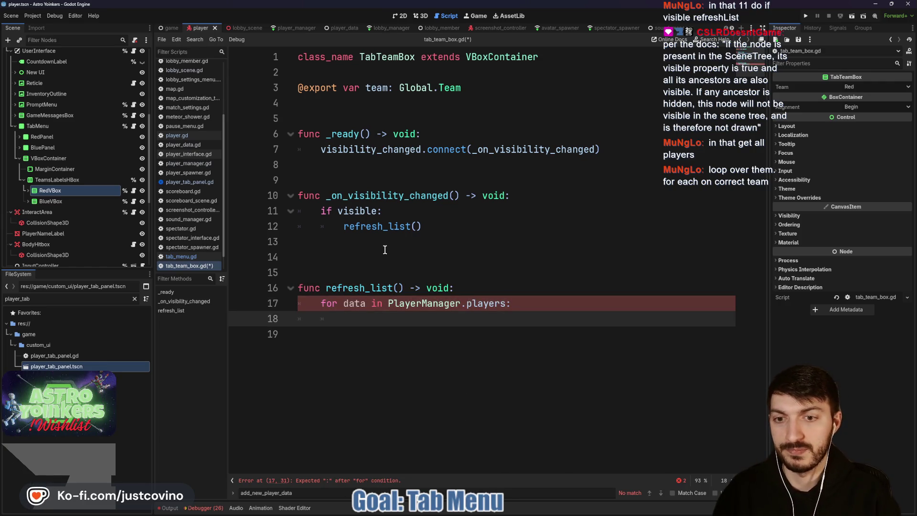
pyautogui.write('if data.team ')
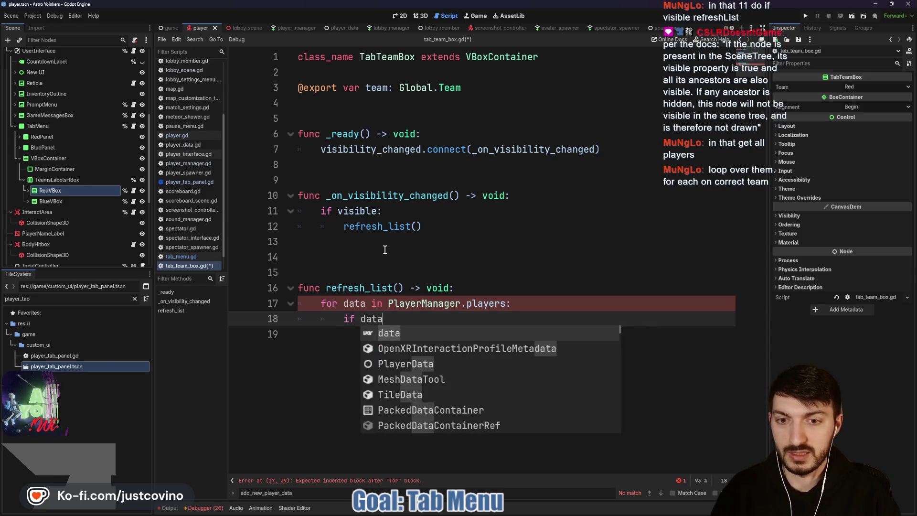
pyautogui.write('== ')
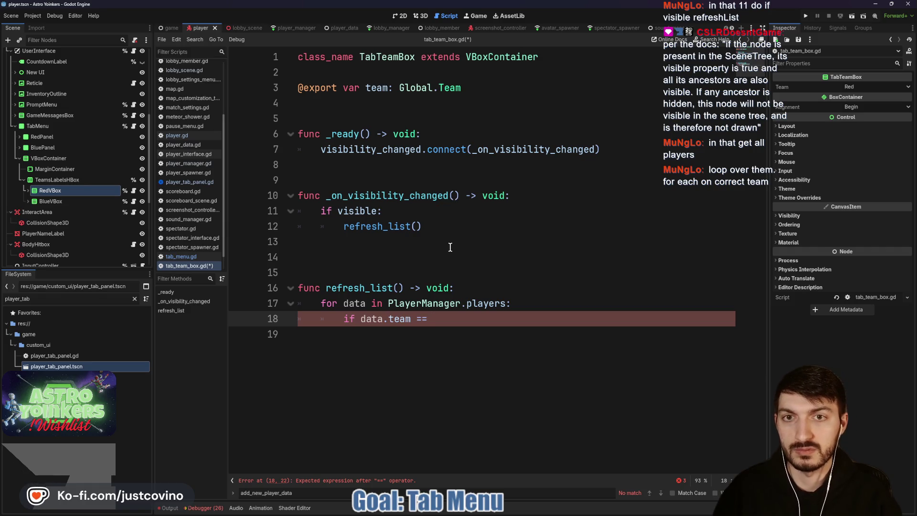
pyautogui.write('team:')
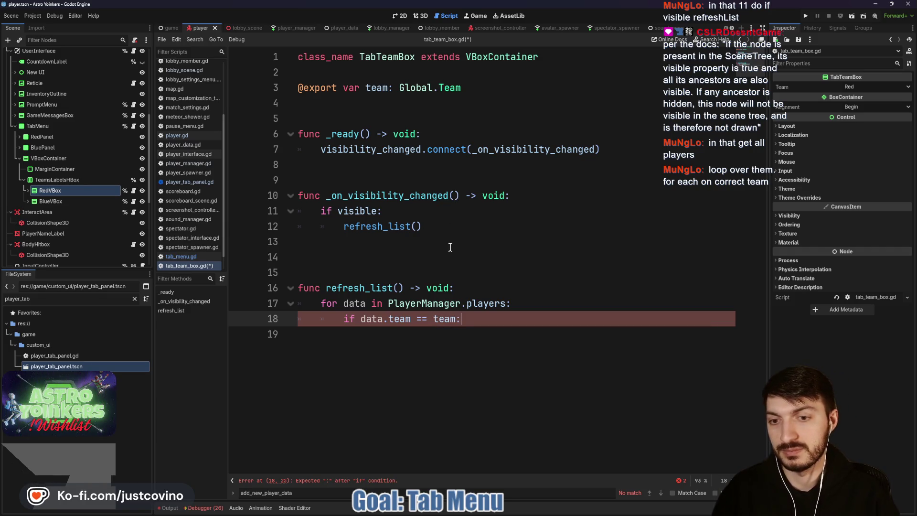
pyautogui.click(421, 319)
pyautogui.press('BackSpace')
pyautogui.write('!')
pyautogui.click(494, 324)
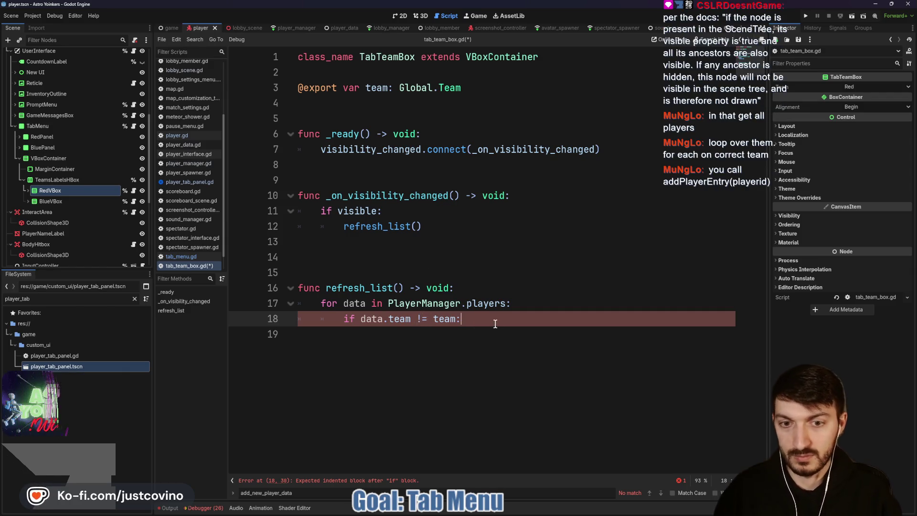
pyautogui.write('continue')
# Call add_player_entry(data.peer_id) for each remaining player in the loop.
pyautogui.press('Return')
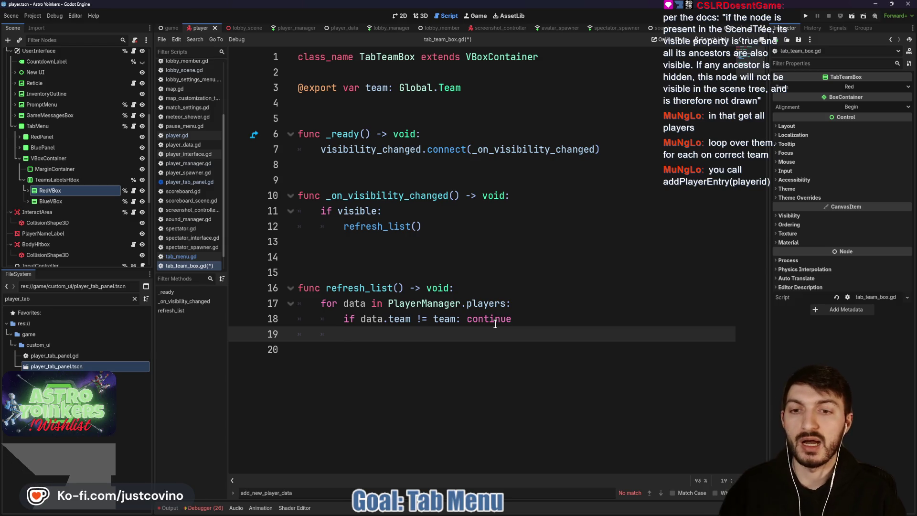
pyautogui.write('add')
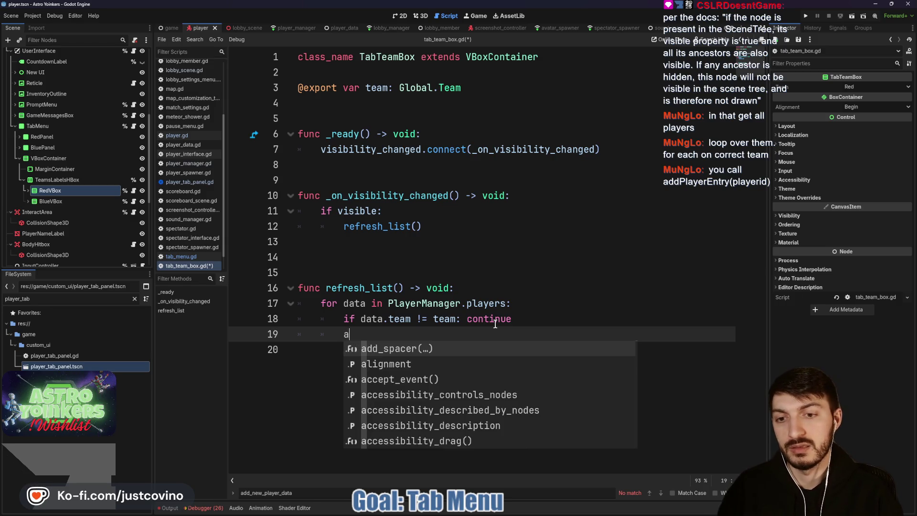
pyautogui.write('_player_entry')
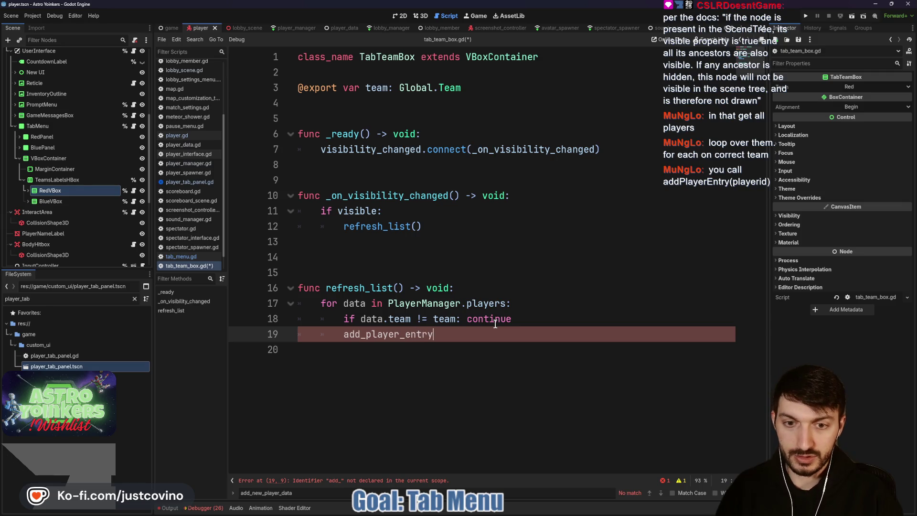
pyautogui.write('(data.p')
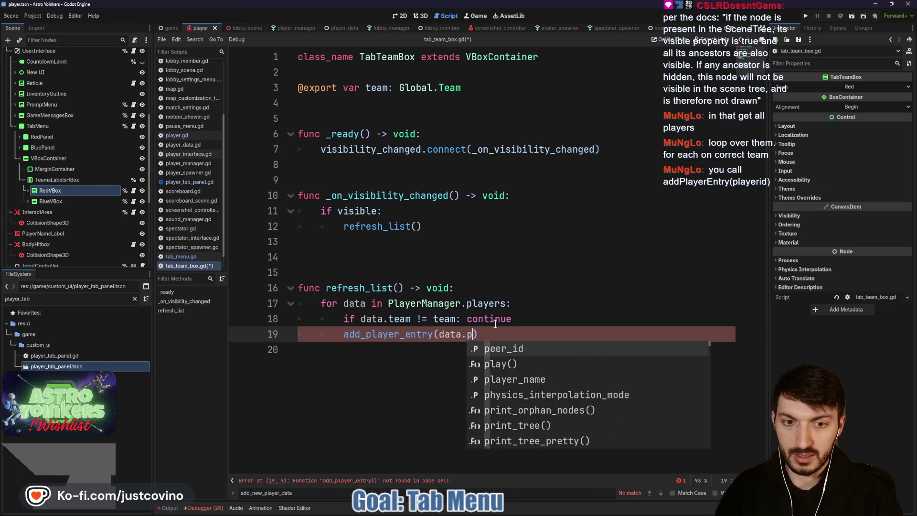
pyautogui.press('Return')
pyautogui.press('Down')
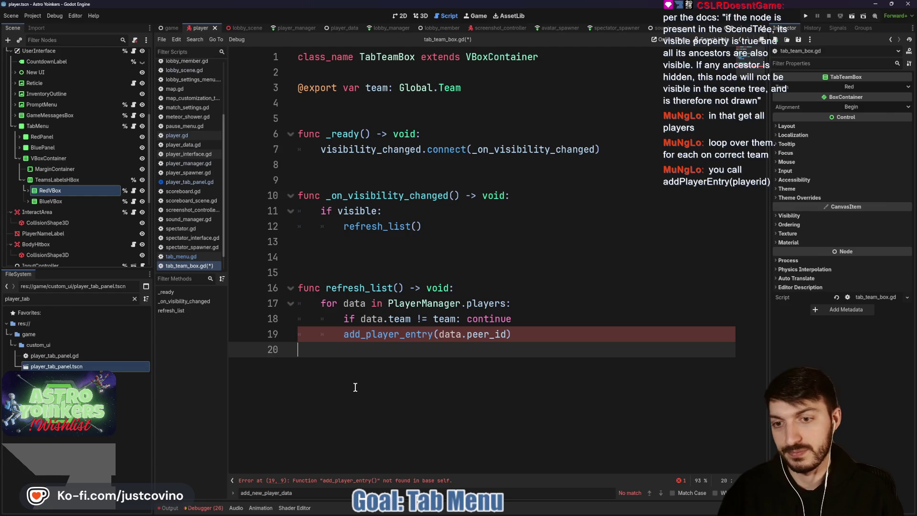
pyautogui.press('Return')
pyautogui.press('Return')
# Declare func add_player_entry(pid: int) -> void with a pass body and save.
pyautogui.write('func add')
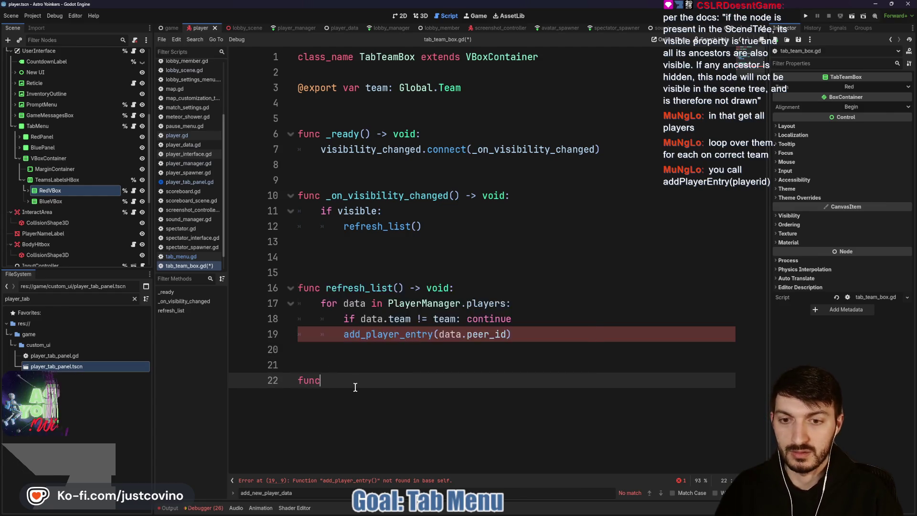
pyautogui.write('_player_ent')
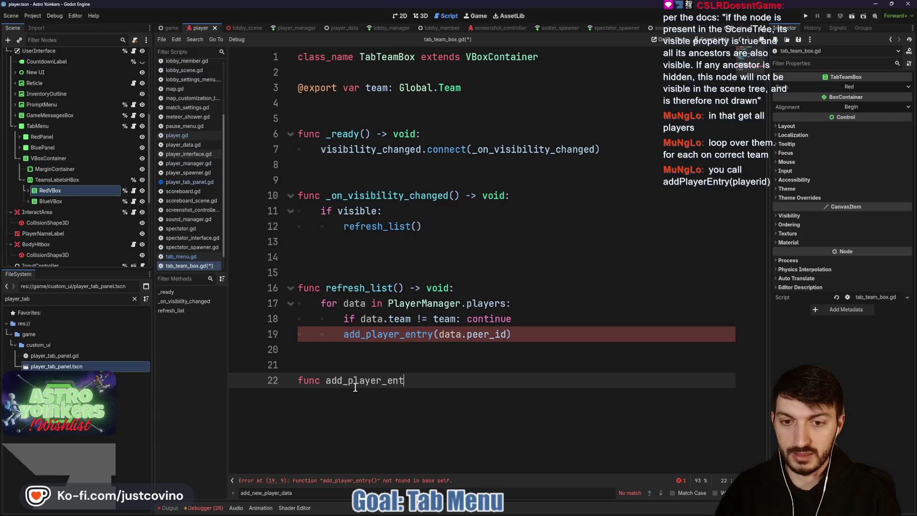
pyautogui.write('ry(')
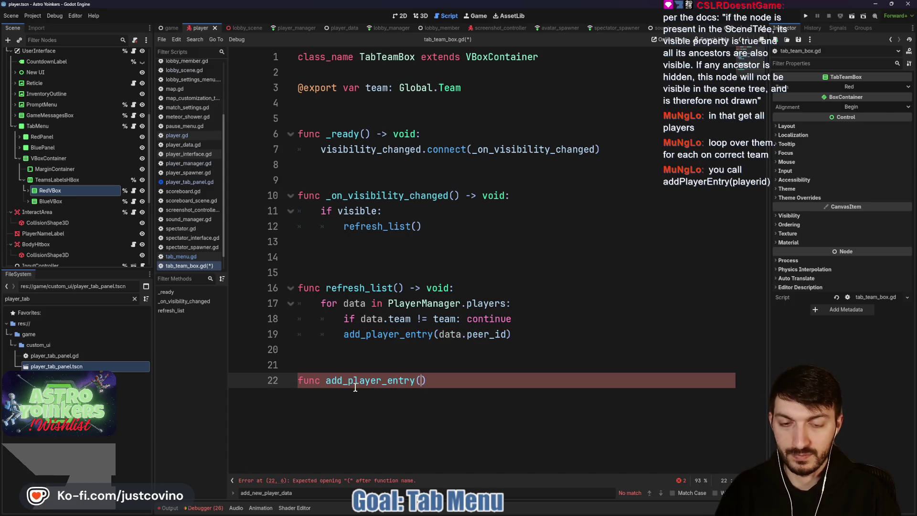
pyautogui.write('data.peer_i')
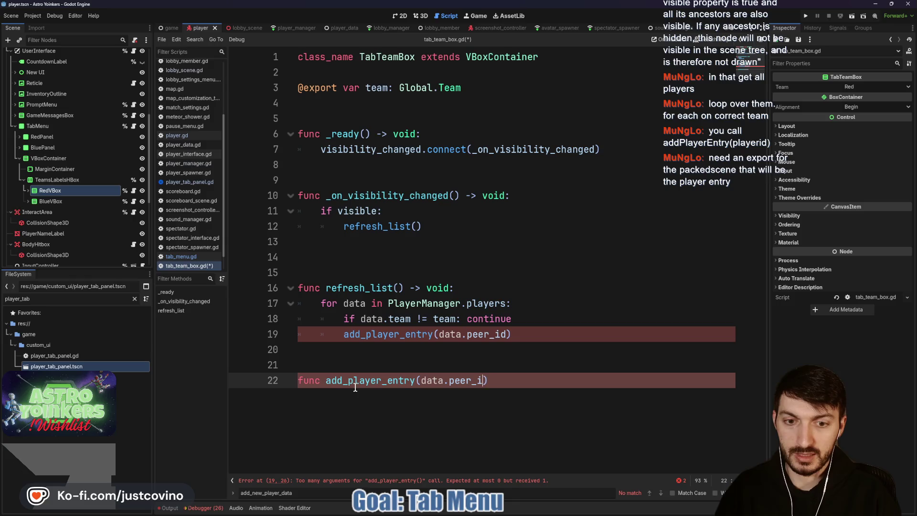
pyautogui.press('BackSpace')
pyautogui.press('BackSpace')
pyautogui.press('BackSpace')
pyautogui.write('pid:')
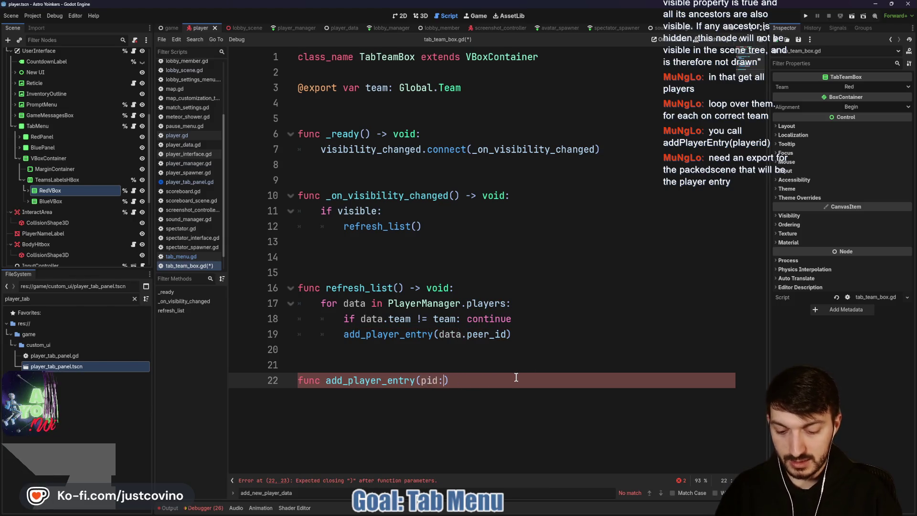
pyautogui.write(' int) -> void:')
pyautogui.press('Return')
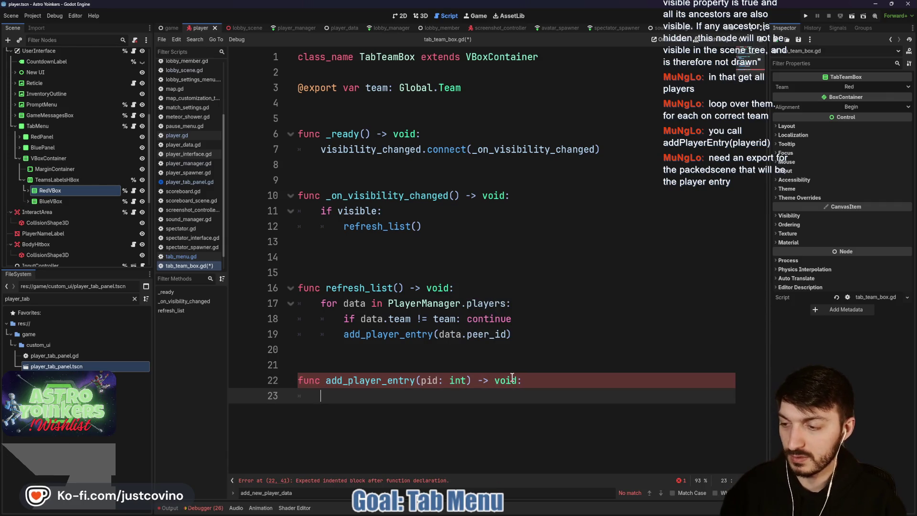
pyautogui.write('pass')
pyautogui.hotkey('ctrl', 's')
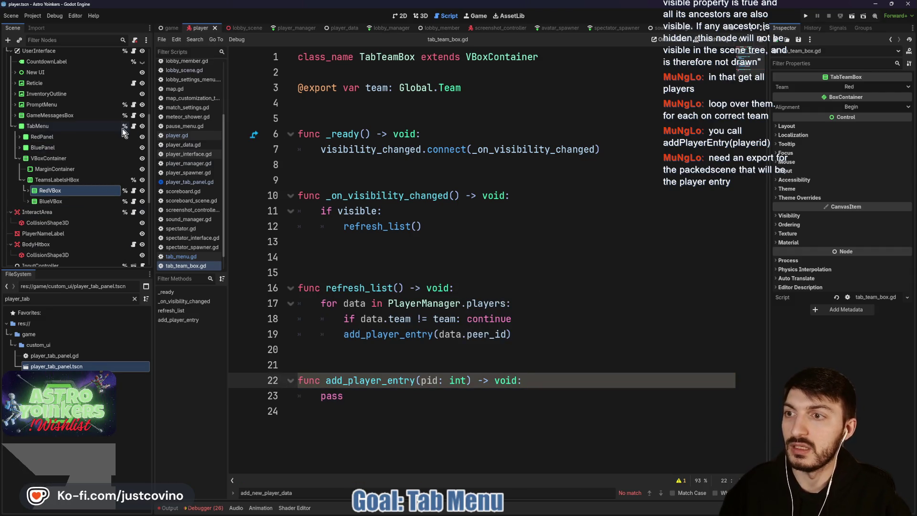
pyautogui.click(181, 256)
# Cut the const PLAYER_TAB_PANEL preload line from tab_menu.gd, then undo so TabMenu keeps it.
pyautogui.click(434, 188)
pyautogui.scroll(7, 435, 188)
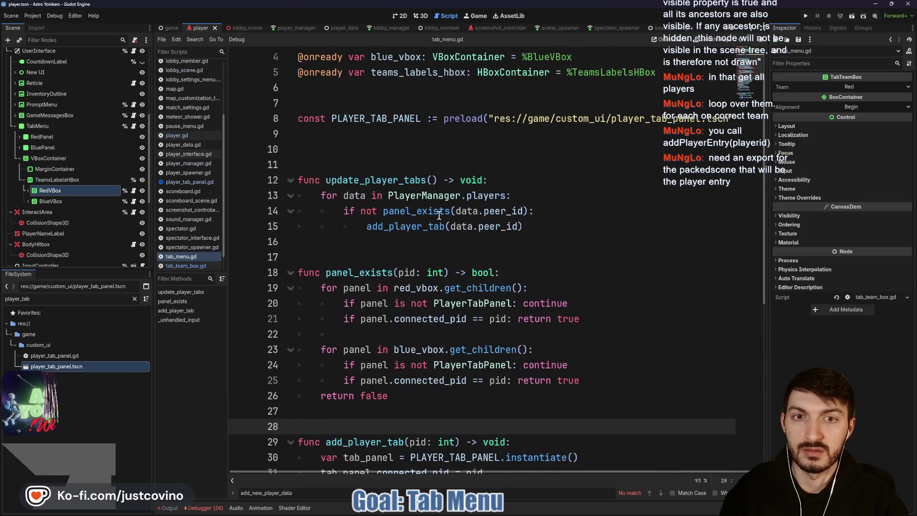
pyautogui.moveTo(297, 165); pyautogui.dragTo(774, 171)
pyautogui.press('BackSpace')
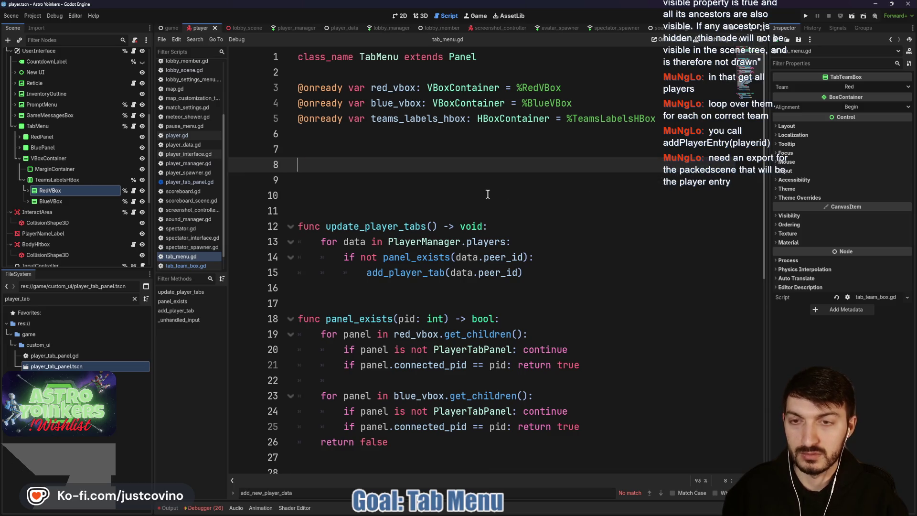
pyautogui.hotkey('ctrl', 'z')
pyautogui.click(391, 195)
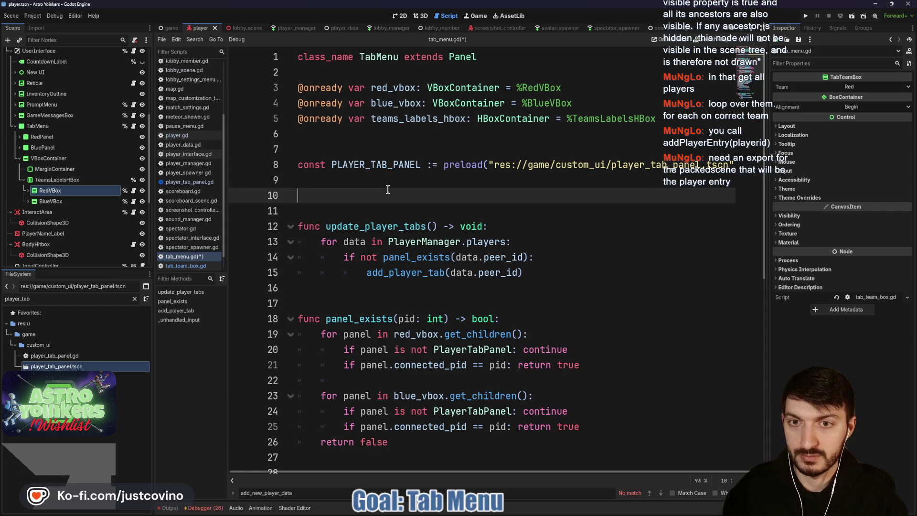
# Paste the PLAYER_TAB_PANEL preload constant under the team export in tab_team_box.gd and save.
pyautogui.click(133, 191)
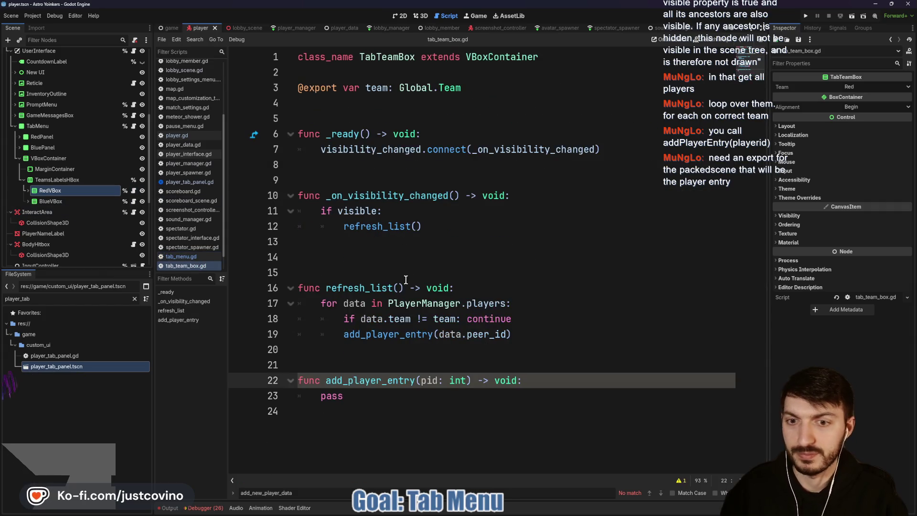
pyautogui.click(361, 403)
pyautogui.click(326, 117)
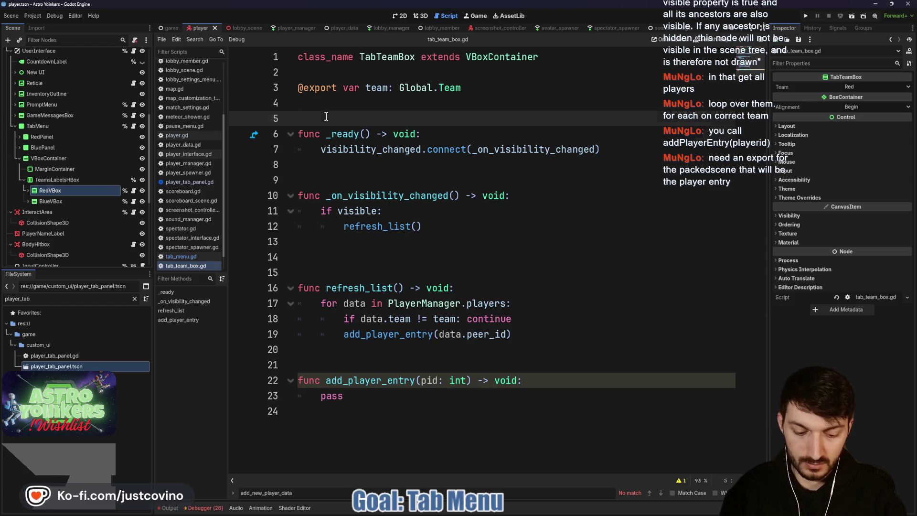
pyautogui.hotkey('ctrl', 'v')
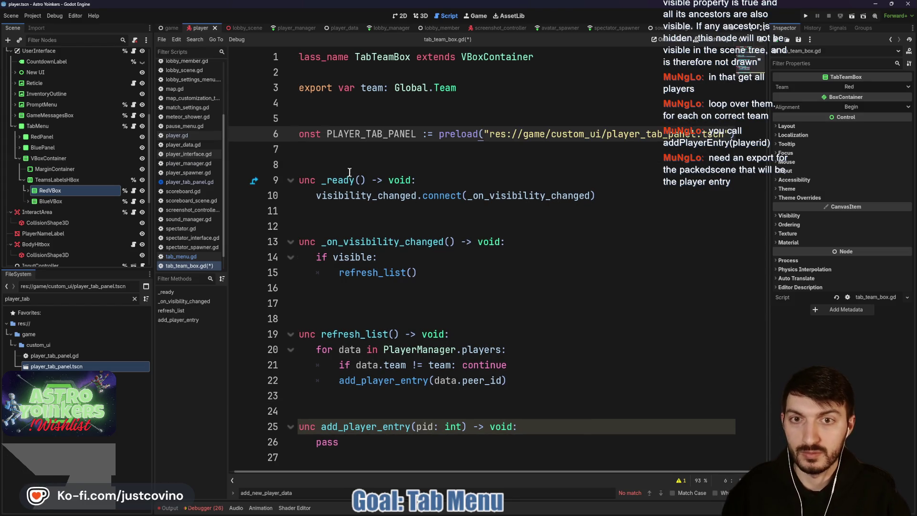
pyautogui.click(375, 444)
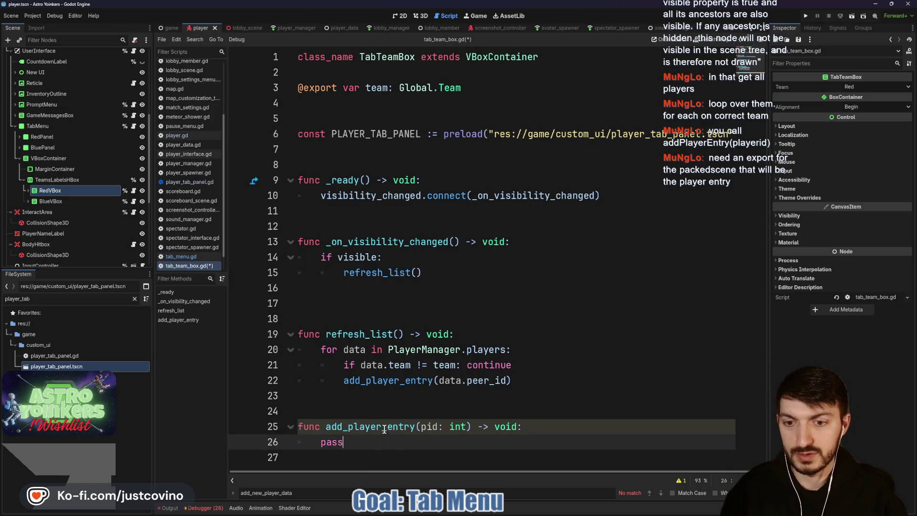
pyautogui.hotkey('ctrl', 's')
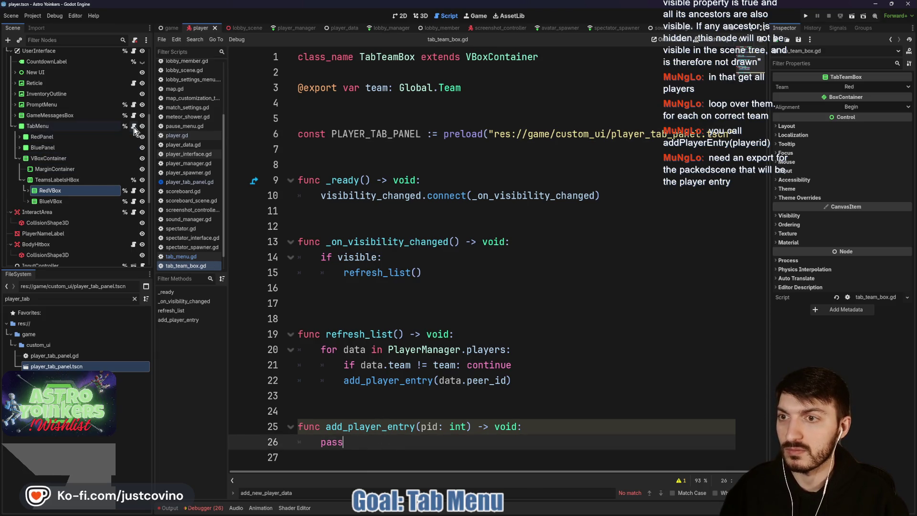
# Select the tab panel creation code in tab_menu.gd, then go back to tab_team_box.gd.
pyautogui.click(181, 256)
pyautogui.scroll(-4, 417, 278)
pyautogui.scroll(-3, 417, 278)
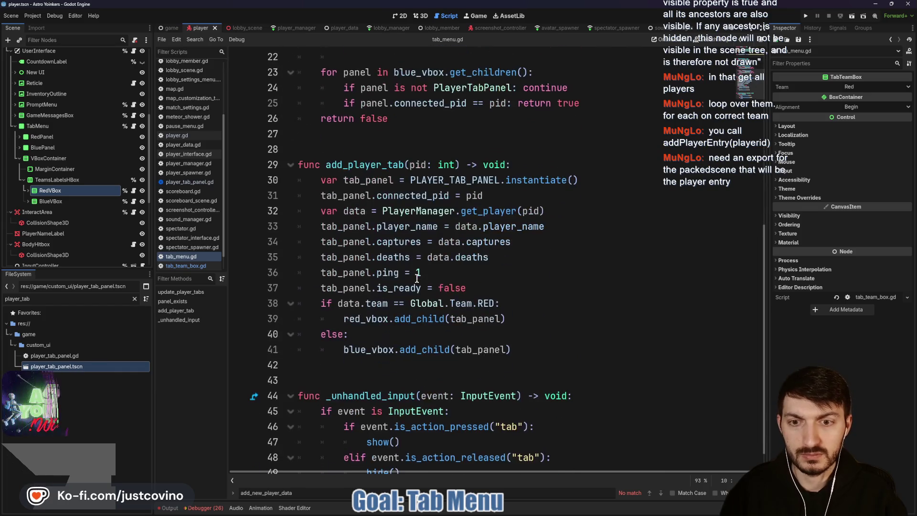
pyautogui.moveTo(320, 180)
pyautogui.mouseDown()
pyautogui.moveTo(484, 197)
pyautogui.moveTo(477, 288)
pyautogui.moveTo(533, 304)
pyautogui.moveTo(525, 289)
pyautogui.mouseUp()
pyautogui.hotkey('ctrl', 'c')
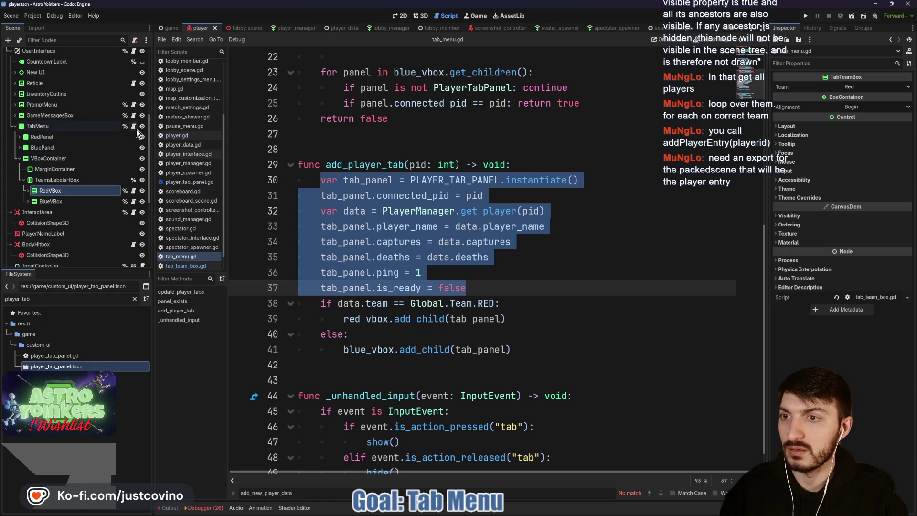
pyautogui.click(133, 191)
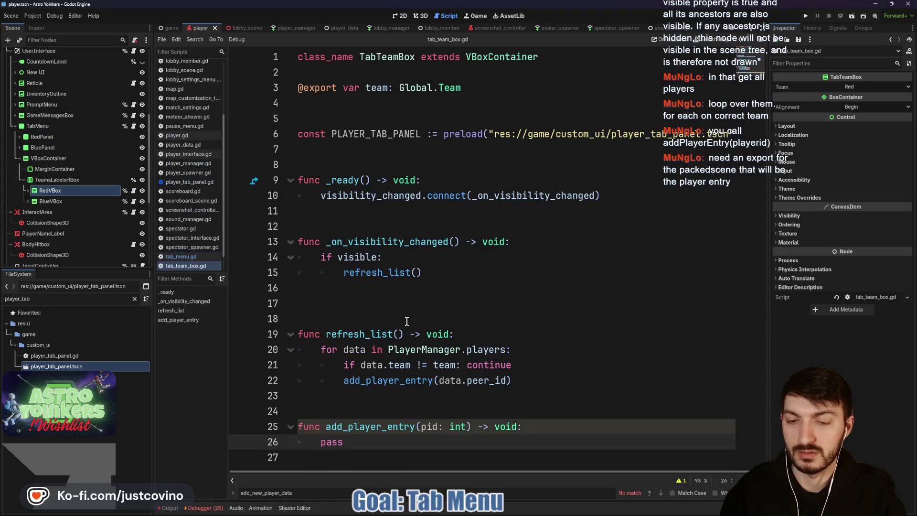
# Replace pass in add_player_entry with the copied tab panel setup code, fix its indentation, and save.
pyautogui.tripleClick(334, 439)
pyautogui.hotkey('ctrl', 'v')
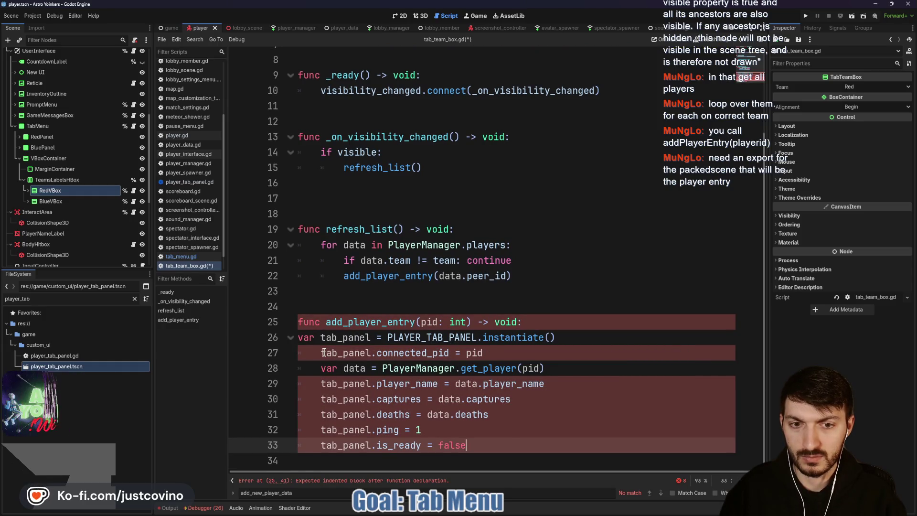
pyautogui.click(294, 341)
pyautogui.press('Tab')
pyautogui.click(563, 353)
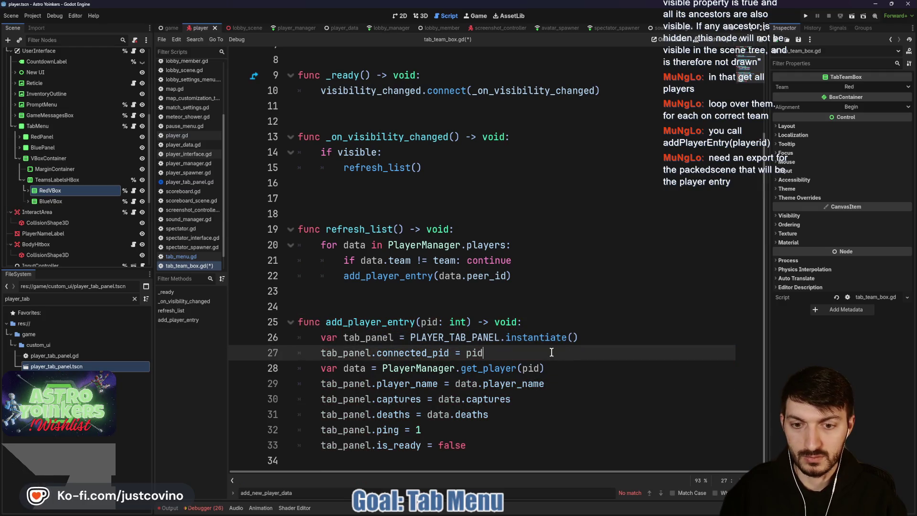
pyautogui.hotkey('ctrl', 's')
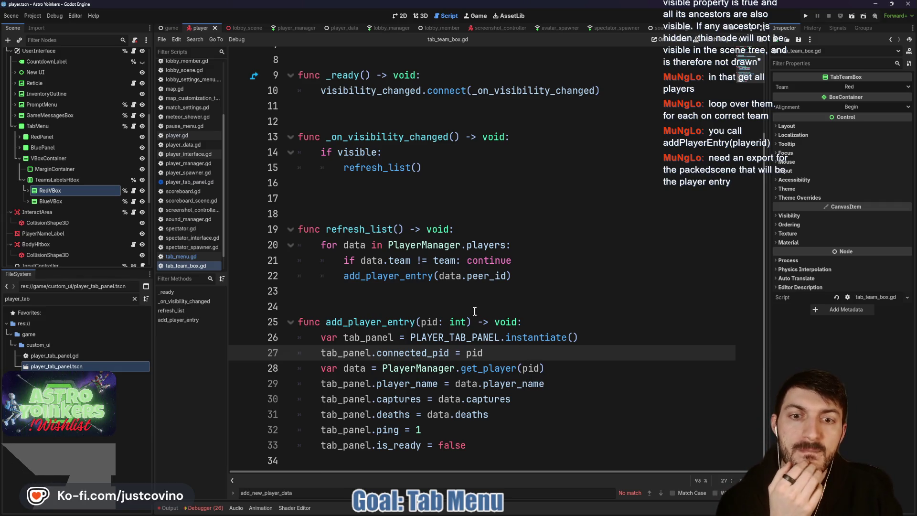
# Add add_child(tab_panel) after the is_ready line and save the script.
pyautogui.click(490, 448)
pyautogui.press('Return')
pyautogui.write('add')
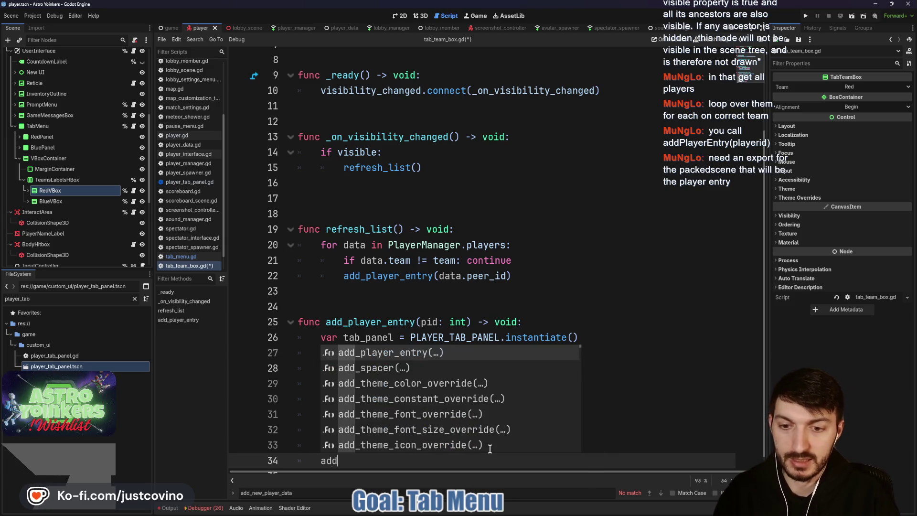
pyautogui.write('_child(')
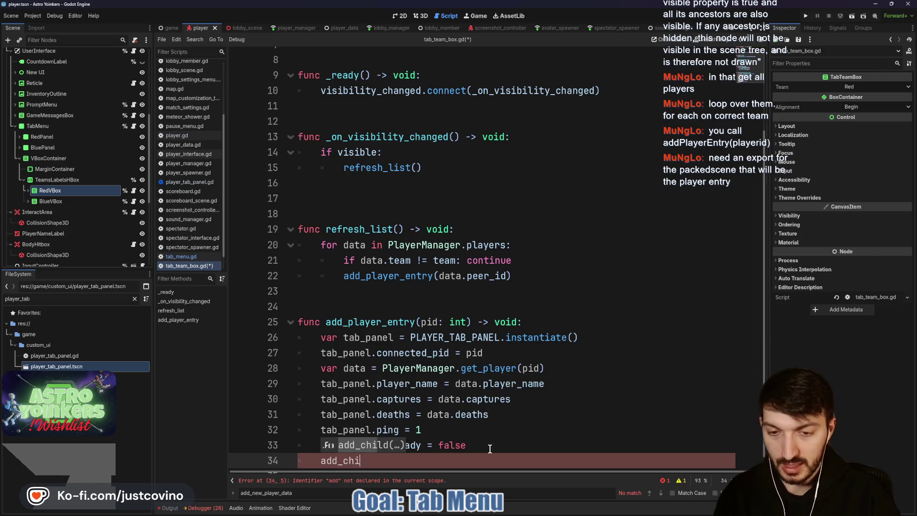
pyautogui.press('Return')
pyautogui.write('tab')
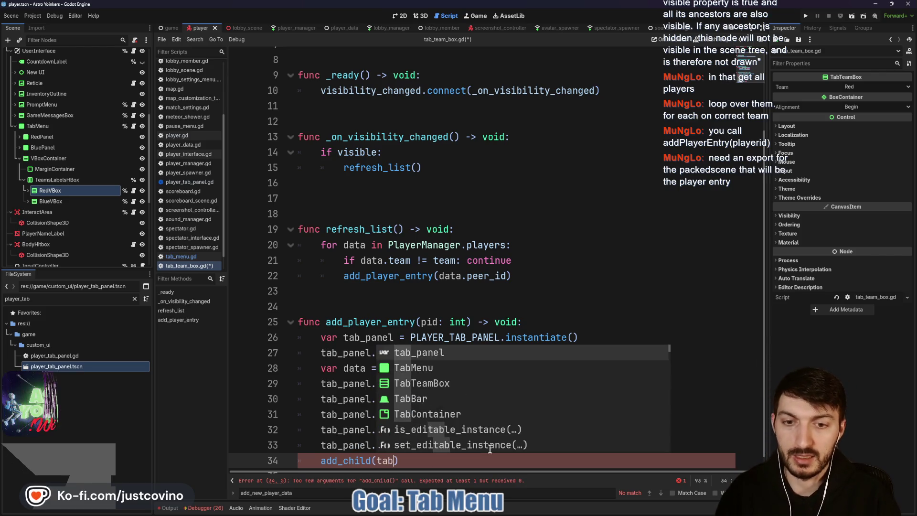
pyautogui.press('Return')
pyautogui.click(490, 449)
pyautogui.hotkey('ctrl', 's')
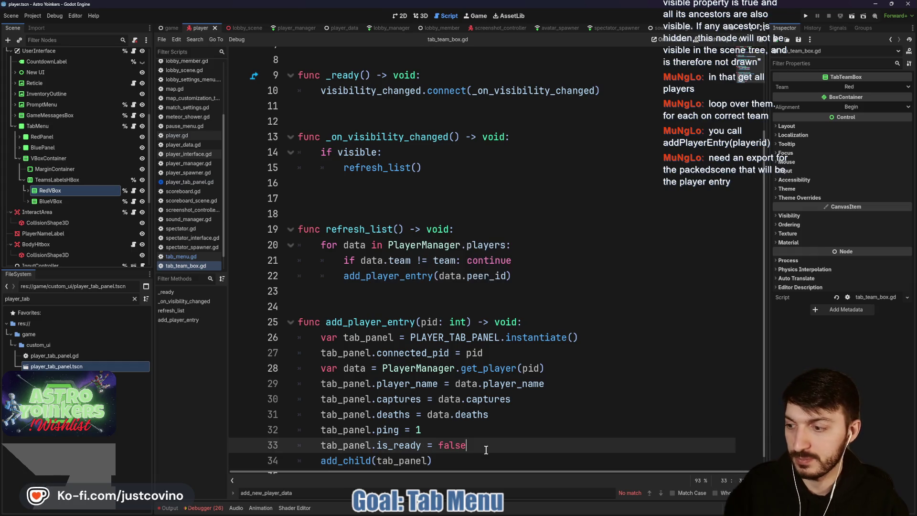
pyautogui.scroll(-1, 470, 357)
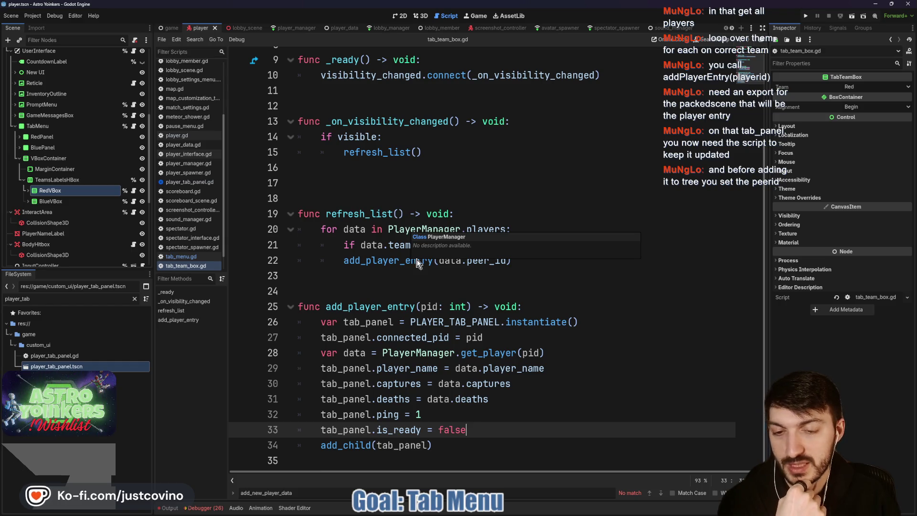
pyautogui.moveTo(483, 337); pyautogui.dragTo(317, 337)
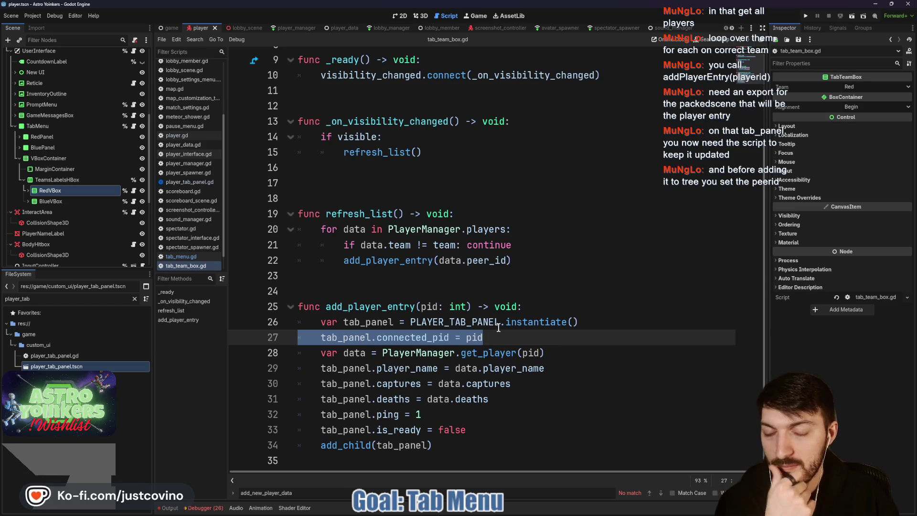
pyautogui.moveTo(496, 326)
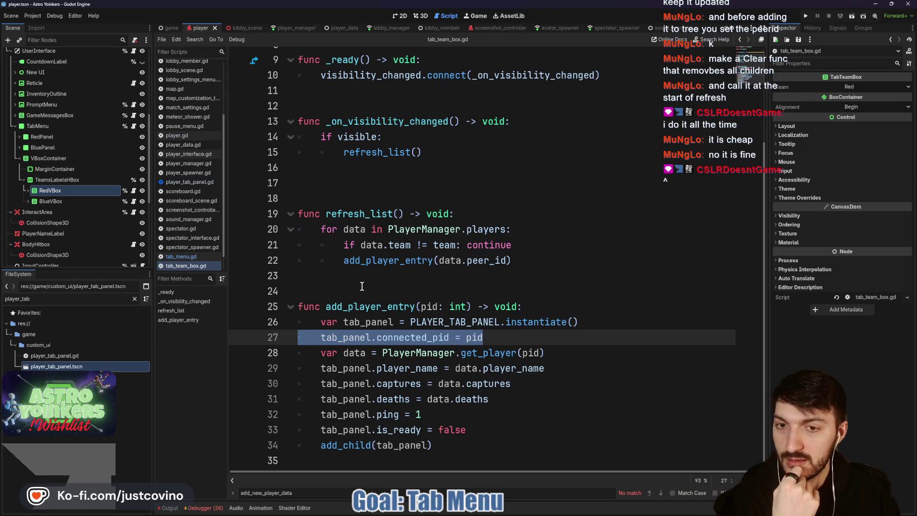
pyautogui.click(362, 286)
# Declare func clear_list() -> void: containing a for panel in get_children(): loop.
pyautogui.press('Return')
pyautogui.press('Return')
pyautogui.press('Return')
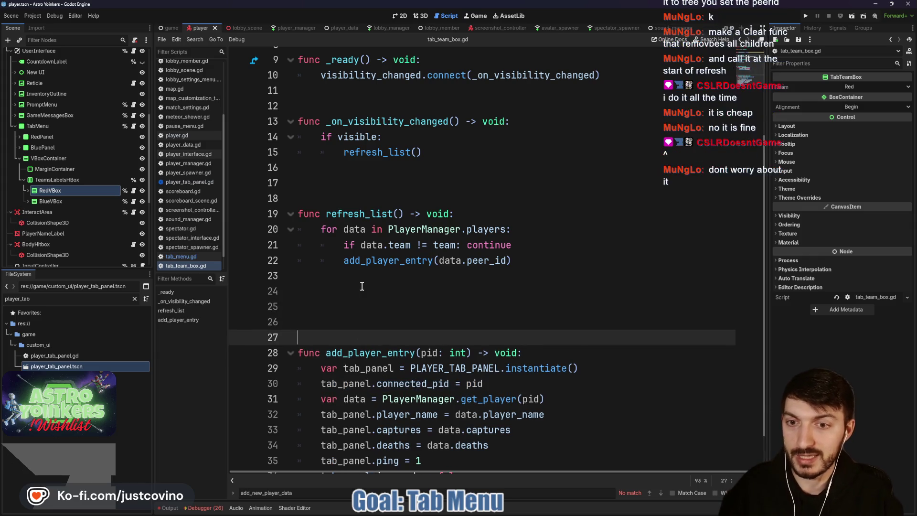
pyautogui.click(362, 286)
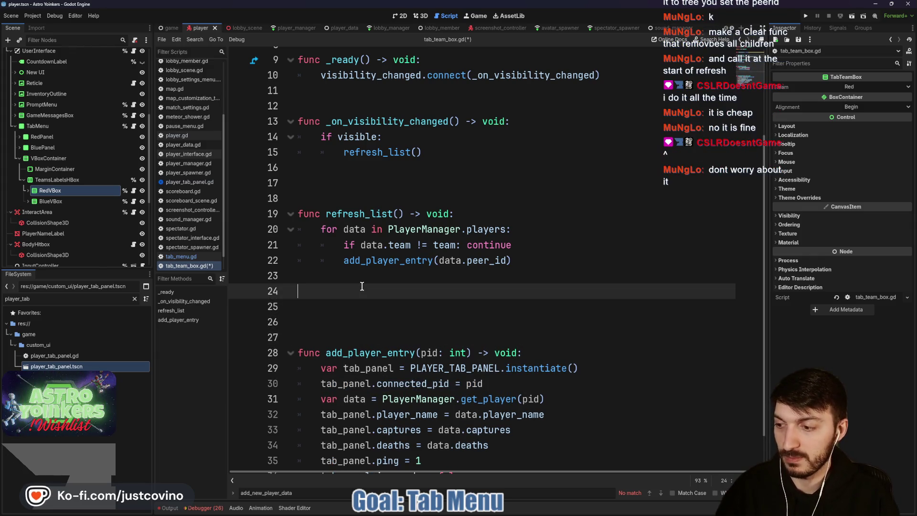
pyautogui.write('func')
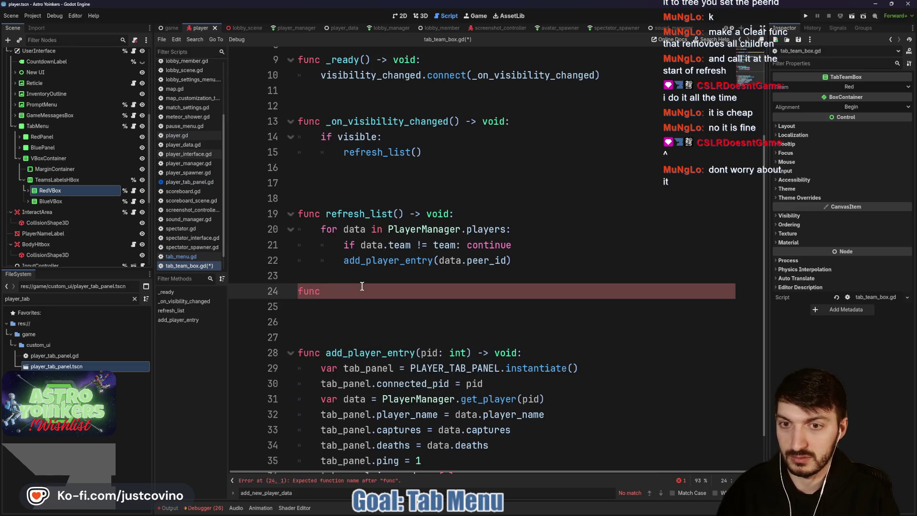
pyautogui.write(' clear_list(')
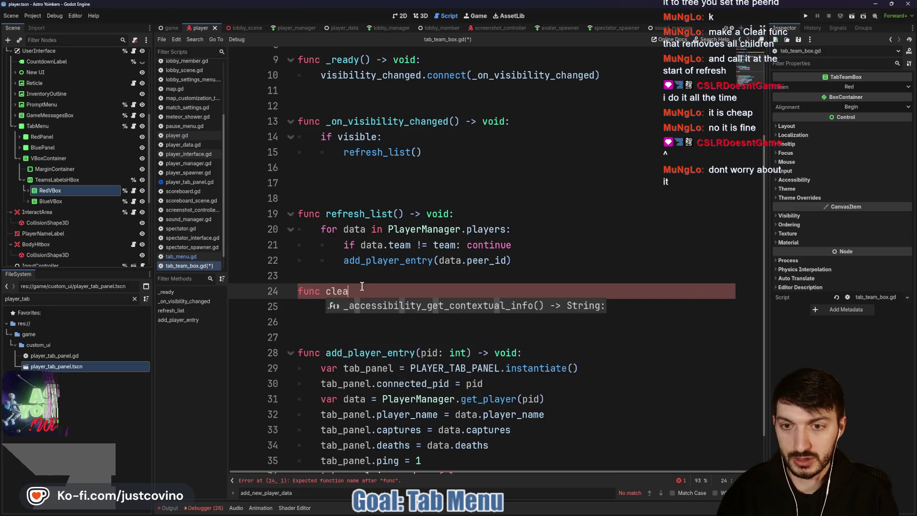
pyautogui.write(') -> void:')
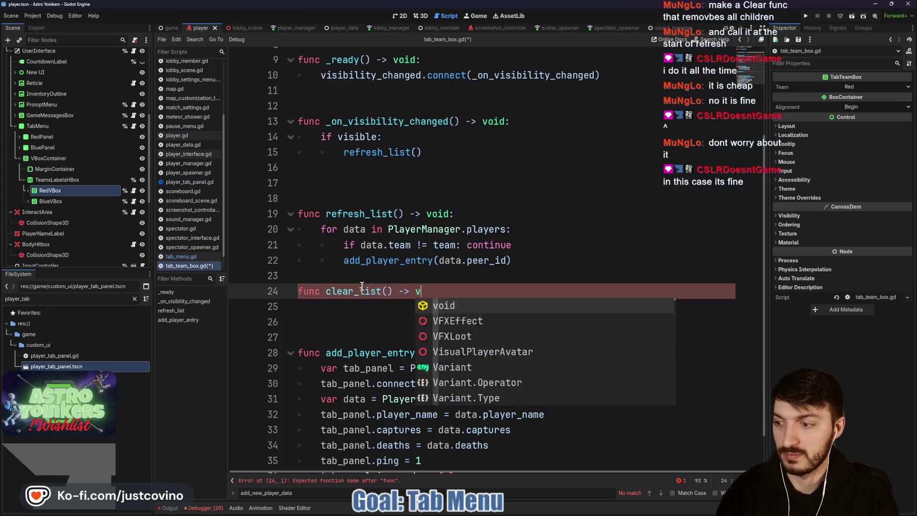
pyautogui.press('Return')
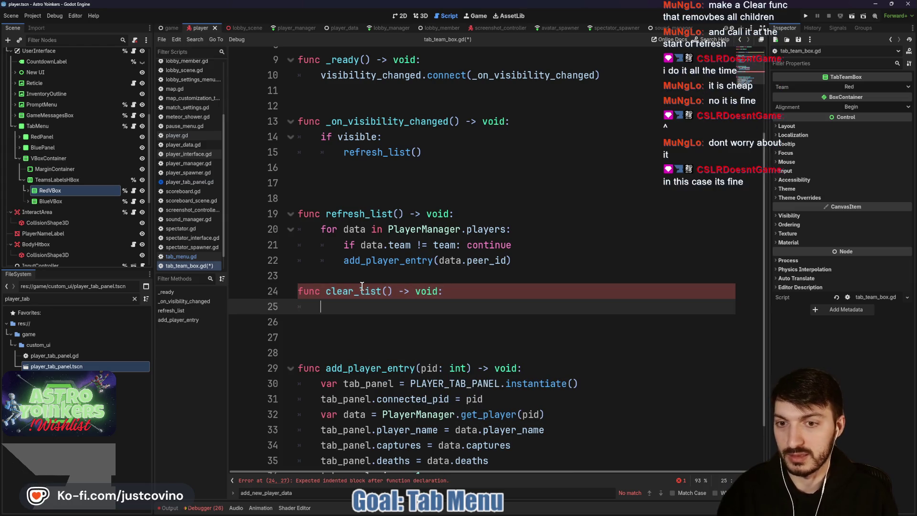
pyautogui.click(350, 281)
pyautogui.press('Return')
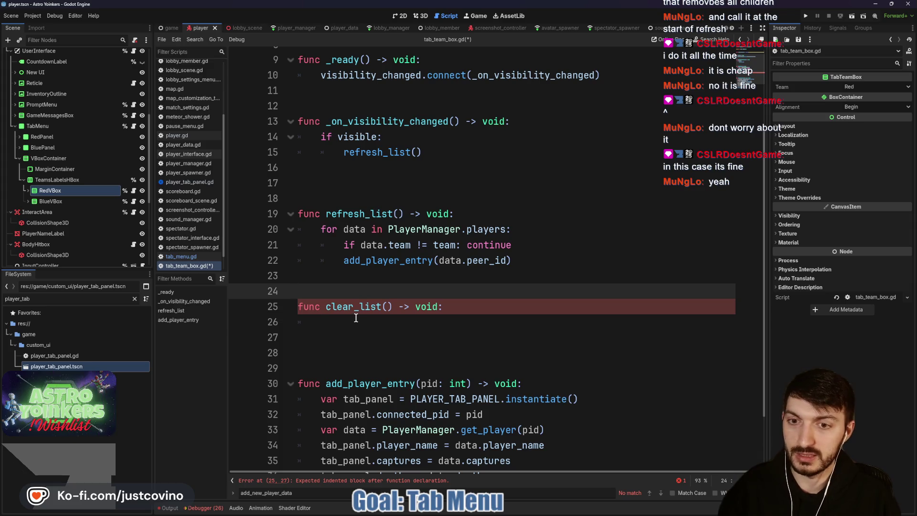
pyautogui.click(356, 318)
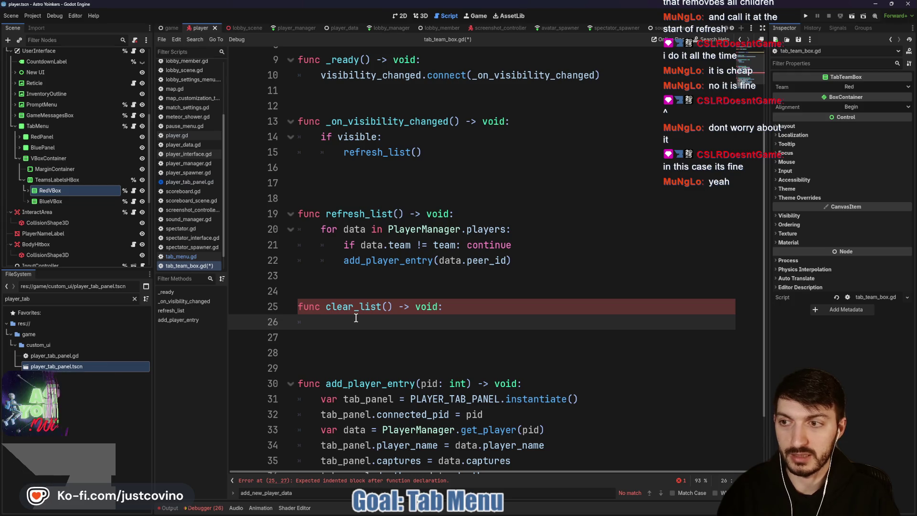
pyautogui.write('or panel in get')
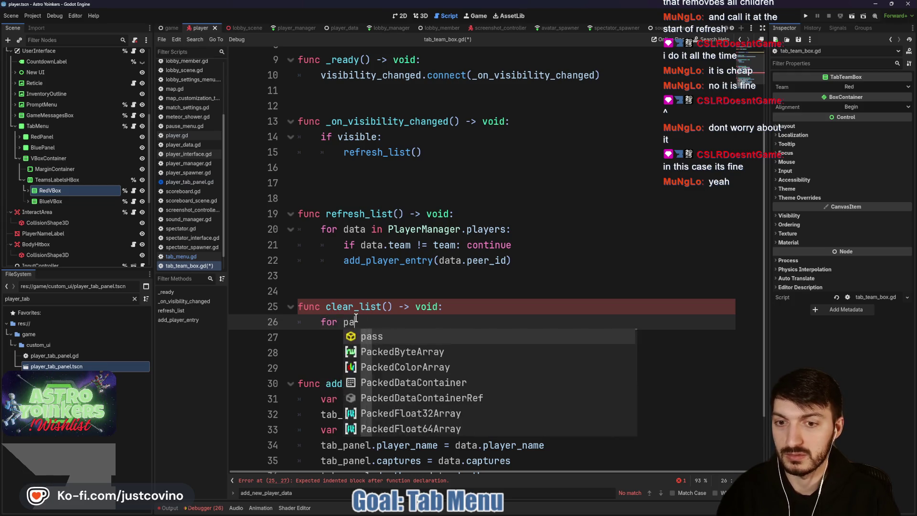
pyautogui.write('_children(')
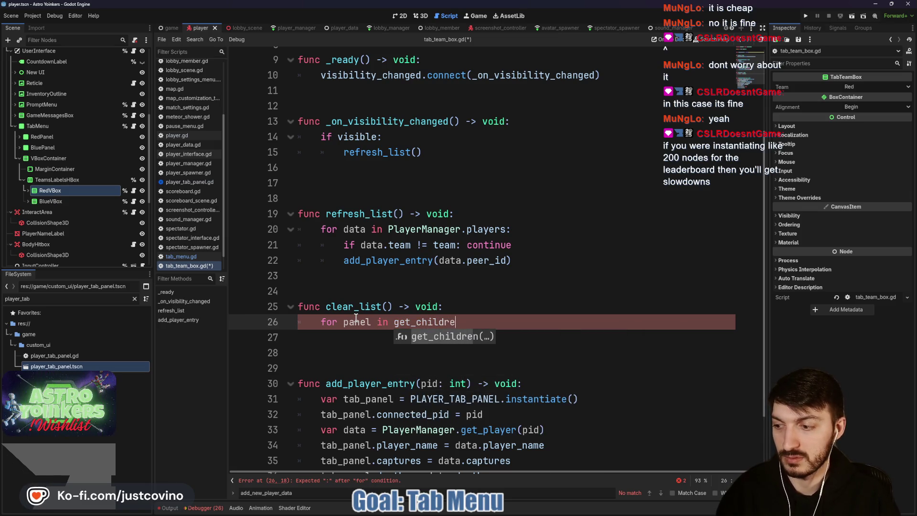
pyautogui.press('Return')
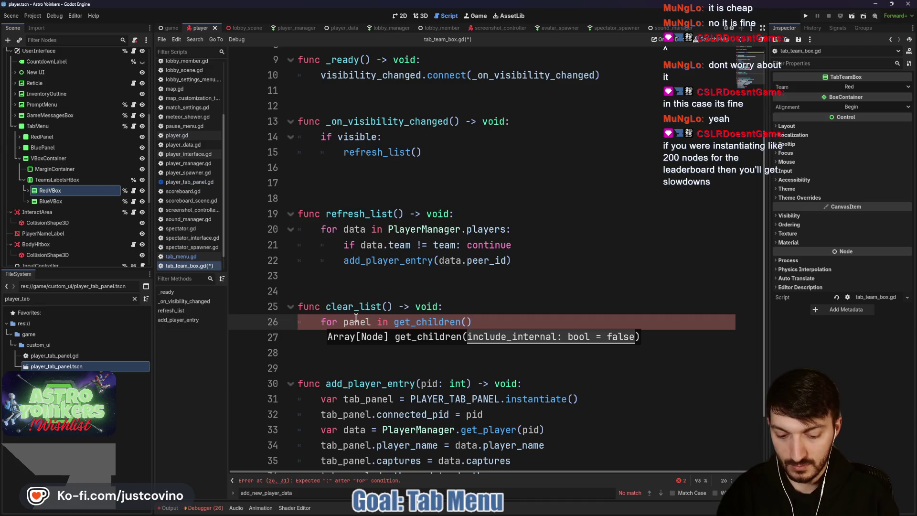
pyautogui.write(':')
pyautogui.press('Return')
# In the loop, skip panels that are not PlayerTabPanel and call panel.queue_free(), then save.
pyautogui.write('panel is not')
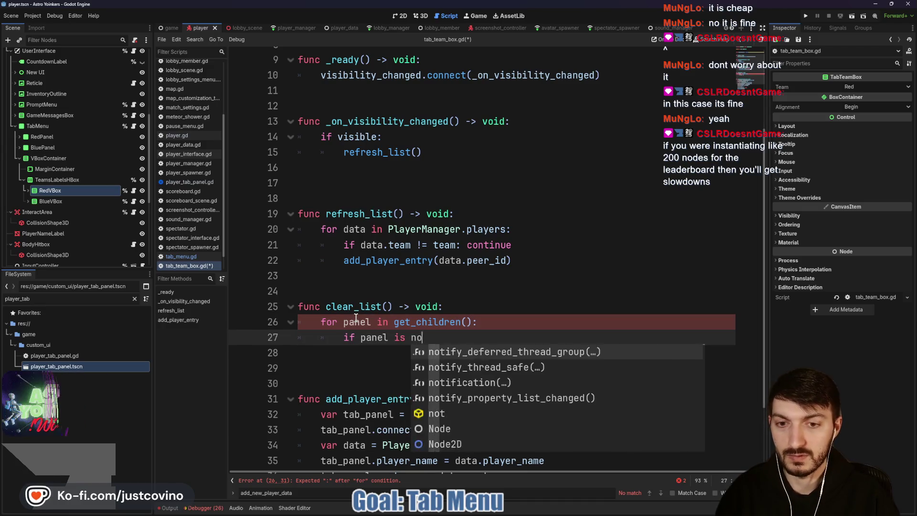
pyautogui.write(' Player')
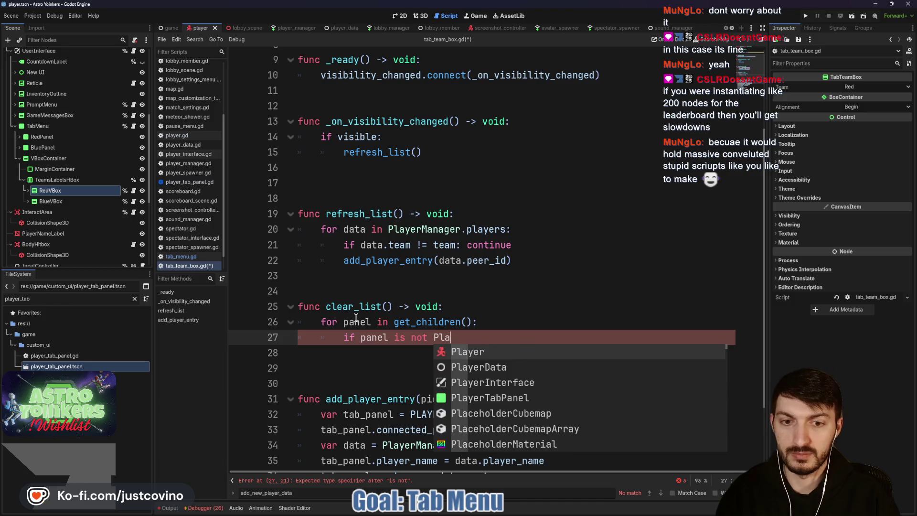
pyautogui.press('Down')
pyautogui.press('Down')
pyautogui.press('Down')
pyautogui.press('Return')
pyautogui.write(': continue')
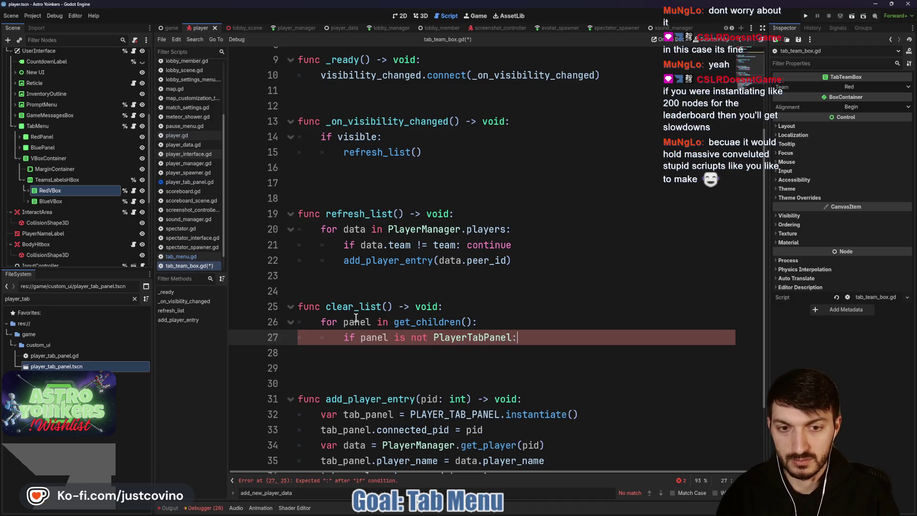
pyautogui.press('Return')
pyautogui.press('Return')
pyautogui.write('panel.queu')
pyautogui.press('Down')
pyautogui.press('Return')
pyautogui.press('Down')
pyautogui.press('Down')
pyautogui.hotkey('ctrl', 's')
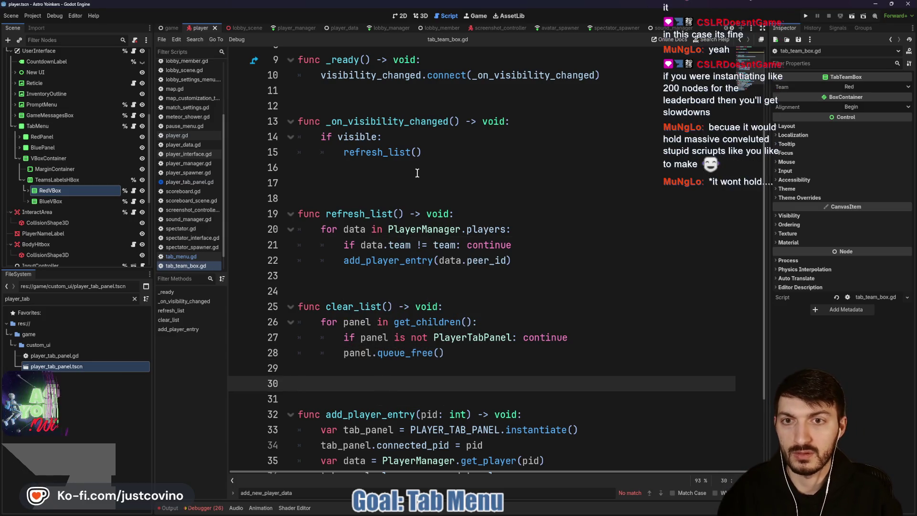
# Call clear_list() under 'if visible:' before refresh_list and save.
pyautogui.click(403, 138)
pyautogui.press('Return')
pyautogui.write('clear')
pyautogui.press('Return')
pyautogui.click(425, 193)
pyautogui.hotkey('ctrl', 's')
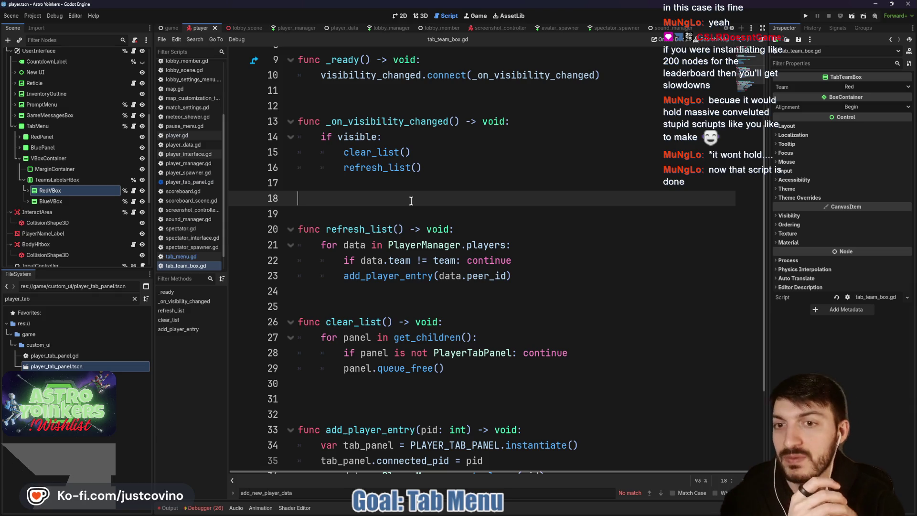
pyautogui.scroll(-3, 411, 201)
pyautogui.scroll(4, 406, 224)
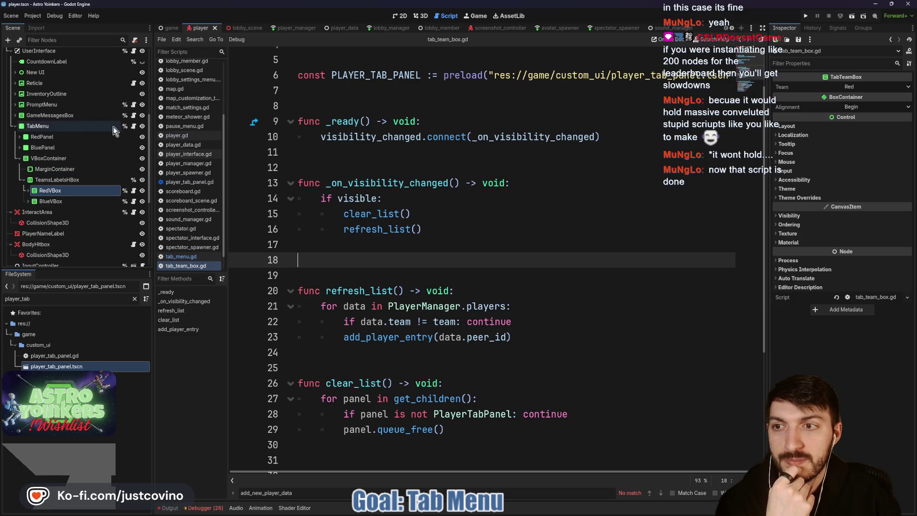
pyautogui.click(133, 126)
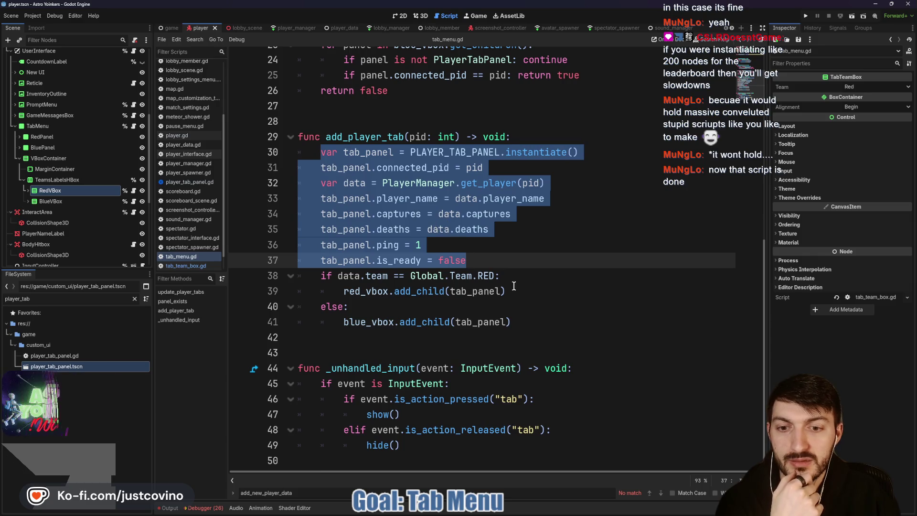
# Delete all code in tab_menu.gd above the _unhandled_input function and save.
pyautogui.click(520, 293)
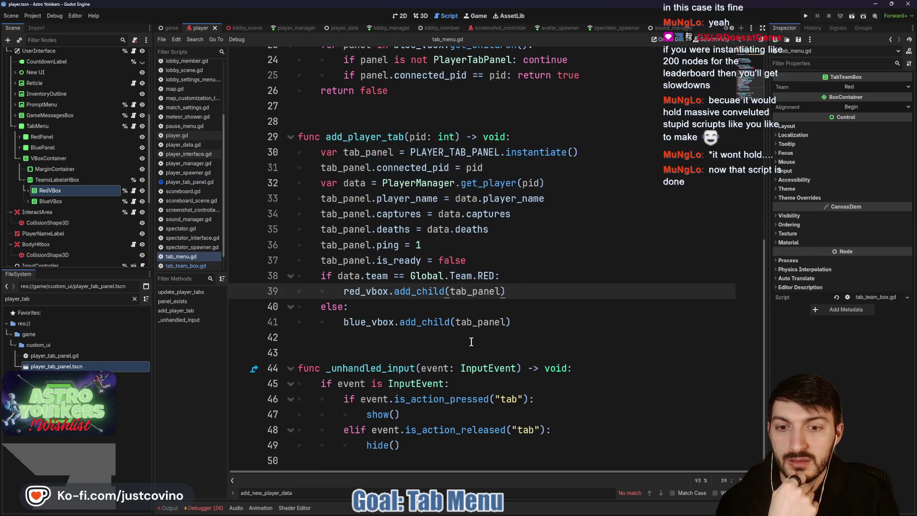
pyautogui.moveTo(492, 446); pyautogui.dragTo(461, 352)
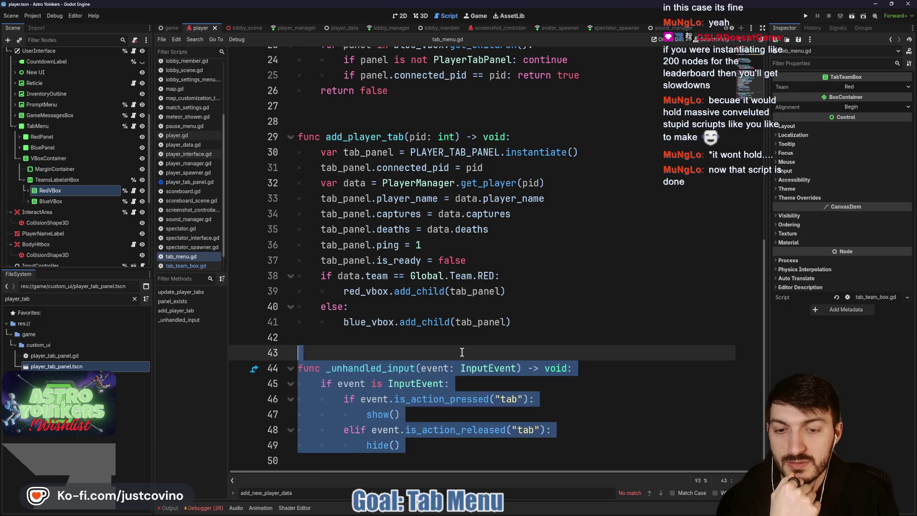
pyautogui.click(389, 339)
pyautogui.moveTo(373, 341)
pyautogui.mouseDown()
pyautogui.moveTo(347, 343)
pyautogui.moveTo(344, 292)
pyautogui.moveTo(311, 277)
pyautogui.moveTo(318, 285)
pyautogui.moveTo(339, 191)
pyautogui.moveTo(299, 88)
pyautogui.mouseUp()
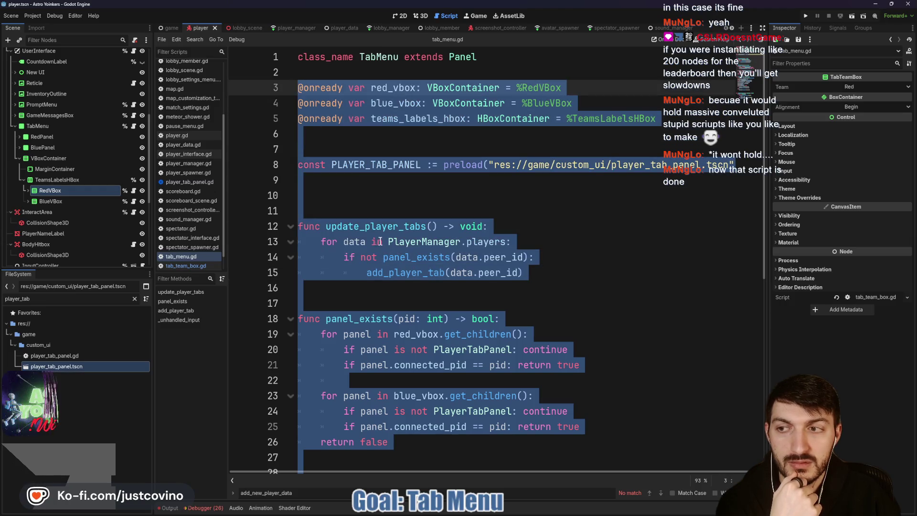
pyautogui.press('BackSpace')
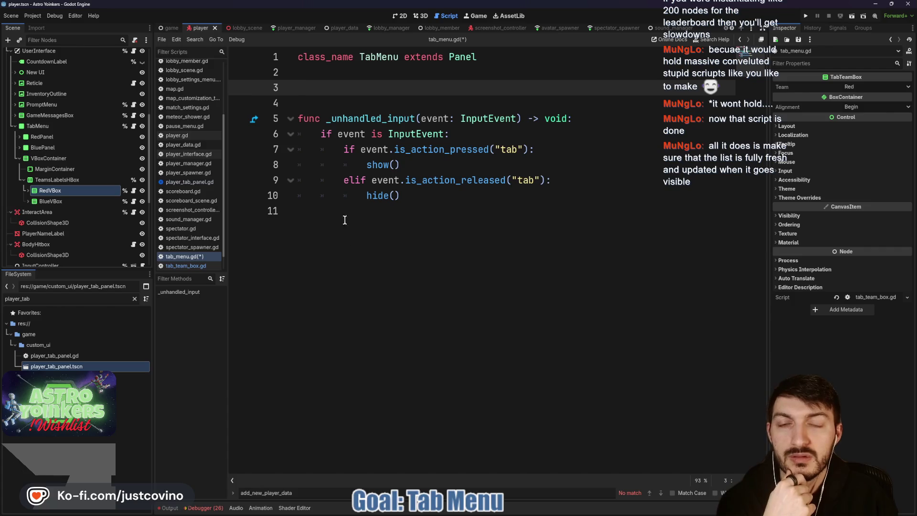
pyautogui.press('Delete')
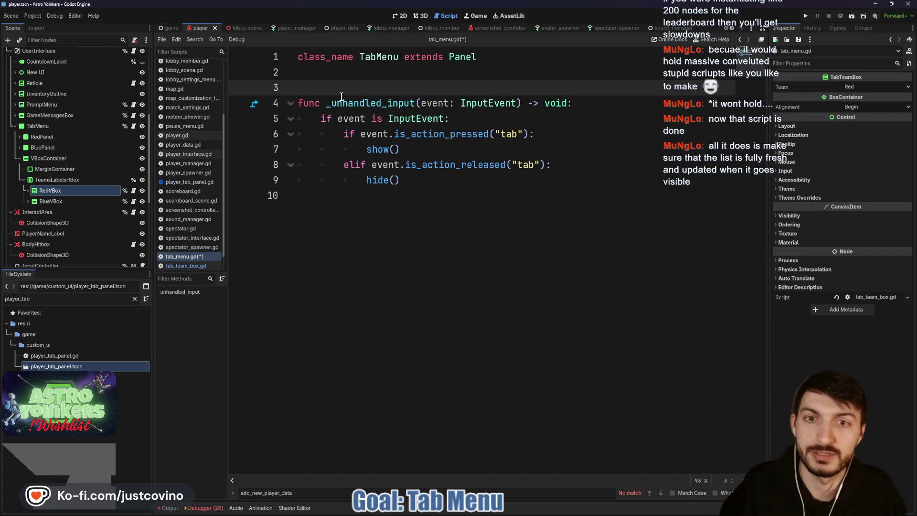
pyautogui.hotkey('ctrl', 's')
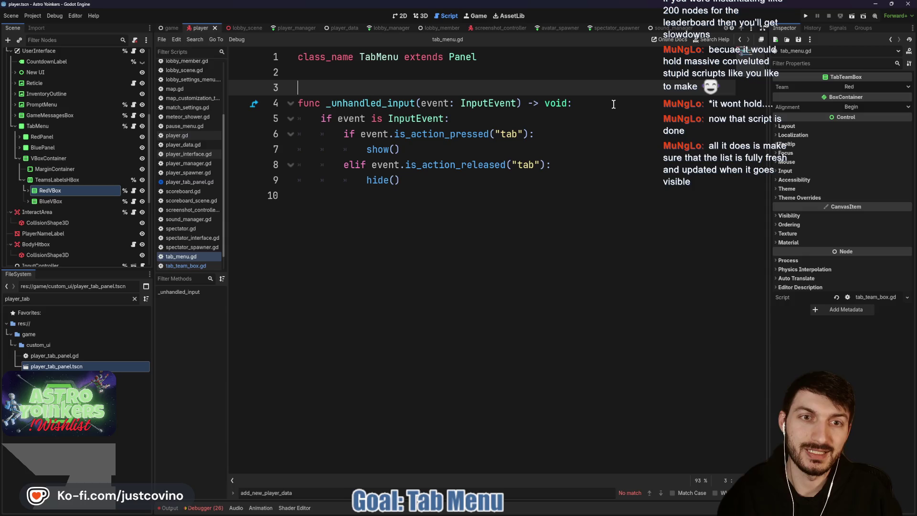
# Add a '##TODO CHECK STATE' comment at the top of _unhandled_input and save.
pyautogui.click(584, 101)
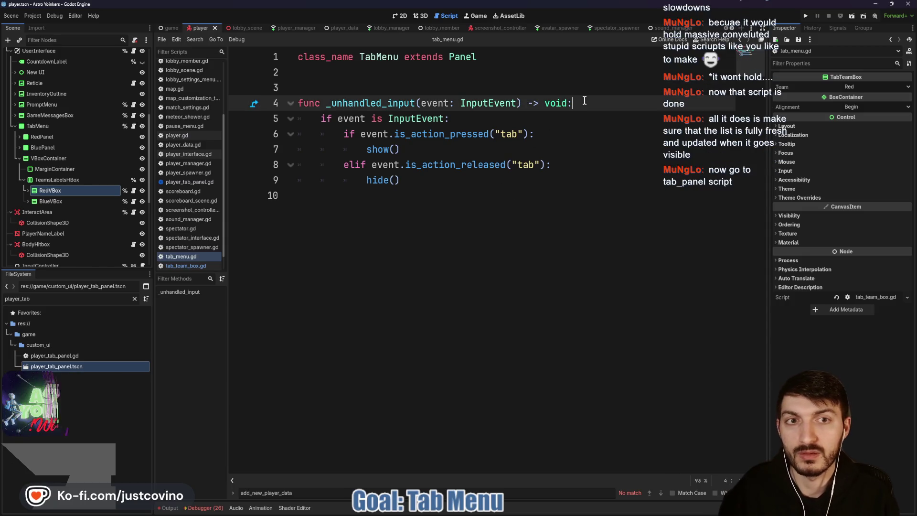
pyautogui.press('Return')
pyautogui.write('##TODO CHECK L')
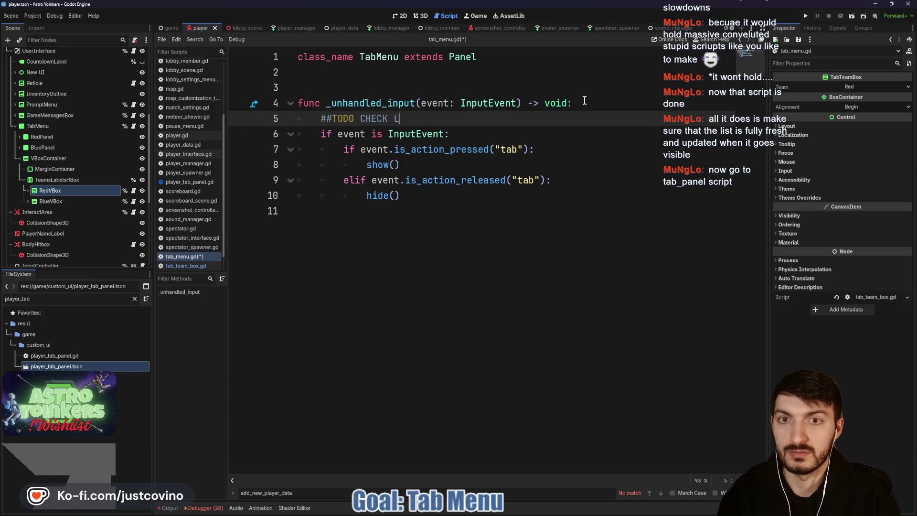
pyautogui.press('BackSpace')
pyautogui.write('STATE')
pyautogui.hotkey('ctrl', 's')
pyautogui.scroll(-1, 632, 27)
pyautogui.scroll(-3, 632, 28)
# Switch to the player_tab_panel scene and review the _update_labels function in player_tab_panel.gd.
pyautogui.click(672, 27)
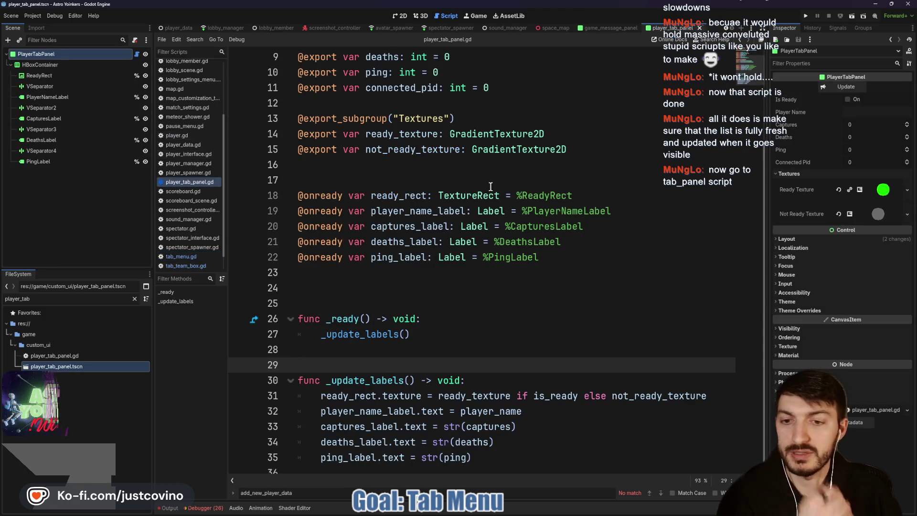
pyautogui.scroll(-1, 473, 210)
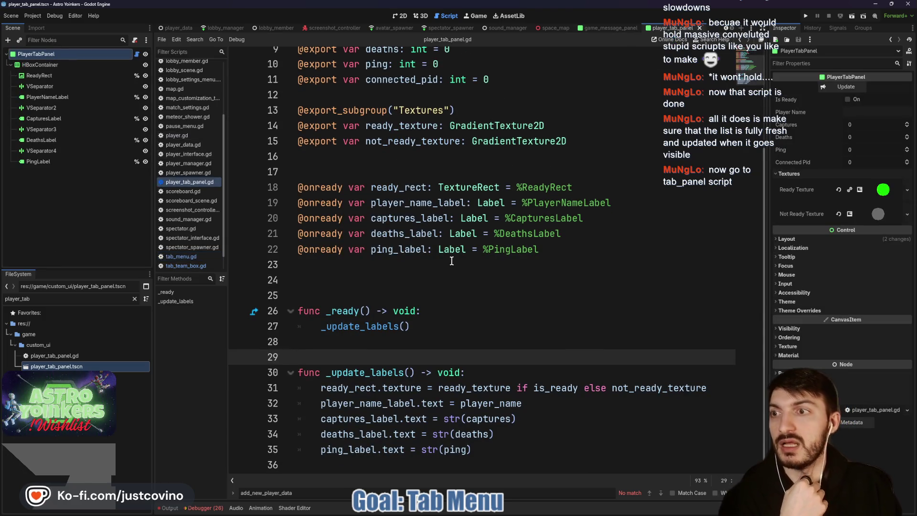
pyautogui.moveTo(515, 456); pyautogui.dragTo(294, 369)
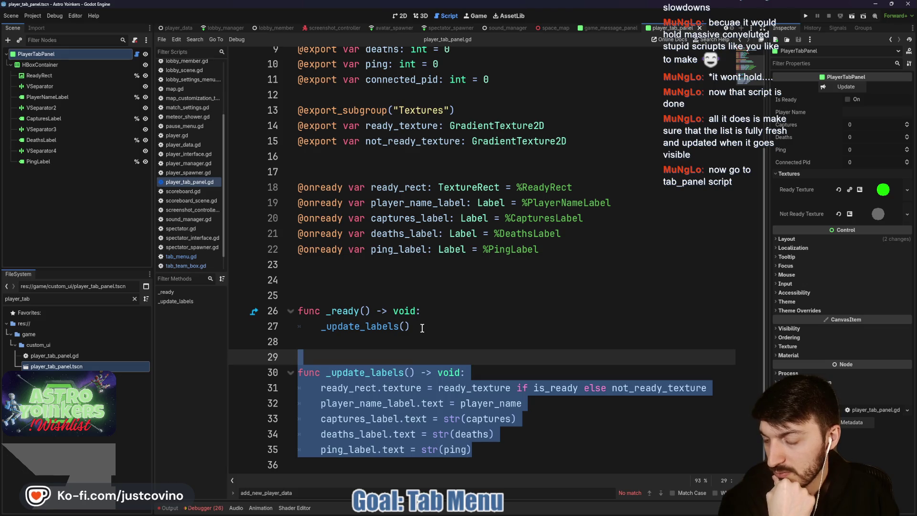
pyautogui.click(423, 327)
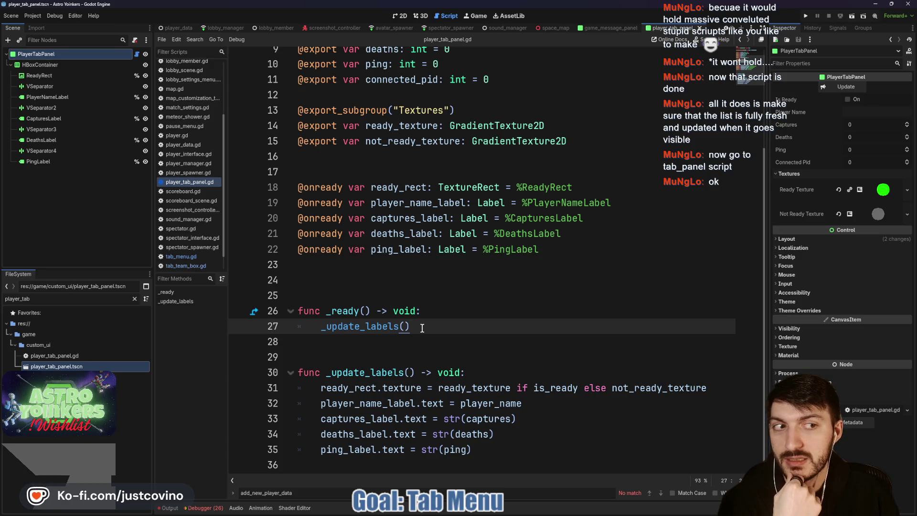
# Highlight the connected_pid variable, then select the whole _ready function.
pyautogui.doubleClick(401, 80)
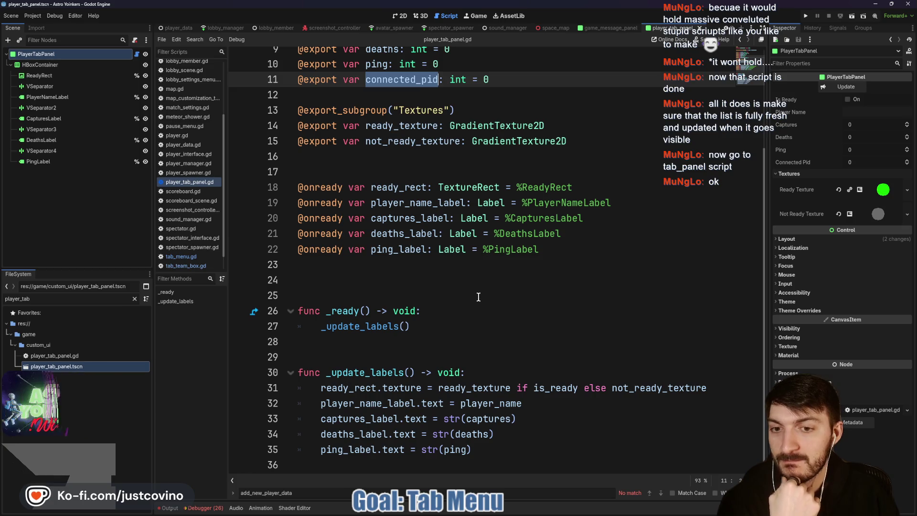
pyautogui.tripleClick(449, 311)
pyautogui.hotkey('shift', 'Down')
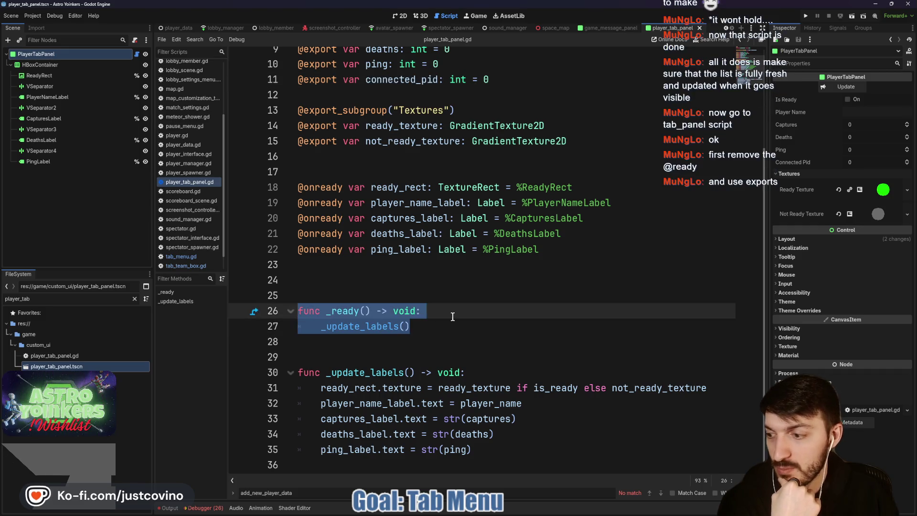